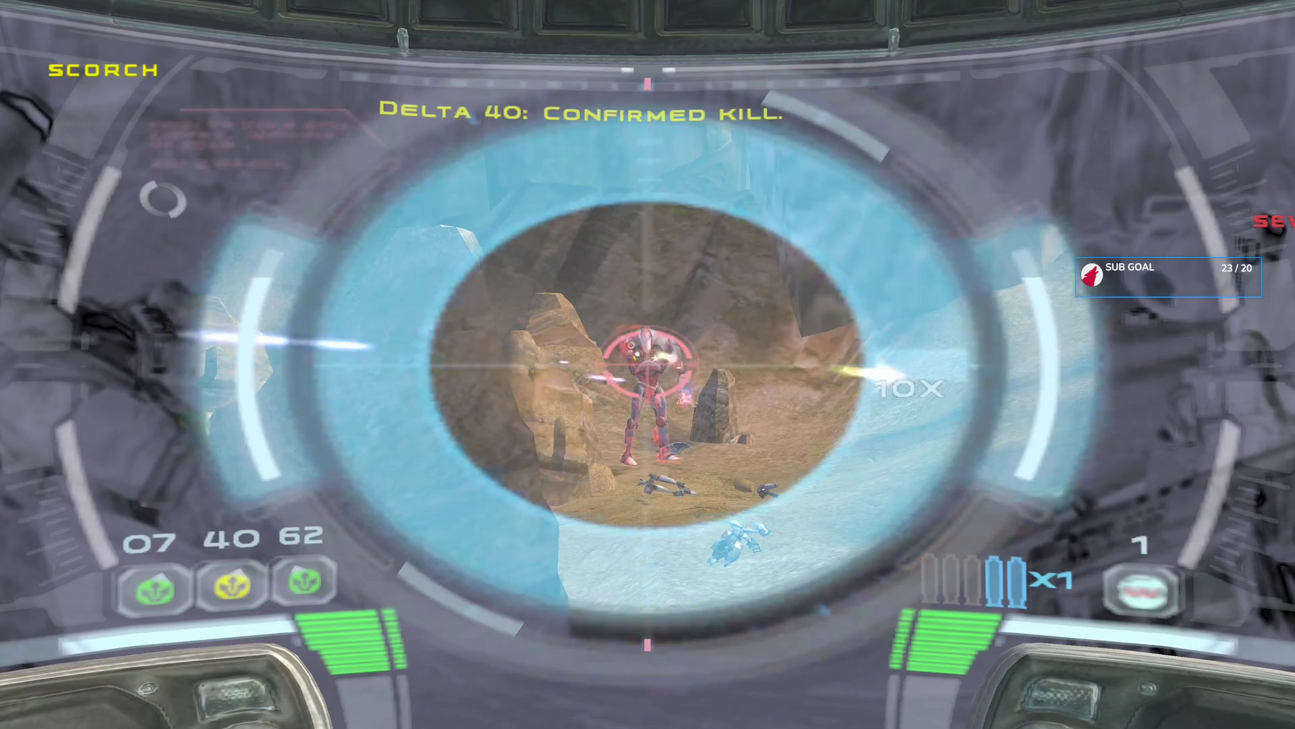
click(648, 364)
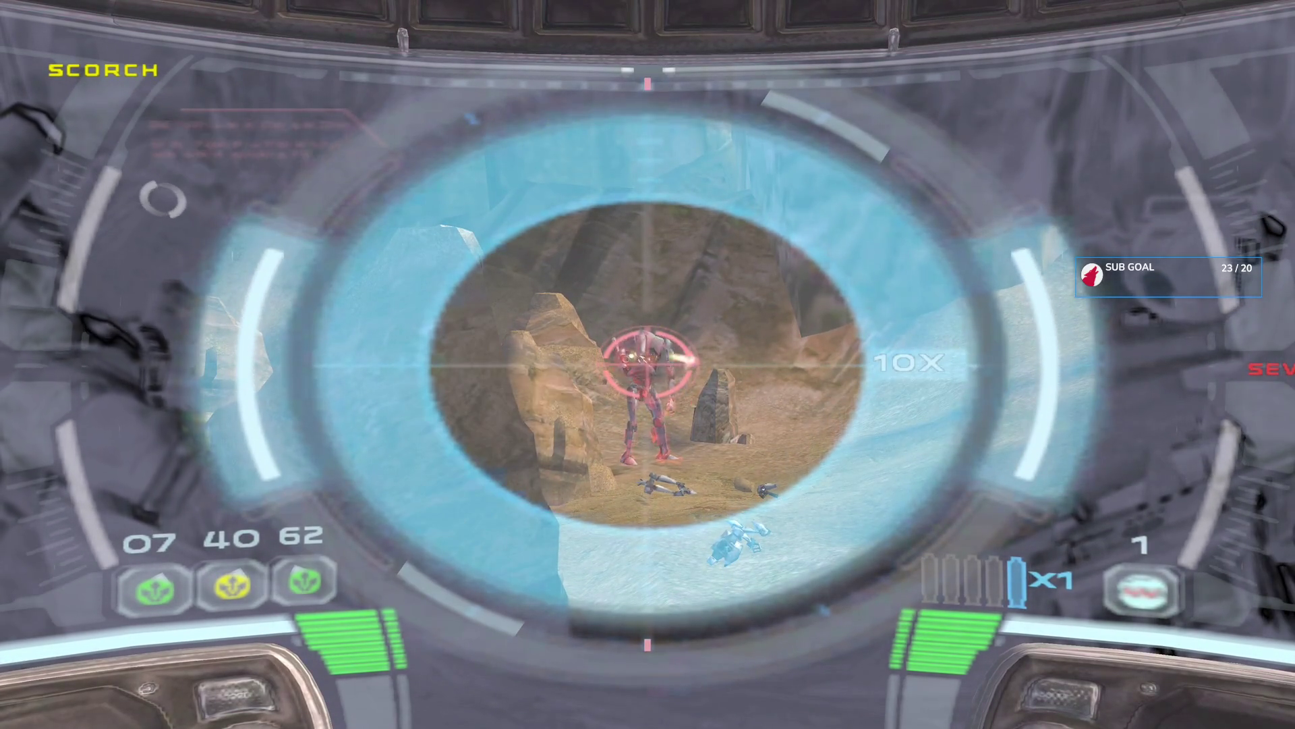
key(2)
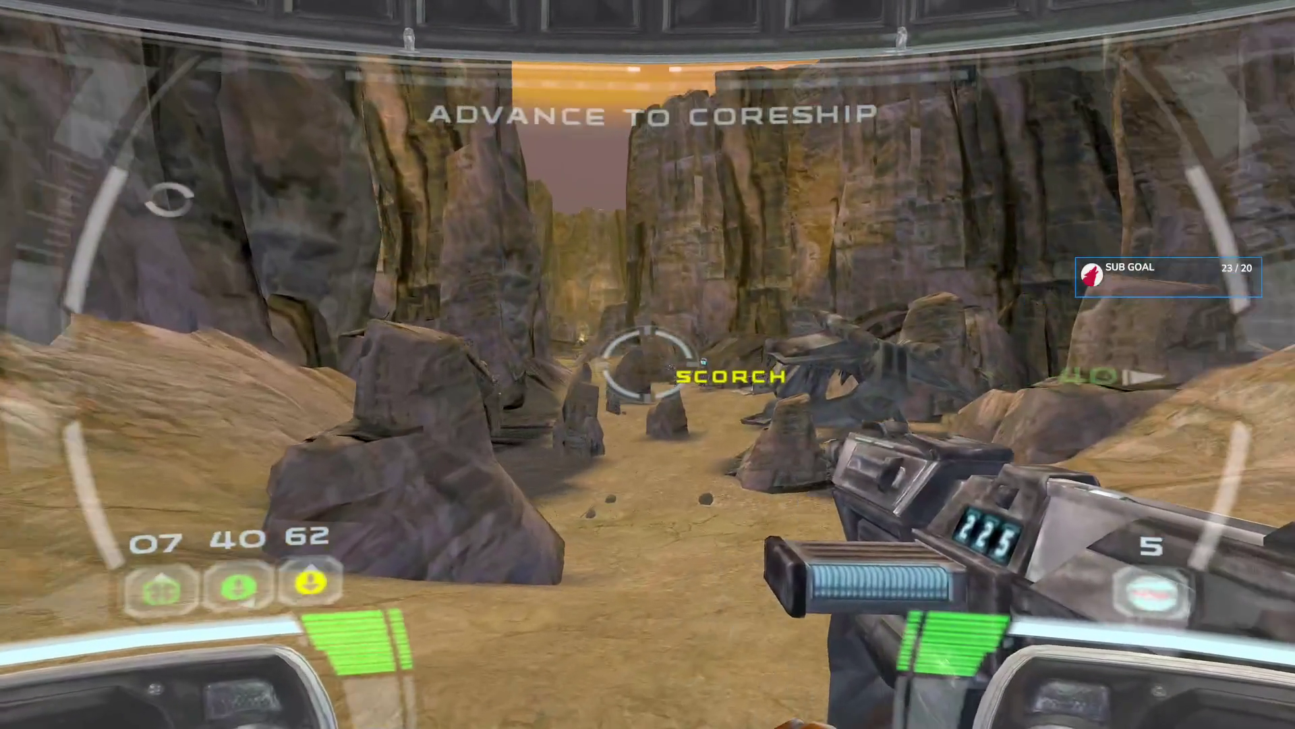
key(g)
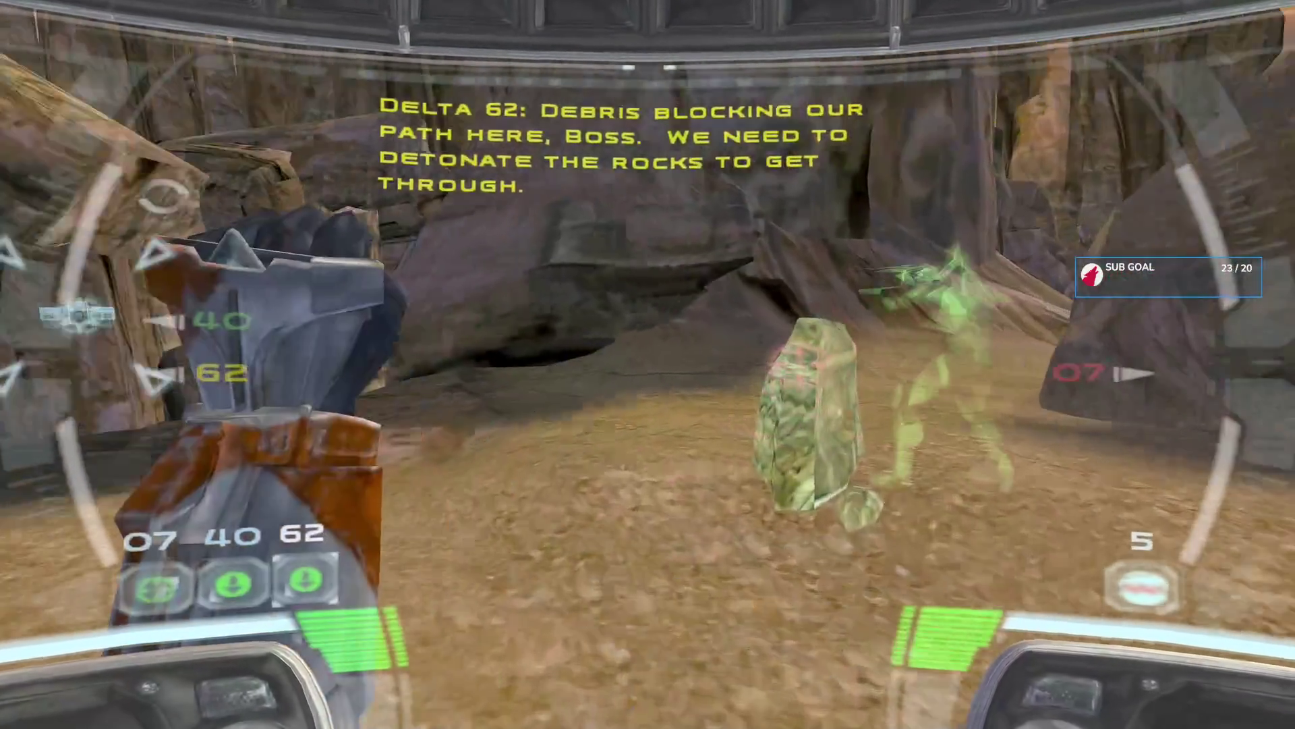
key(f)
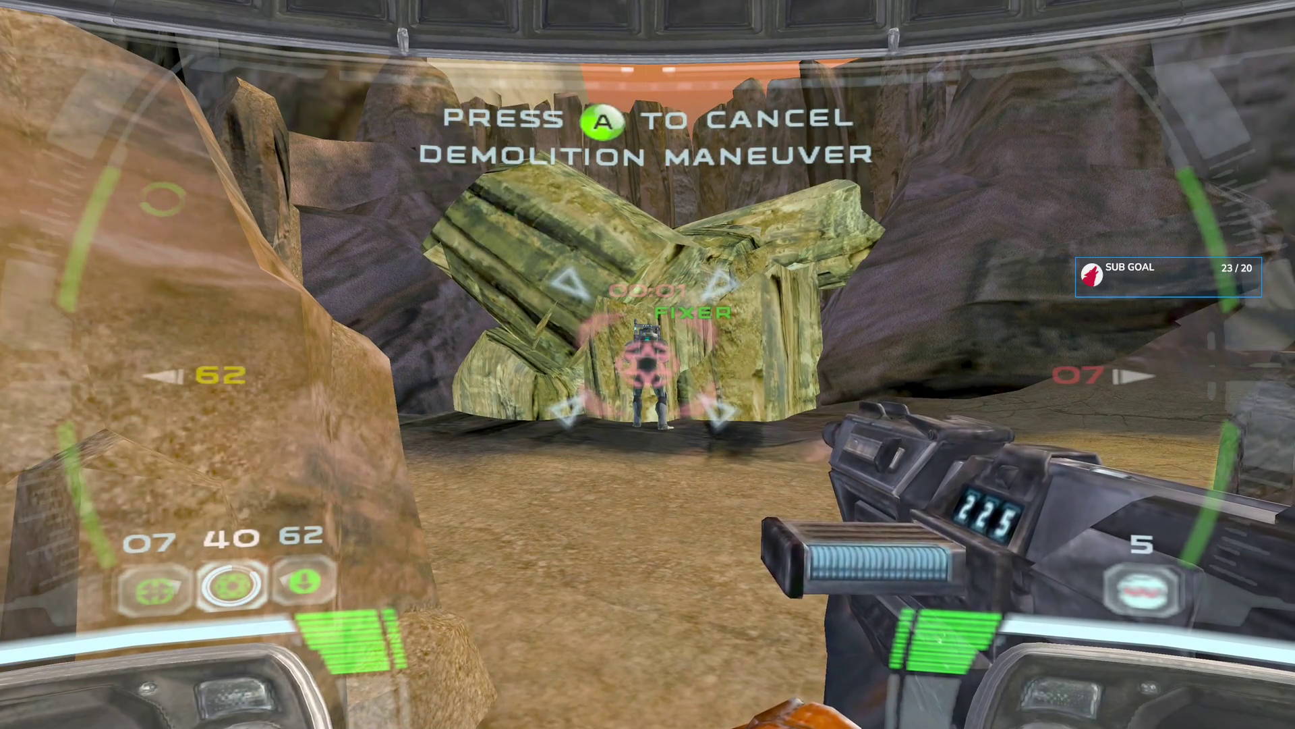
key(Escape)
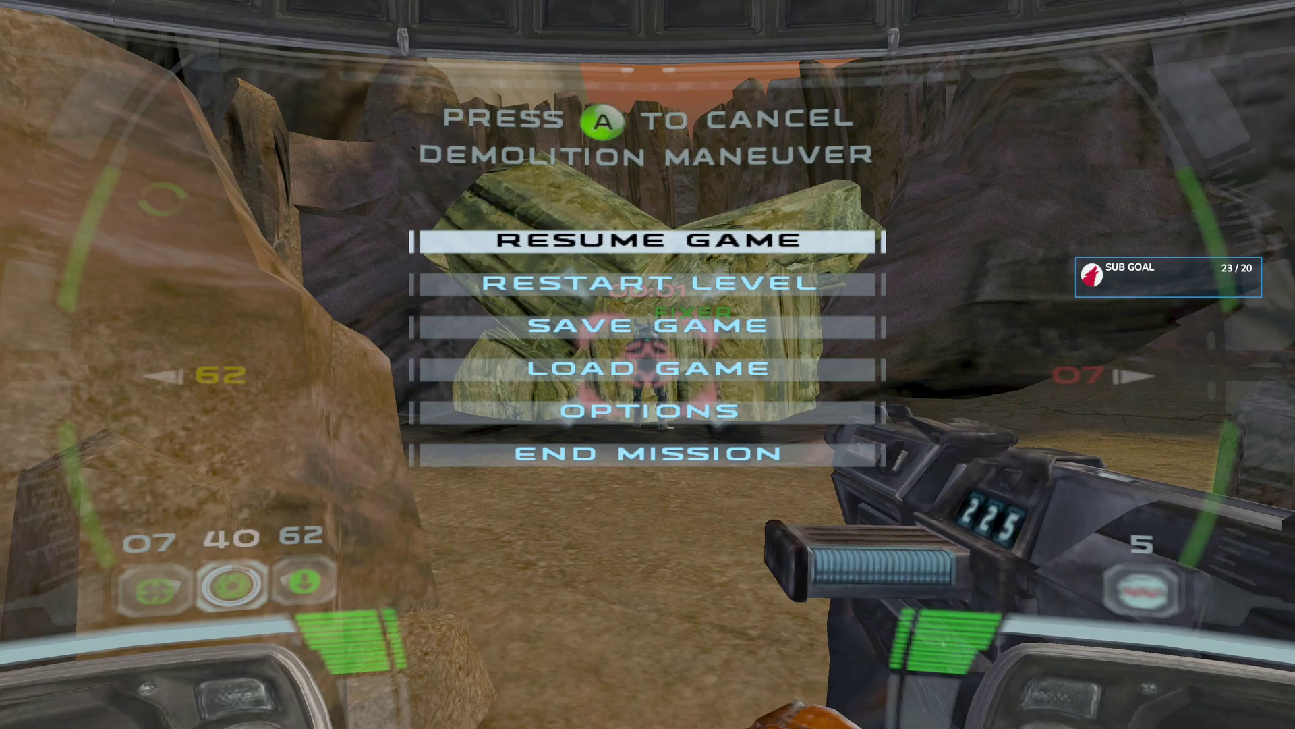
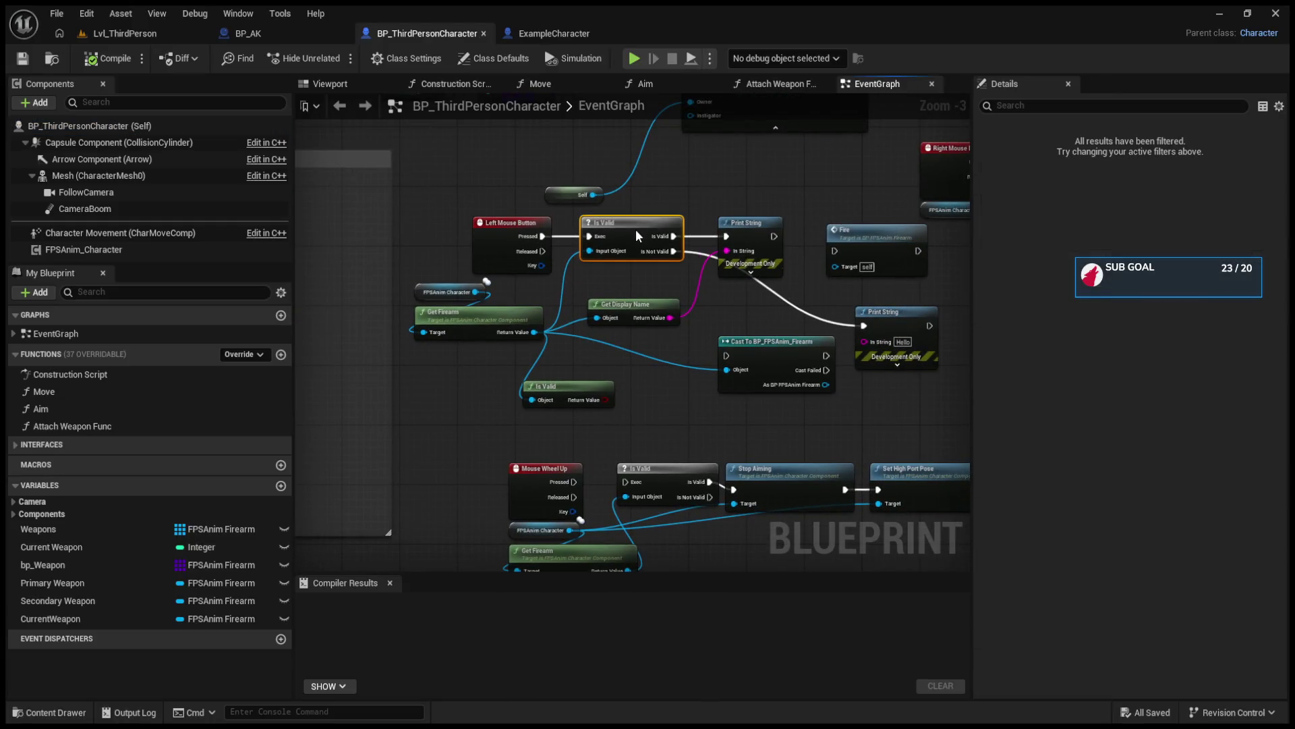
scroll(556, 274, up, 2)
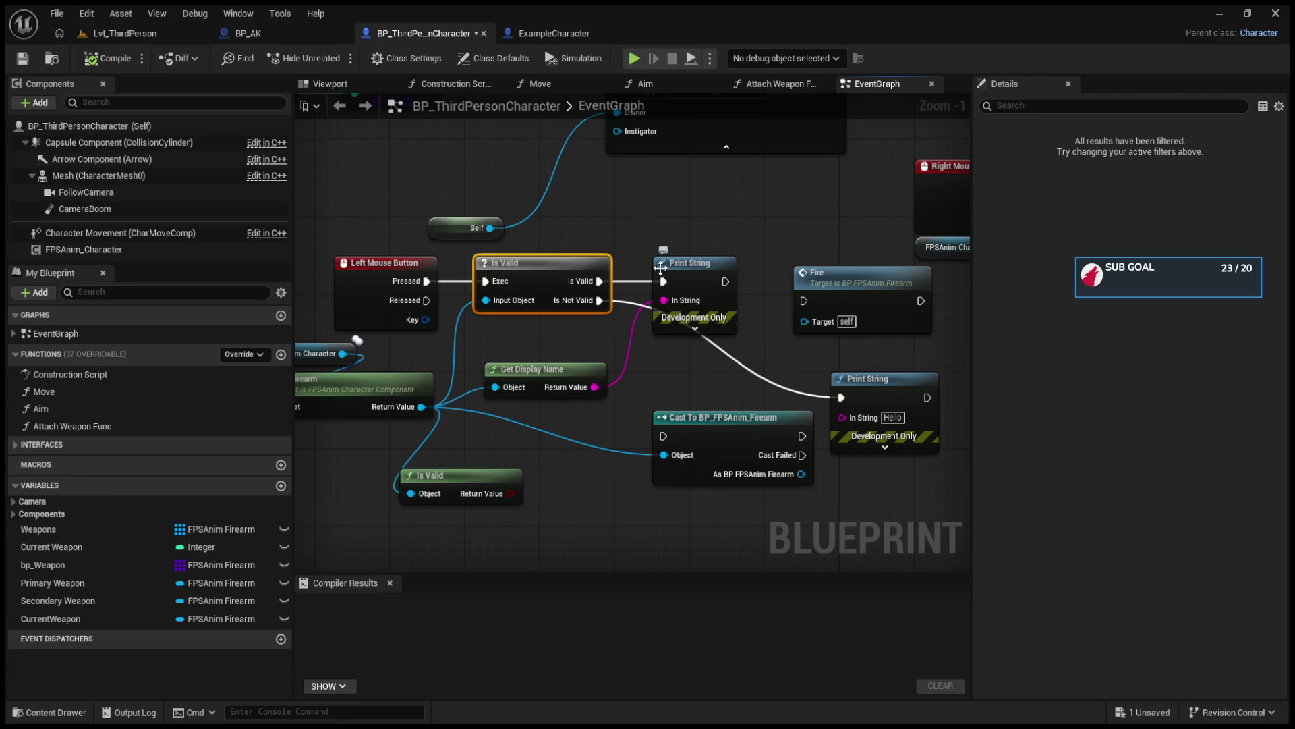
mouse_move(599, 281)
mouse_down()
mouse_move(815, 297)
mouse_move(723, 337)
mouse_move(424, 406)
mouse_up()
drag(568, 487, 586, 496)
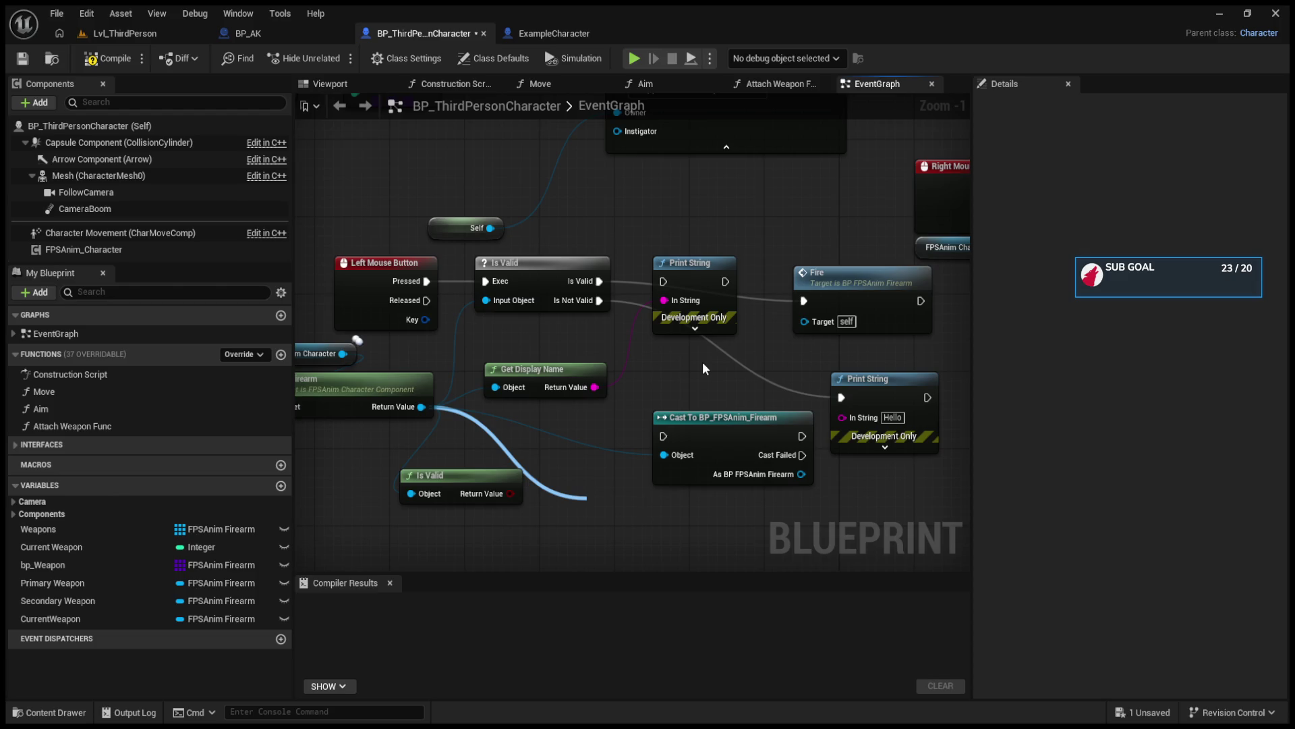
drag(418, 416, 505, 424)
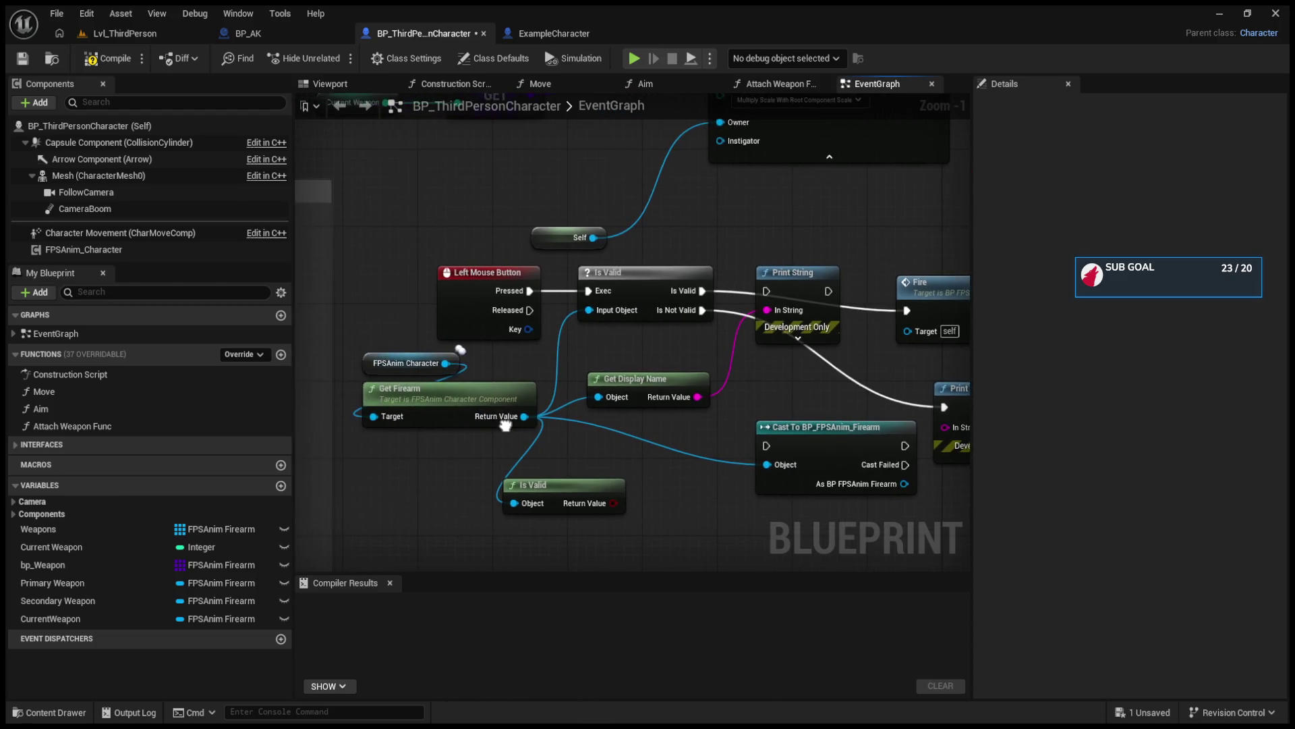
drag(445, 361, 658, 515)
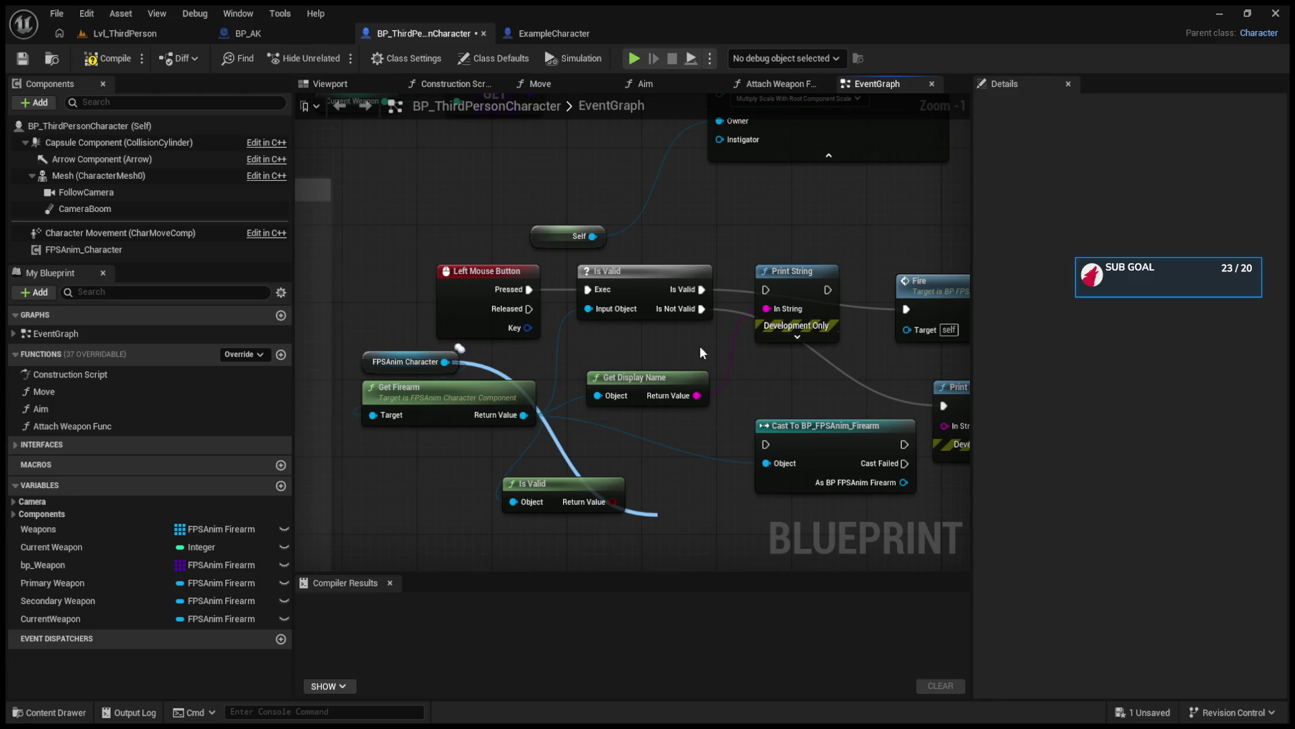
drag(523, 414, 593, 460)
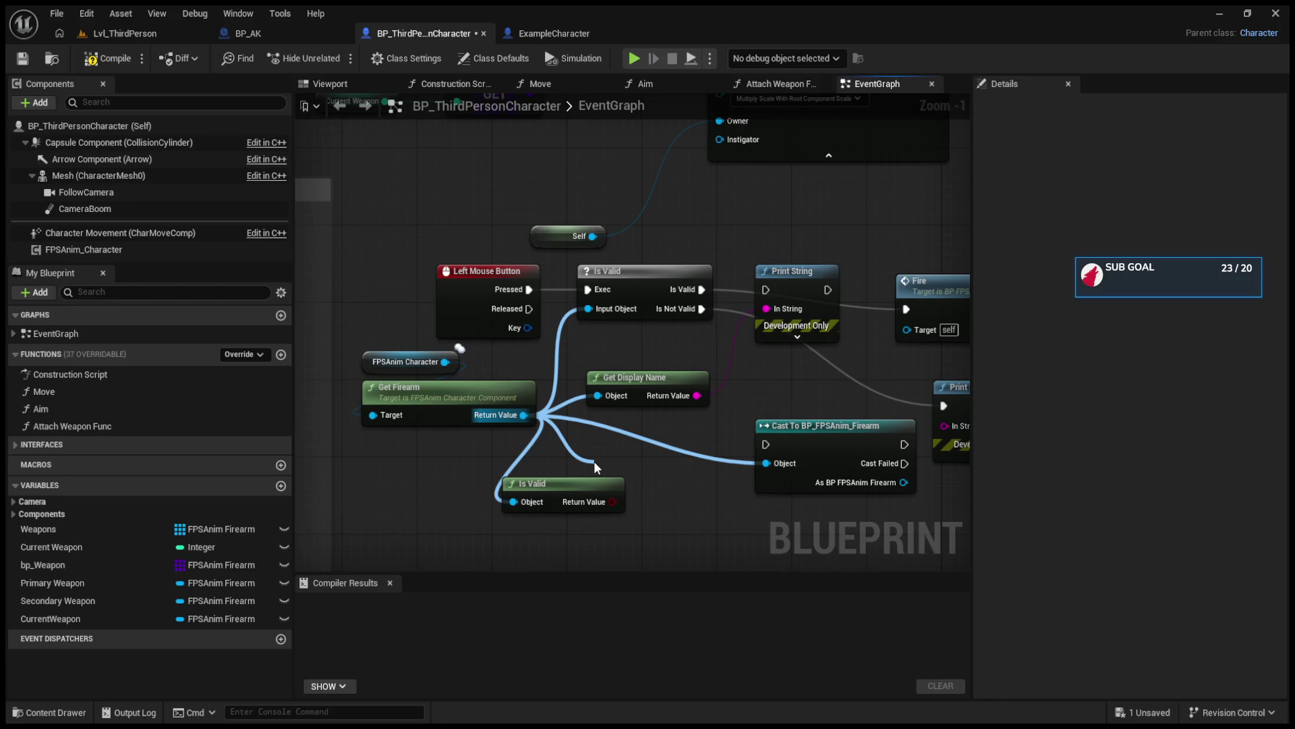
drag(593, 460, 593, 460)
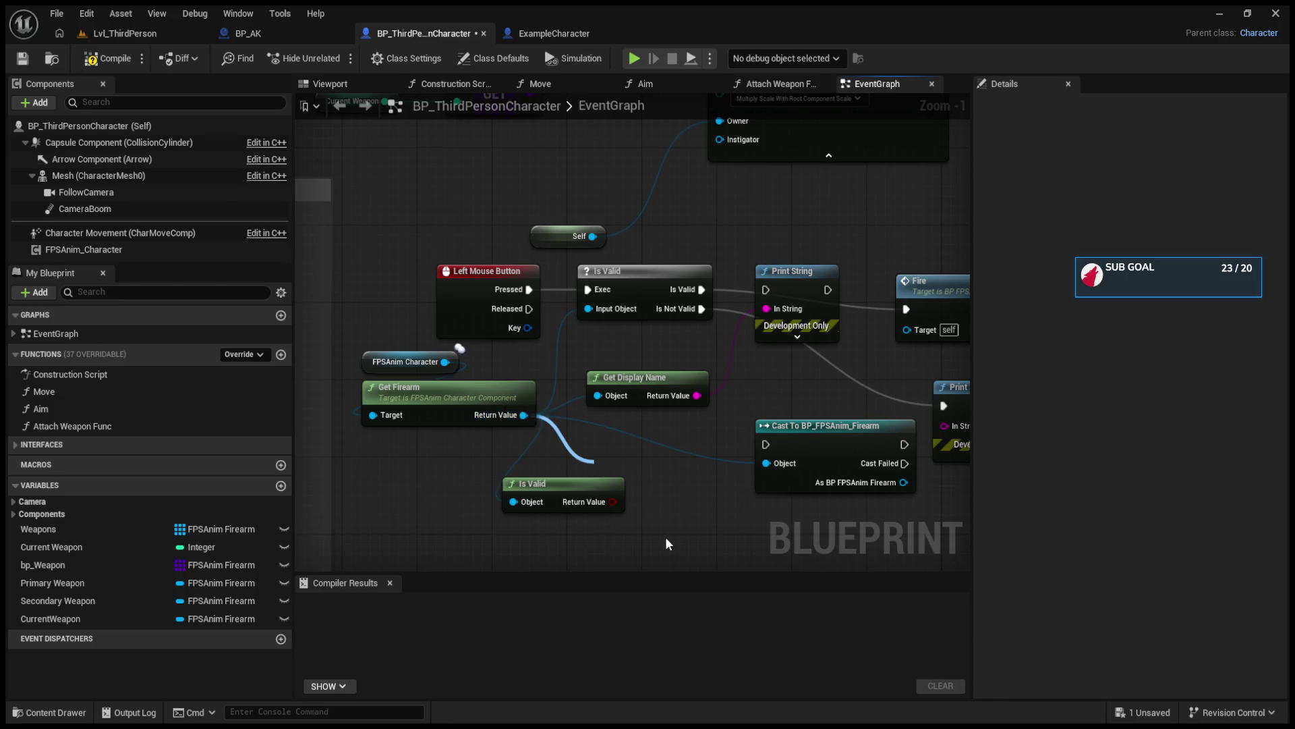
click(693, 290)
mouse_move(655, 485)
mouse_down()
mouse_move(558, 418)
mouse_move(450, 486)
mouse_up()
mouse_move(529, 484)
mouse_down()
mouse_move(563, 288)
mouse_move(430, 475)
mouse_move(391, 484)
mouse_up()
drag(540, 492, 772, 215)
drag(595, 277, 734, 364)
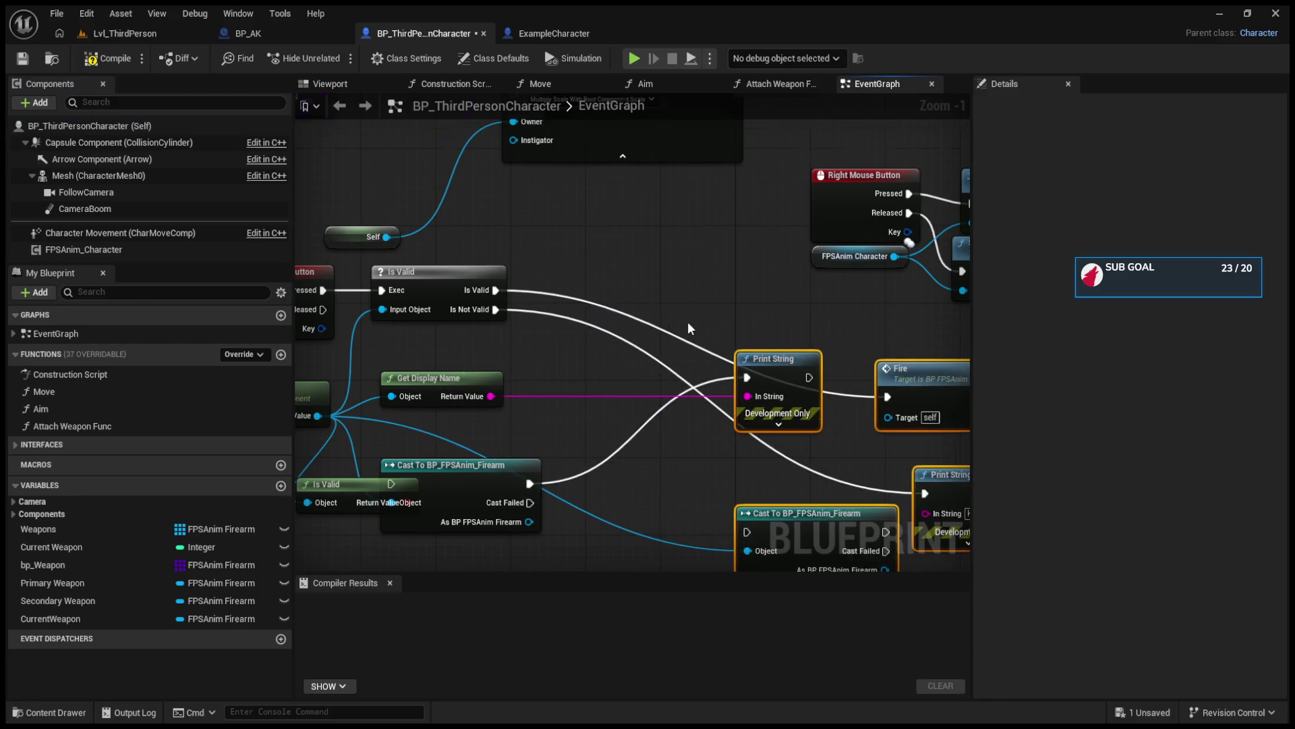
scroll(687, 321, down, 3)
drag(631, 269, 593, 246)
mouse_move(756, 389)
mouse_down()
mouse_move(508, 286)
mouse_move(404, 267)
mouse_up()
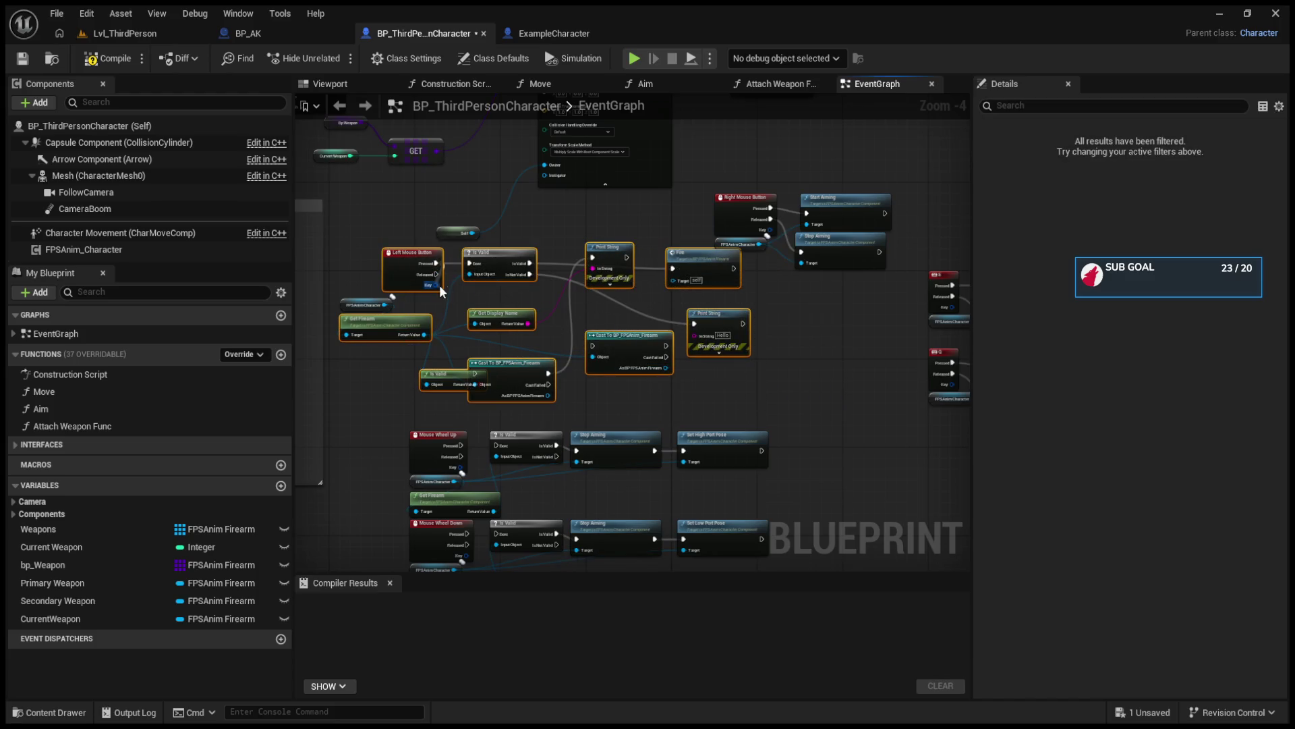
click(401, 264)
click(348, 309)
click(473, 268)
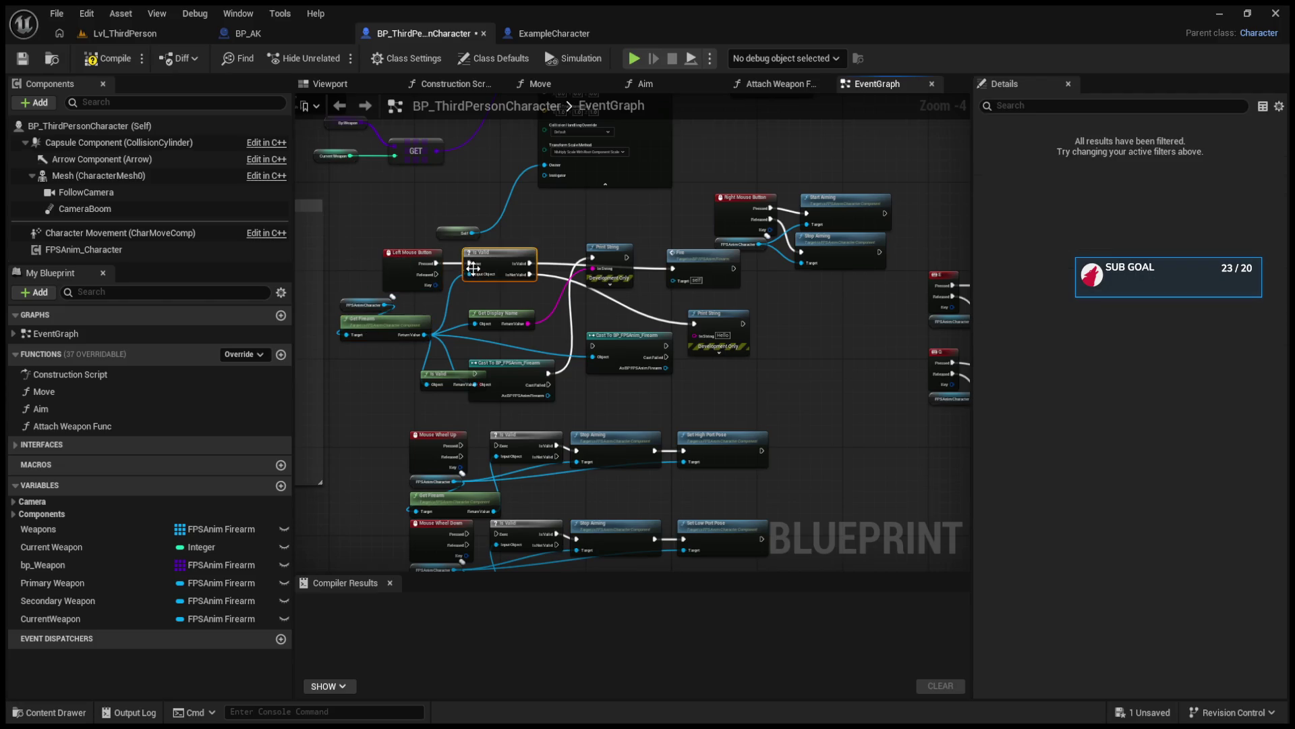
click(411, 263)
click(384, 323)
ctrl+click(359, 307)
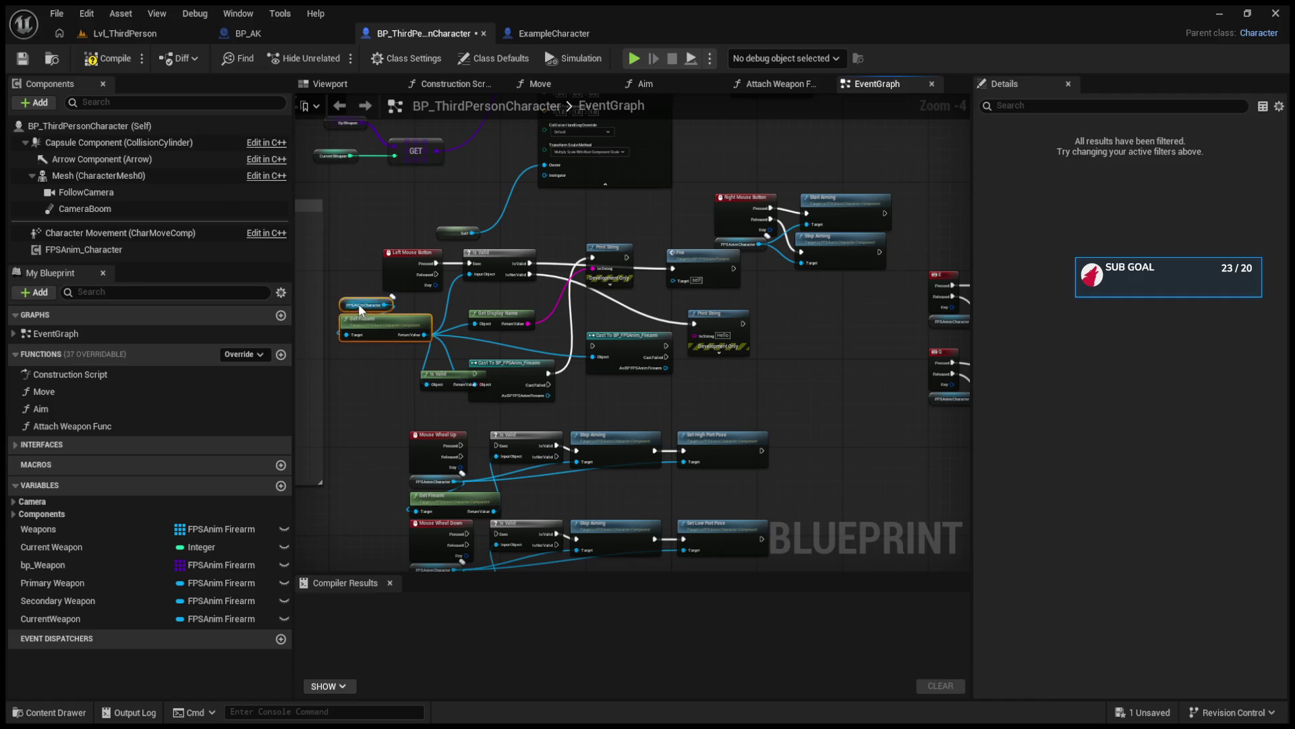
ctrl+click(499, 256)
ctrl+click(609, 248)
ctrl+click(701, 257)
ctrl+click(718, 314)
ctrl+click(620, 346)
ctrl+click(472, 375)
ctrl+click(493, 327)
scroll(493, 328, down, 6)
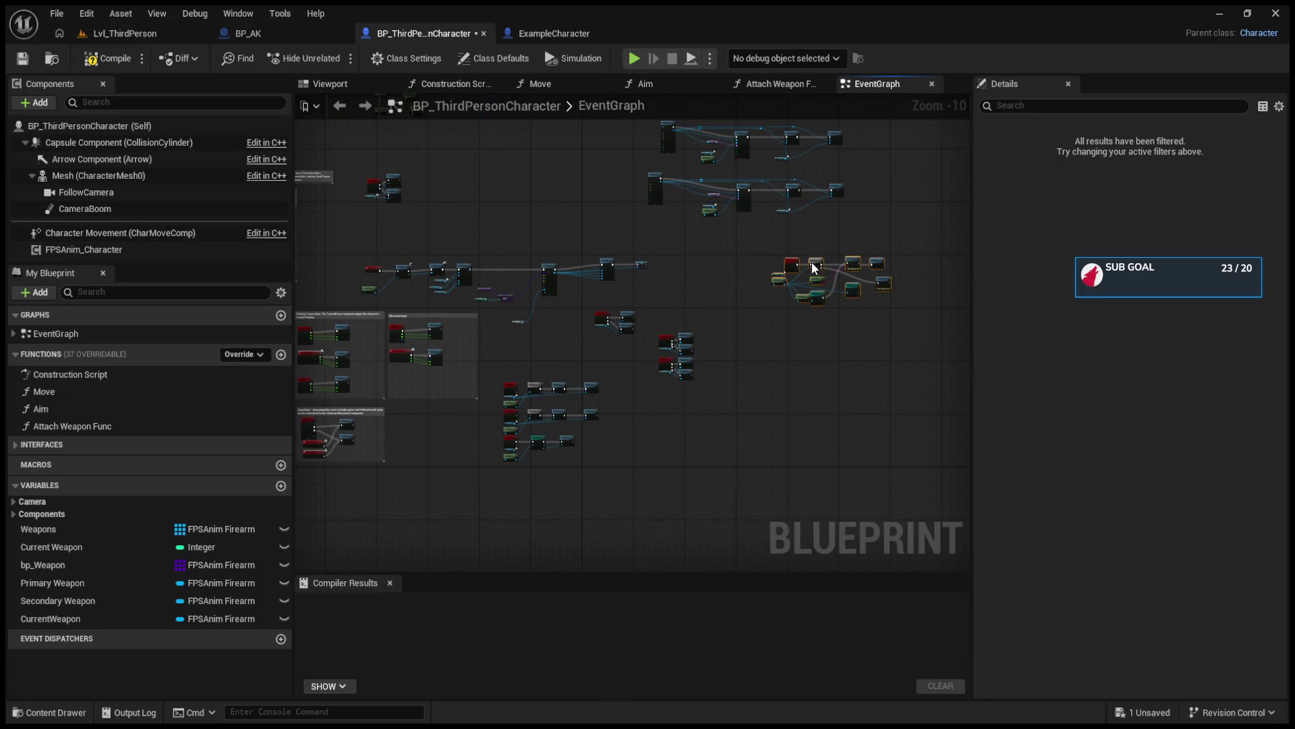
key(Home)
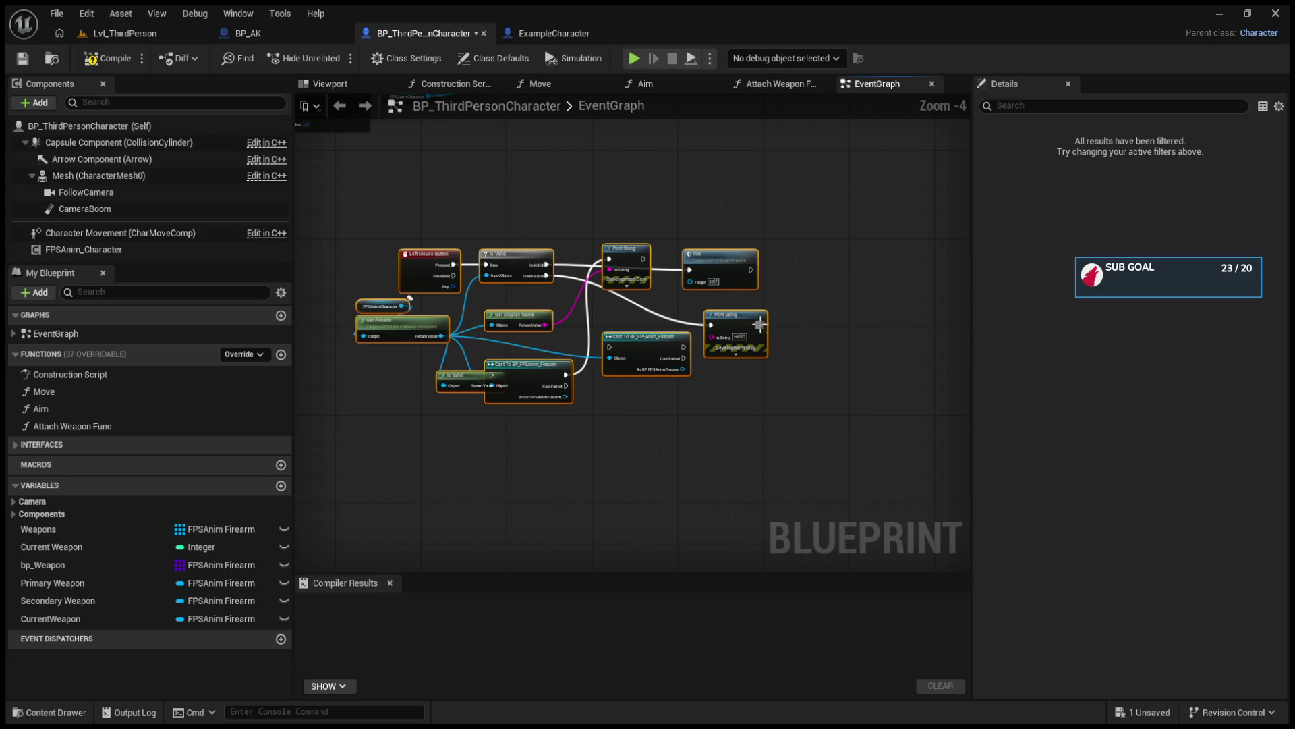
click(837, 305)
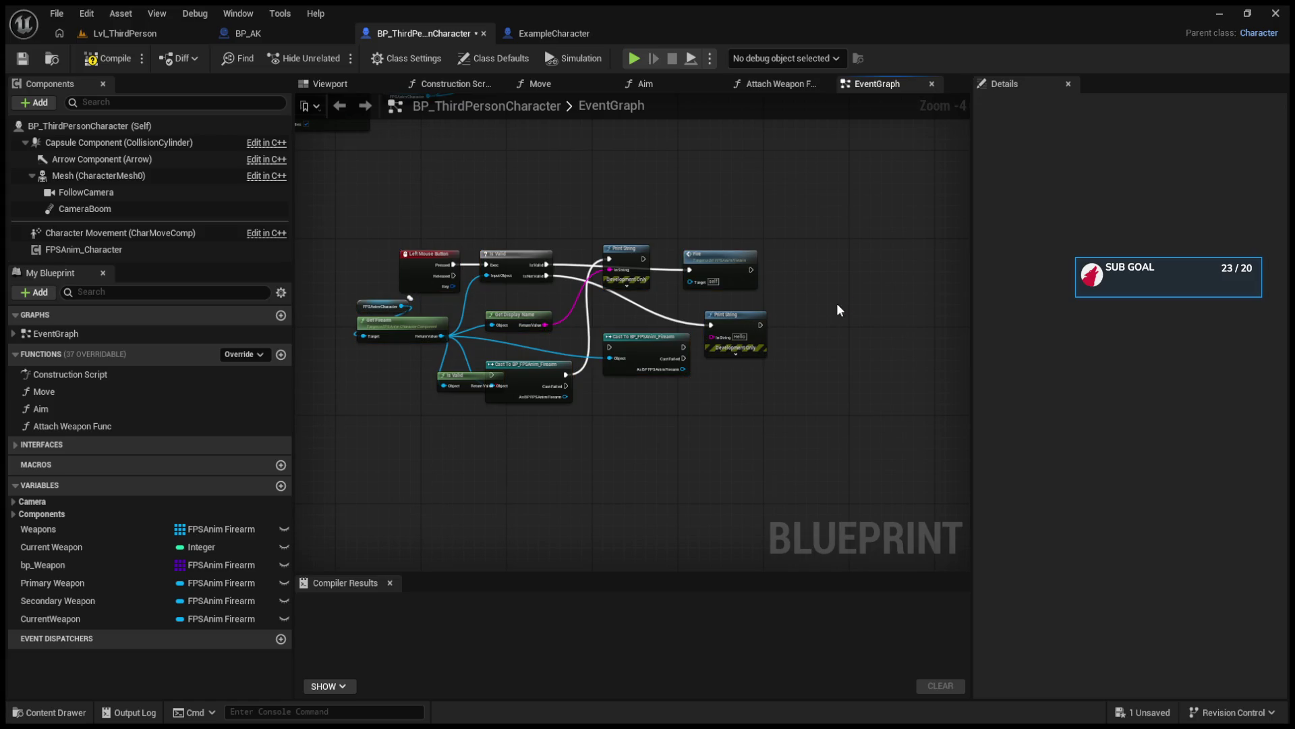
scroll(500, 277, up, 3)
click(138, 40)
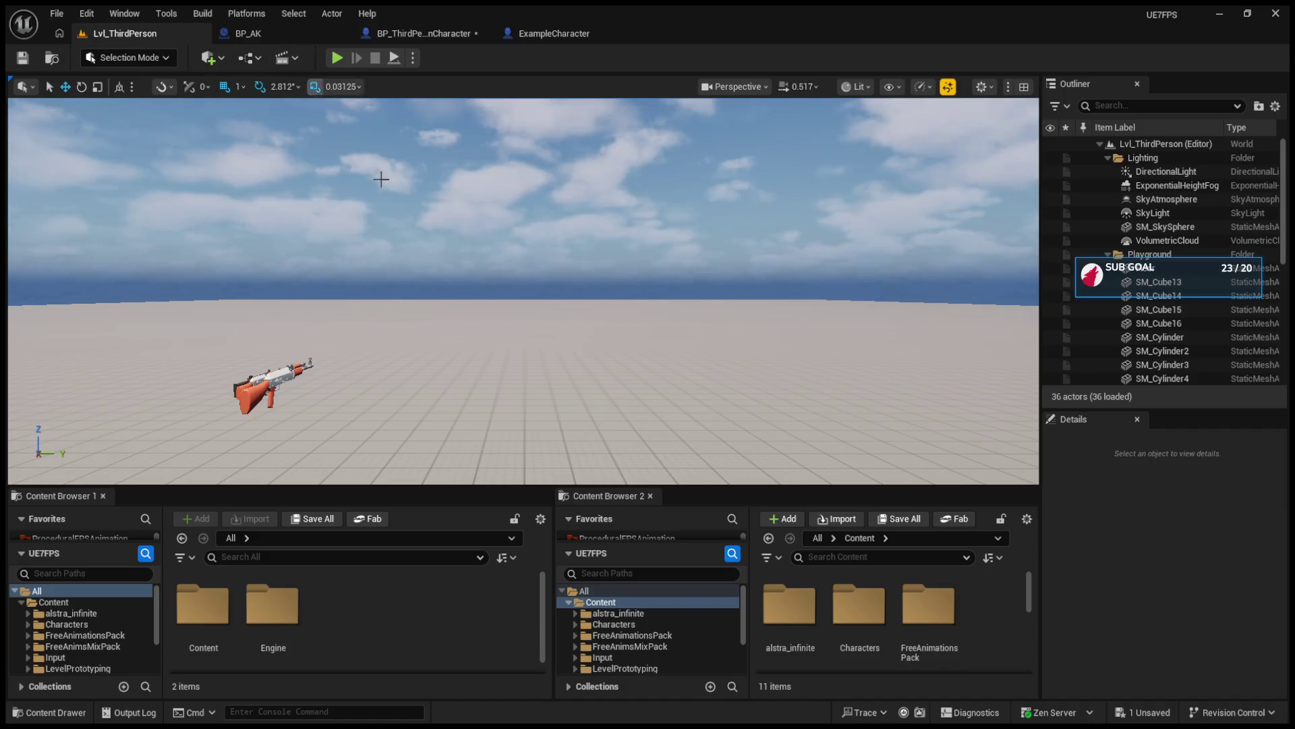
drag(602, 484, 602, 586)
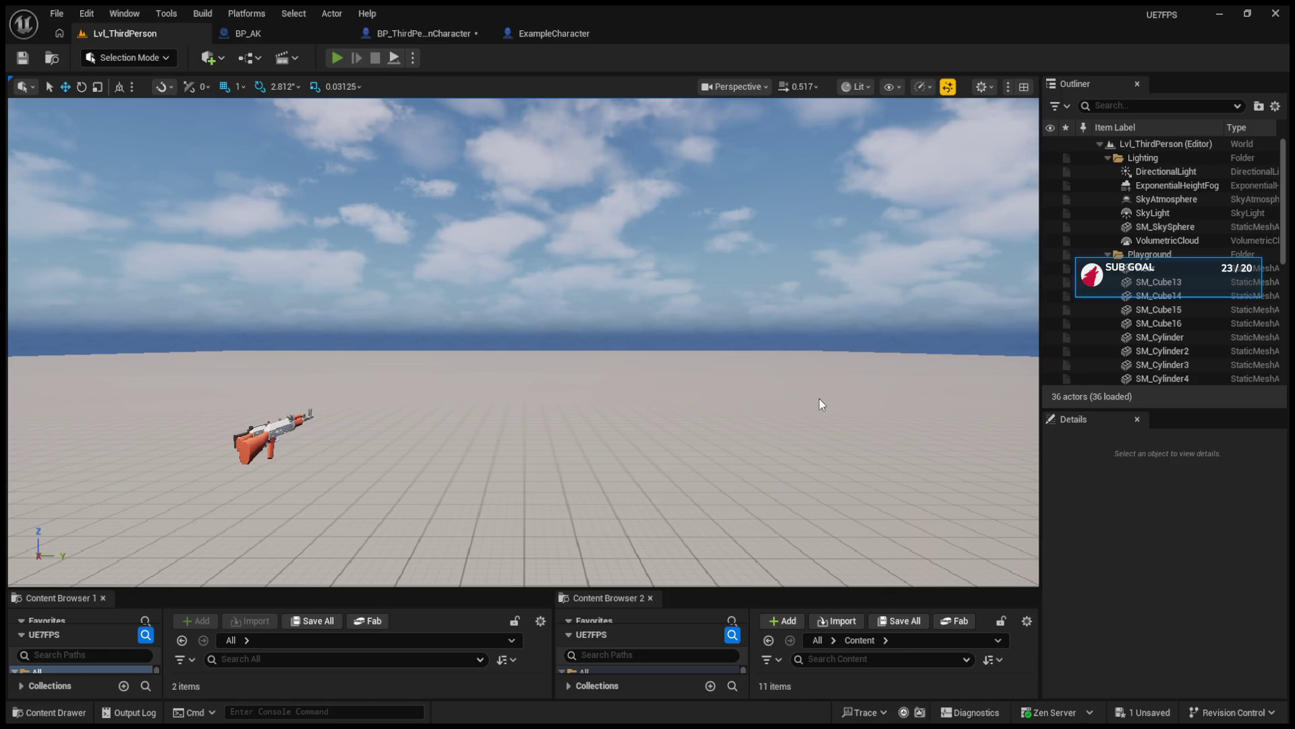
click(422, 34)
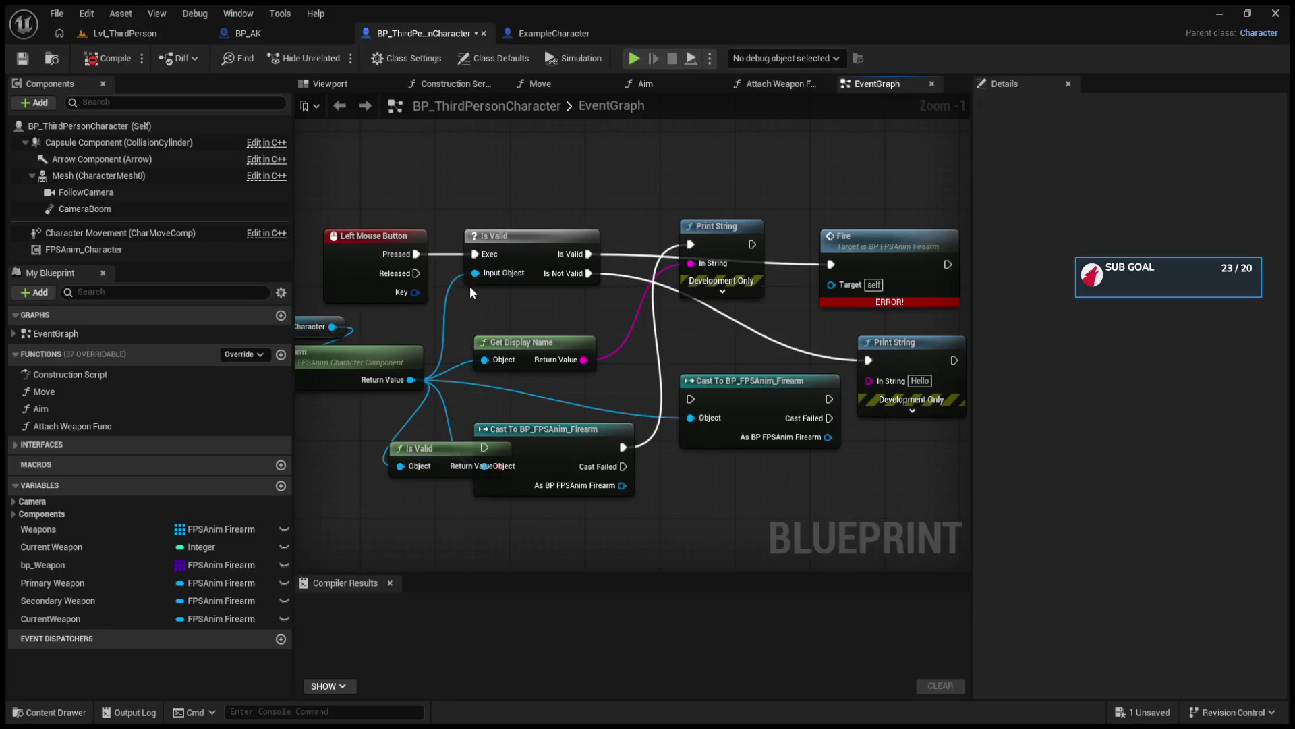
alt+click(416, 254)
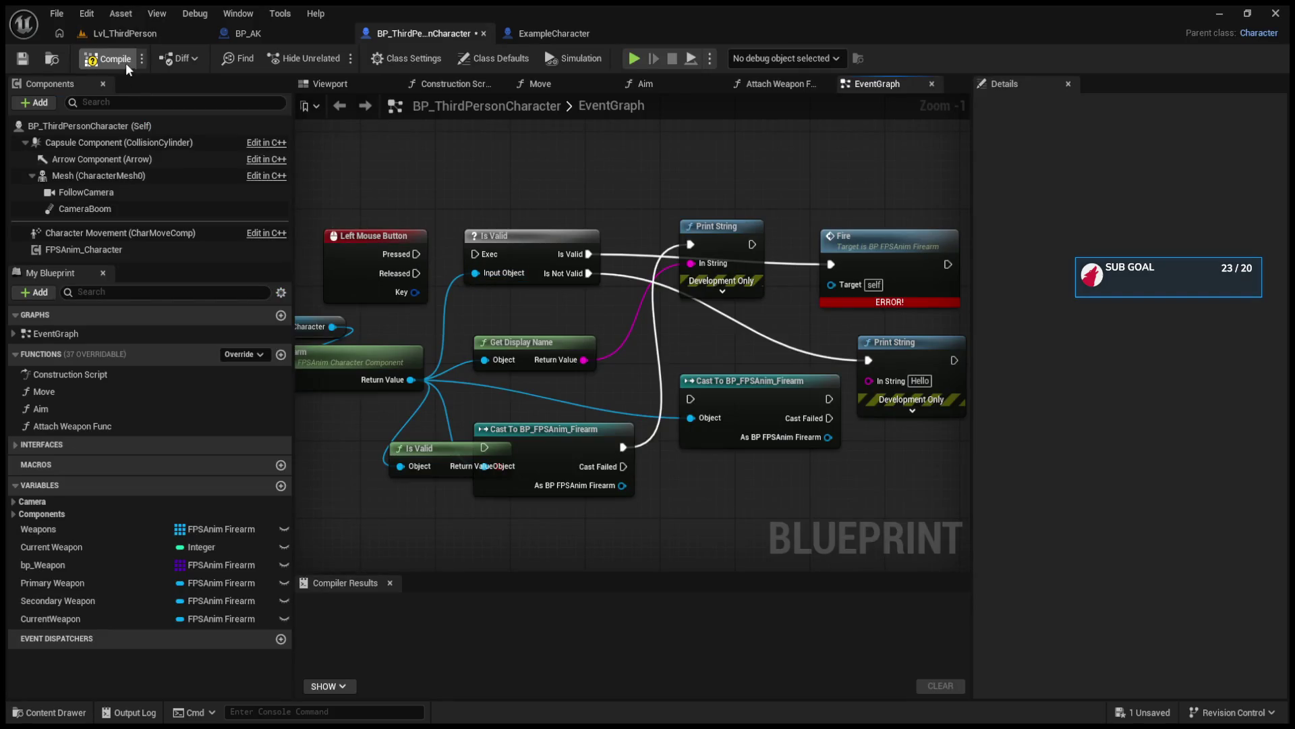
click(199, 37)
click(338, 60)
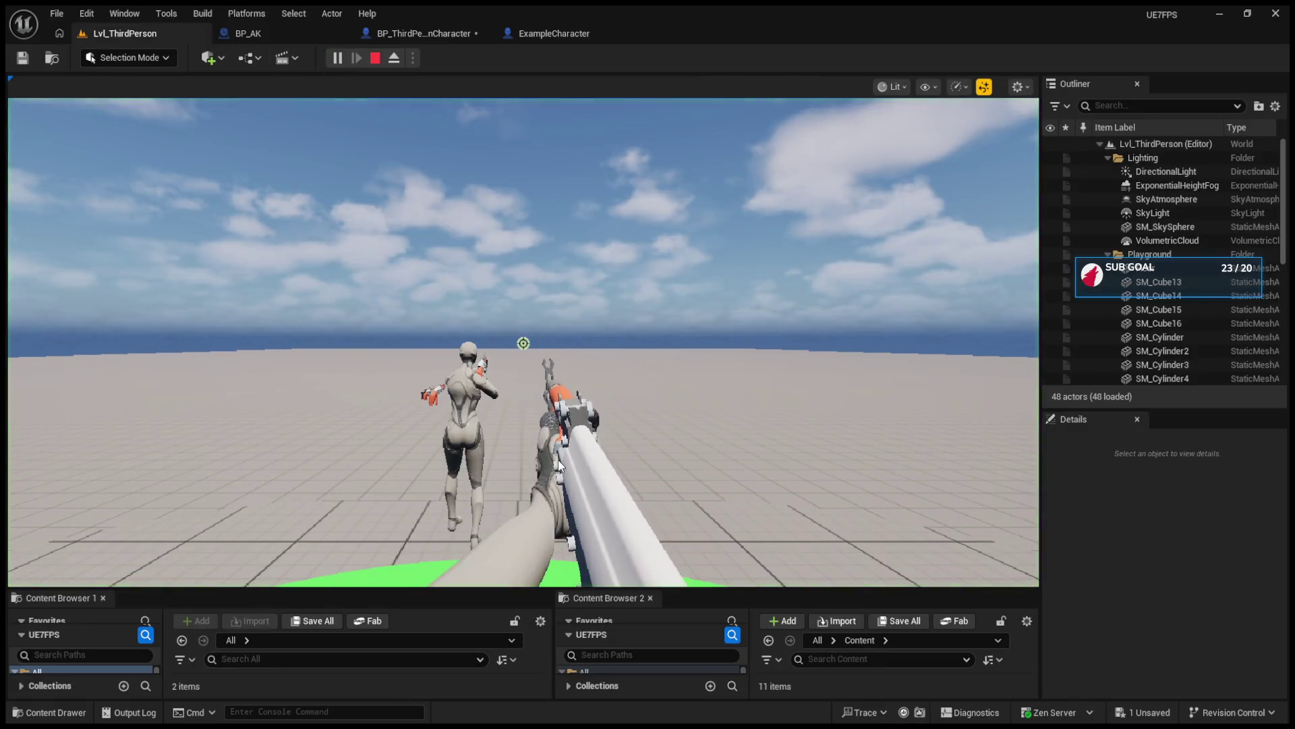
click(557, 459)
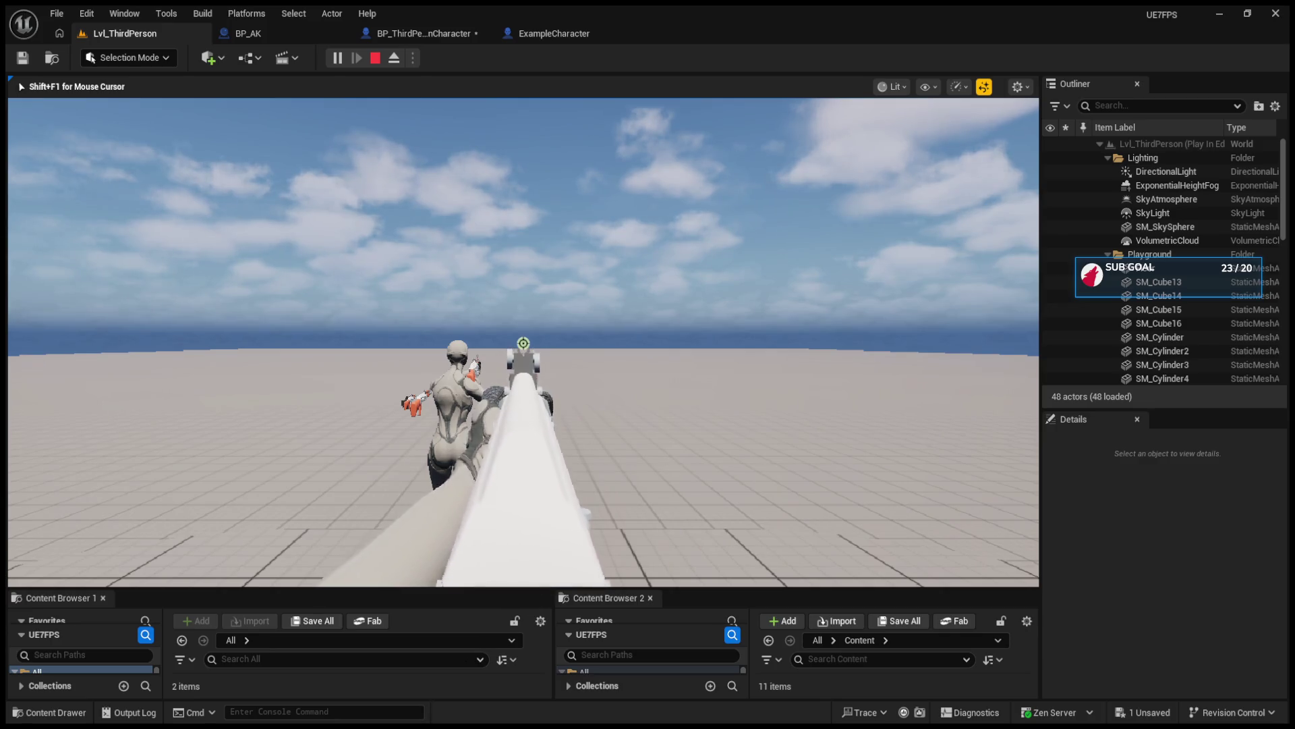
key(1)
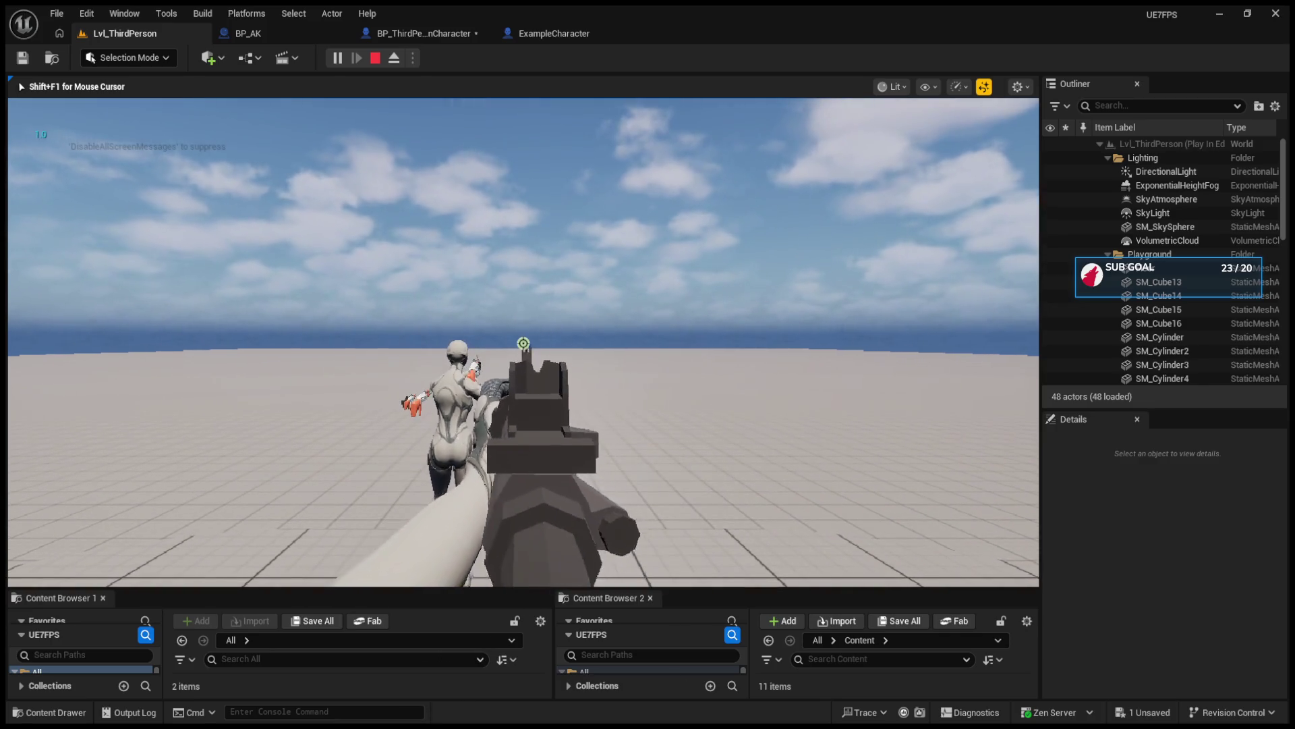
key(r)
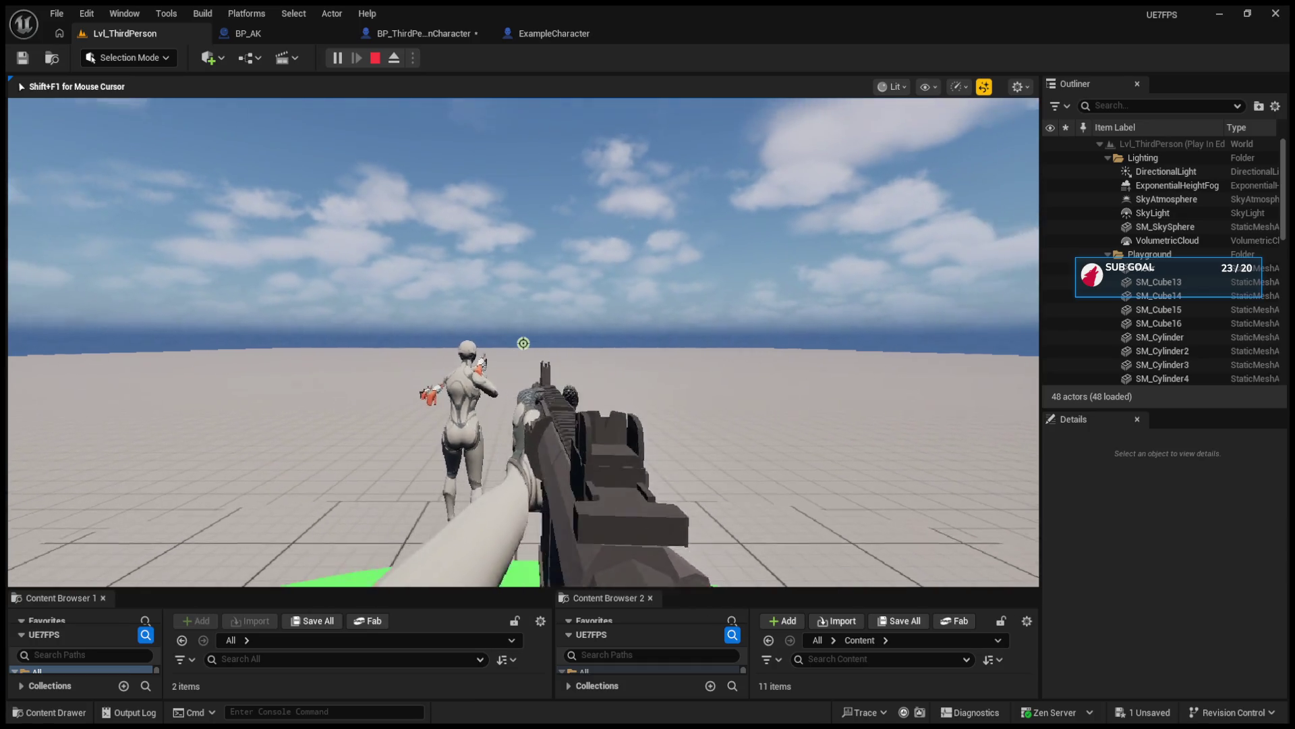
scroll(523, 342, up, 1)
scroll(523, 343, down, 1)
scroll(523, 342, up, 1)
scroll(524, 343, down, 1)
scroll(523, 343, up, 1)
scroll(524, 343, down, 1)
scroll(523, 342, up, 1)
scroll(524, 342, down, 1)
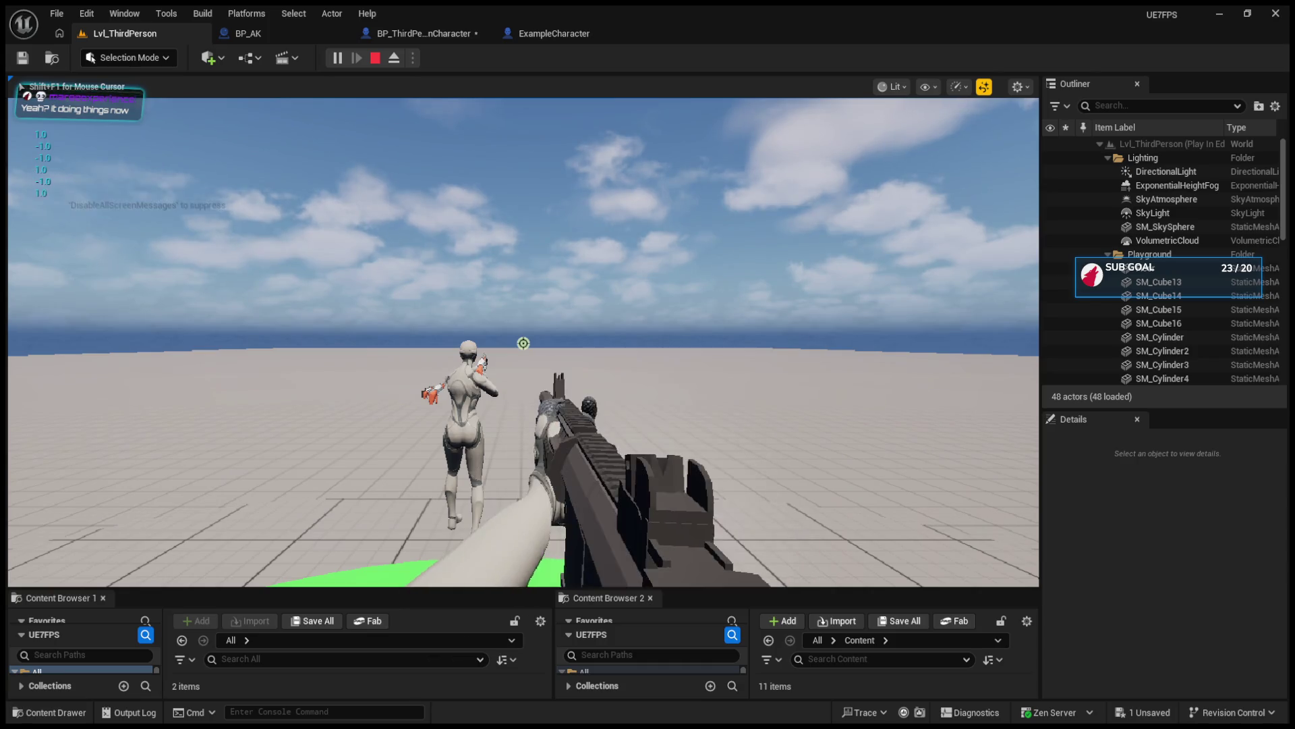
scroll(524, 343, up, 1)
scroll(524, 343, down, 1)
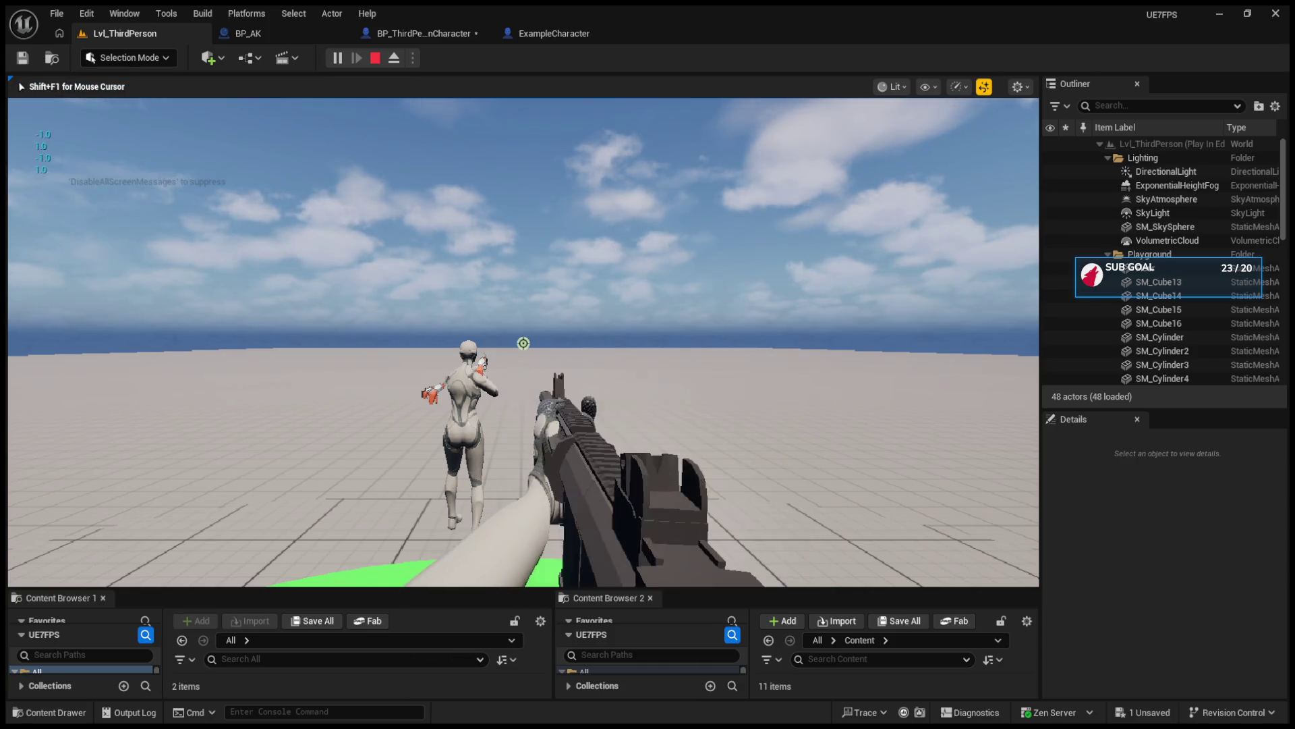
scroll(524, 342, down, 1)
scroll(523, 342, down, 1)
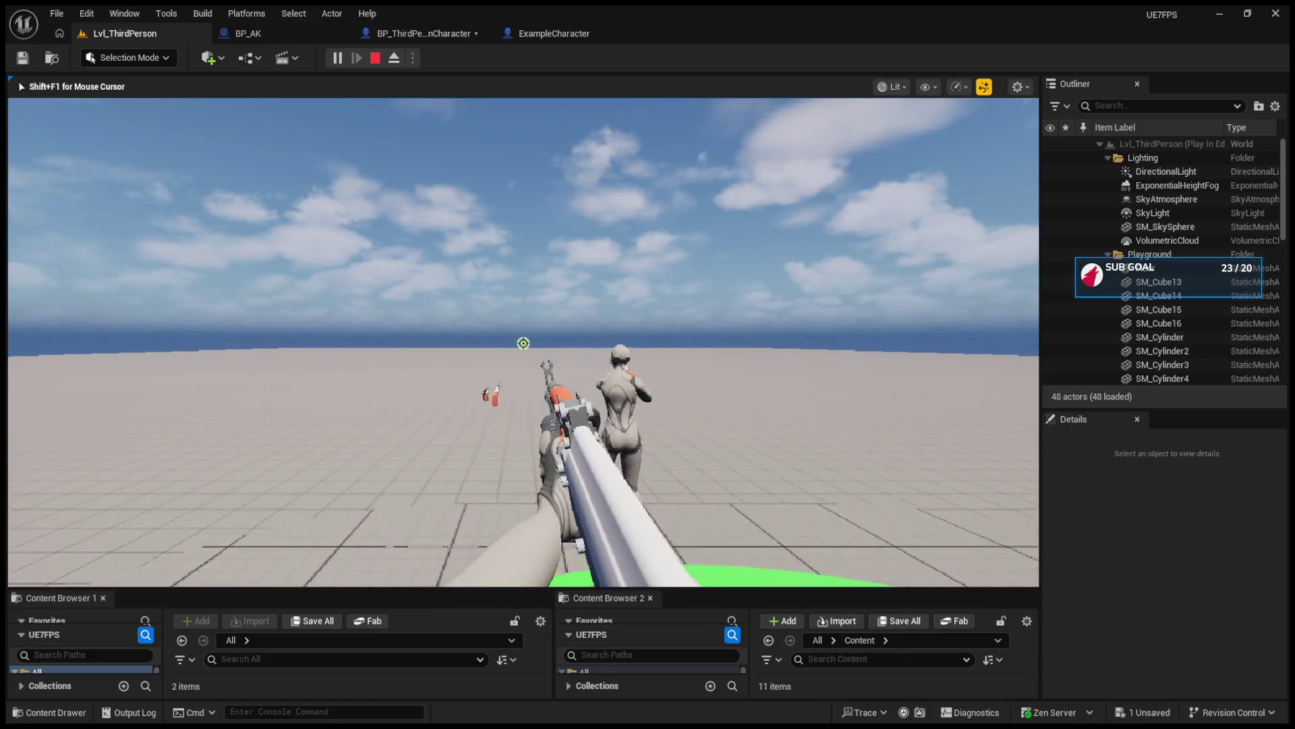
scroll(523, 342, up, 1)
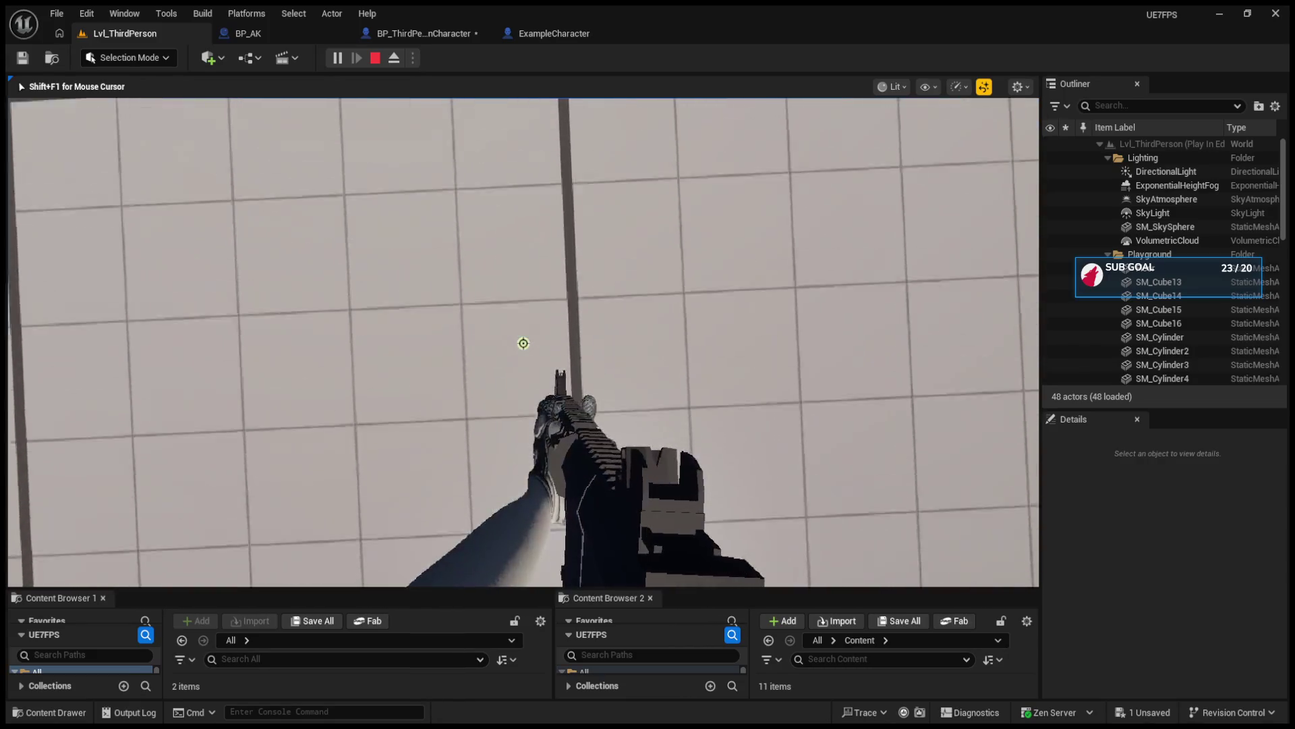
key(Escape)
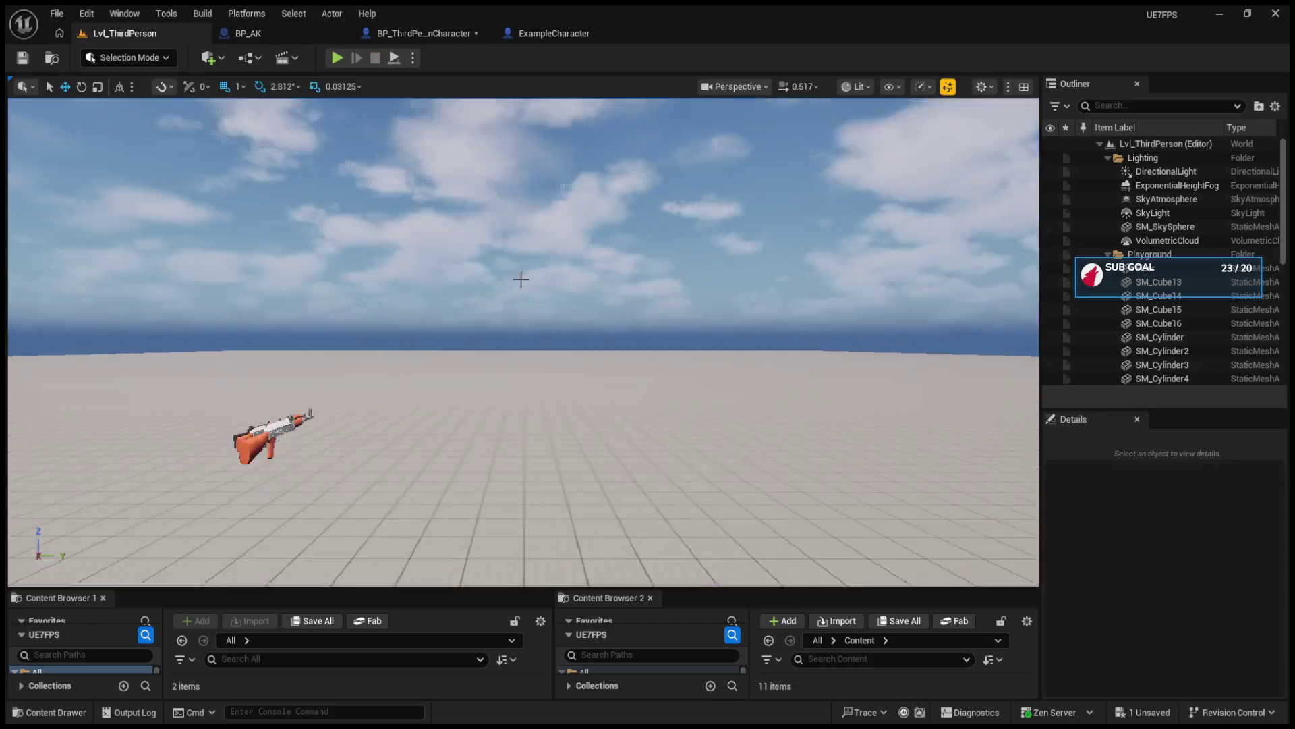
click(439, 32)
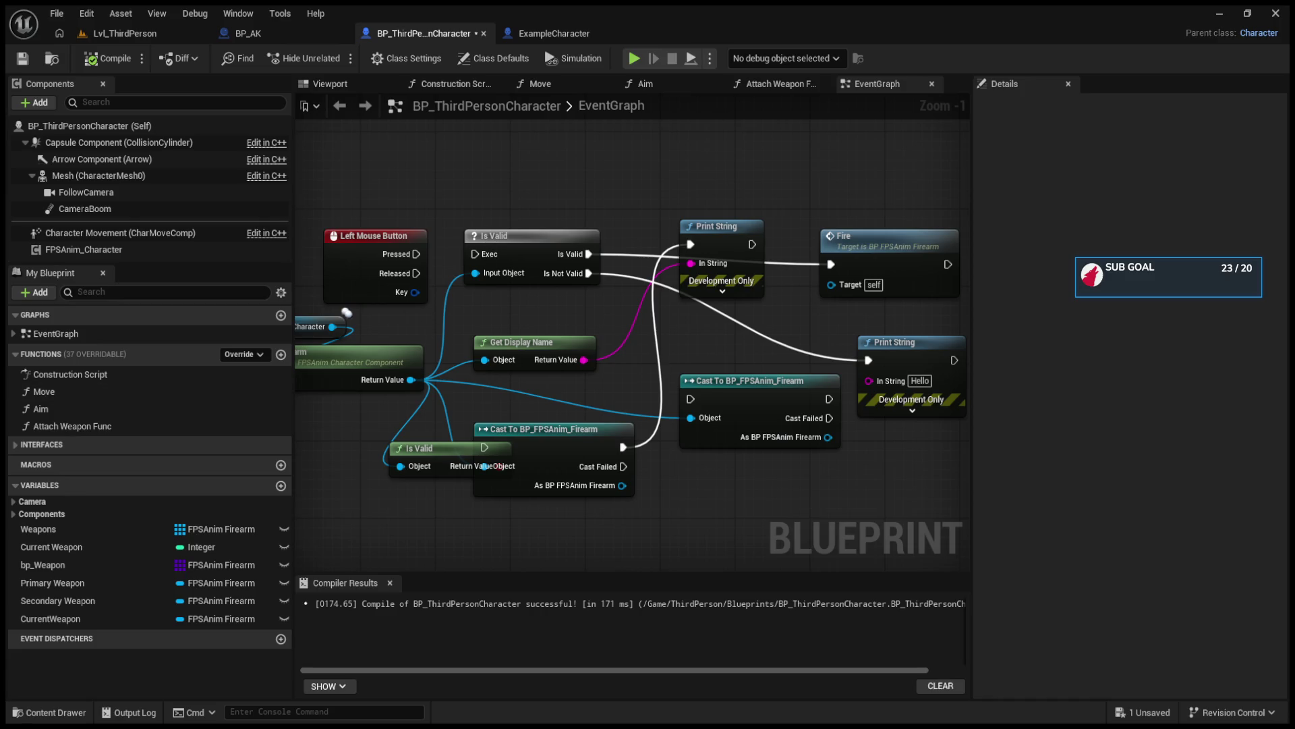
drag(413, 256, 476, 255)
mouse_move(597, 275)
mouse_down()
mouse_move(626, 376)
mouse_move(596, 277)
mouse_move(618, 406)
mouse_up()
mouse_move(514, 408)
mouse_down()
mouse_move(662, 215)
mouse_move(768, 240)
mouse_move(683, 276)
mouse_up()
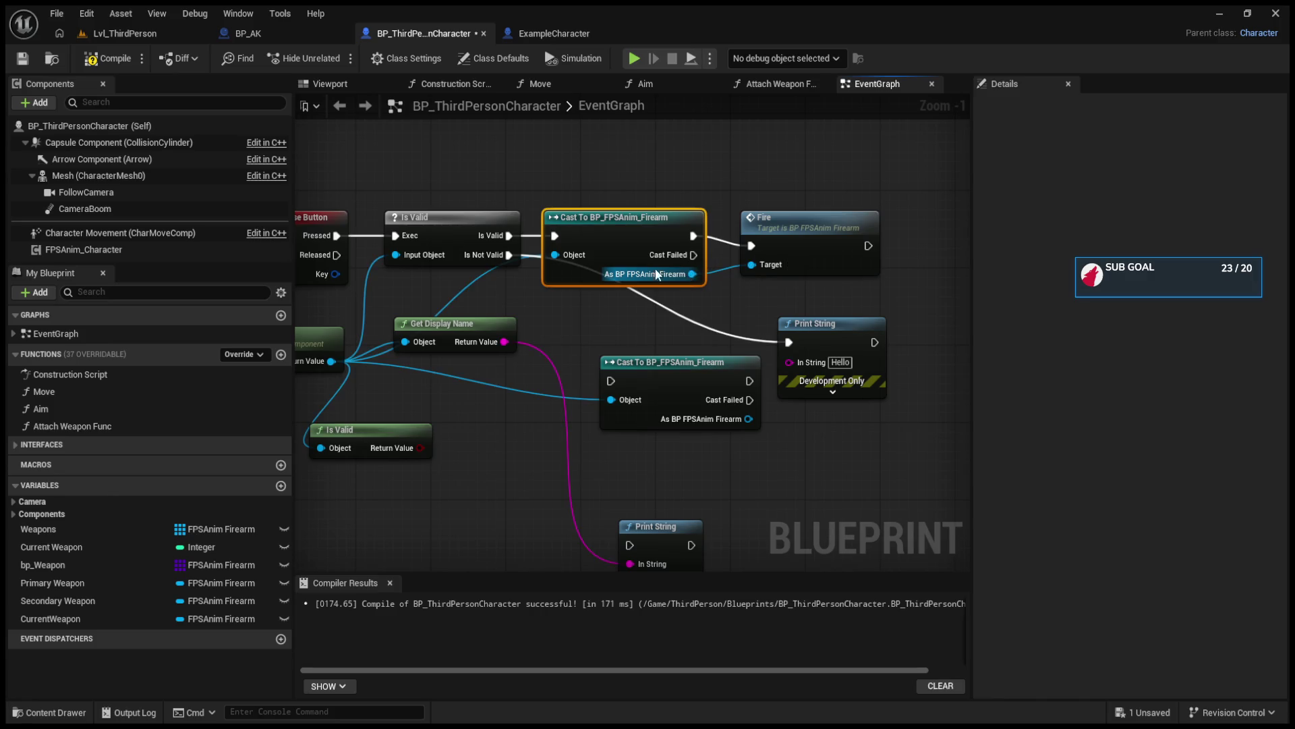
click(120, 38)
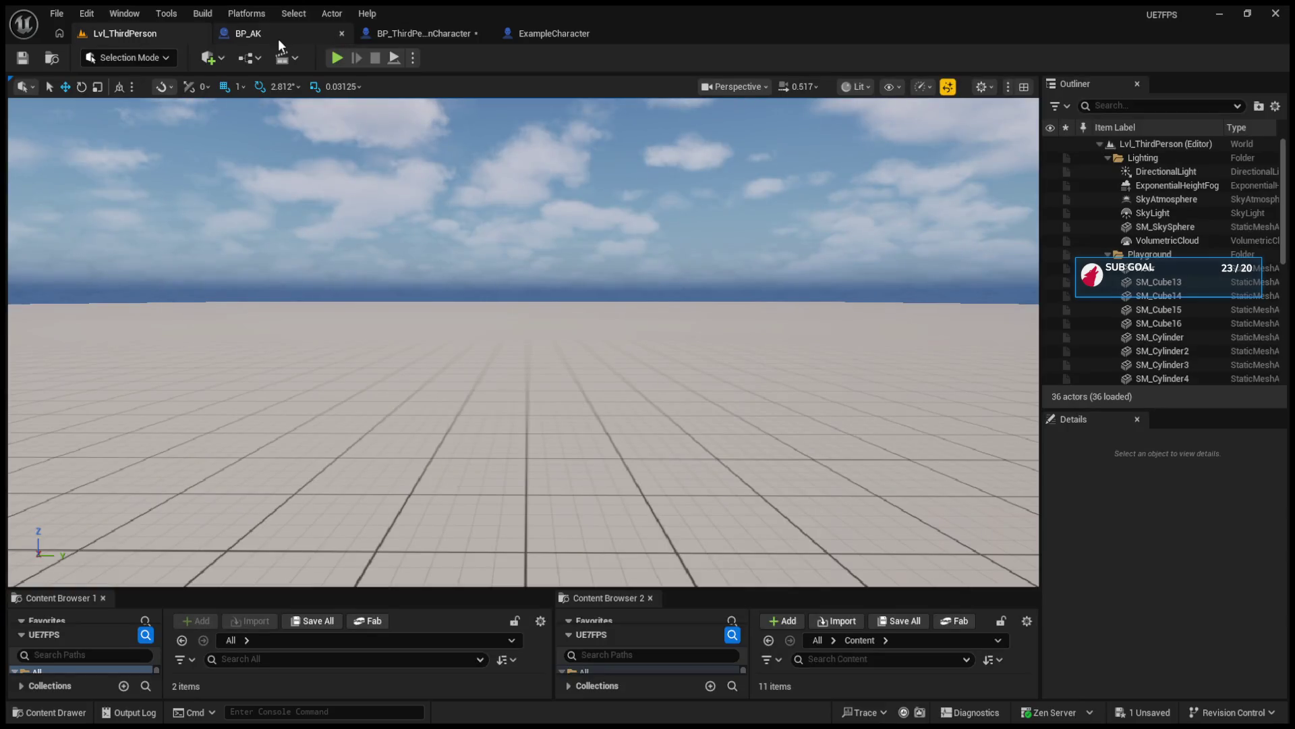
click(334, 60)
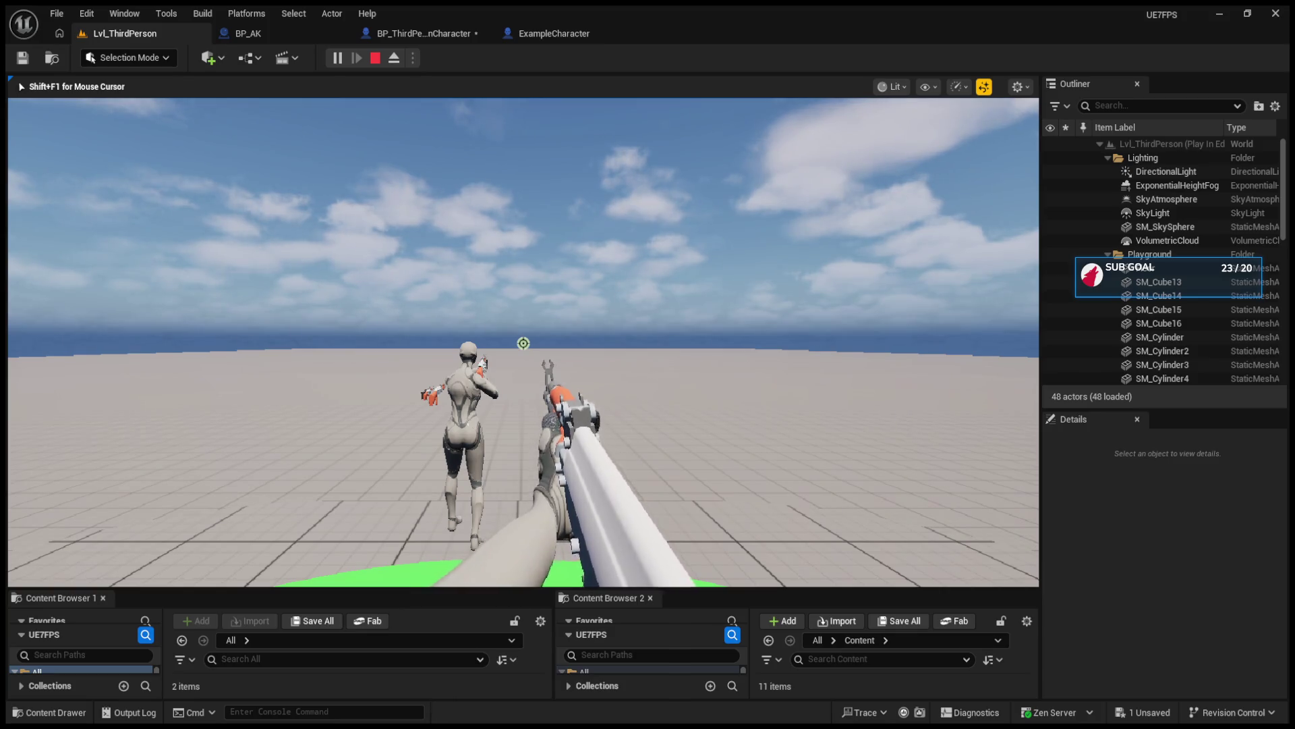
key(1)
scroll(523, 343, down, 1)
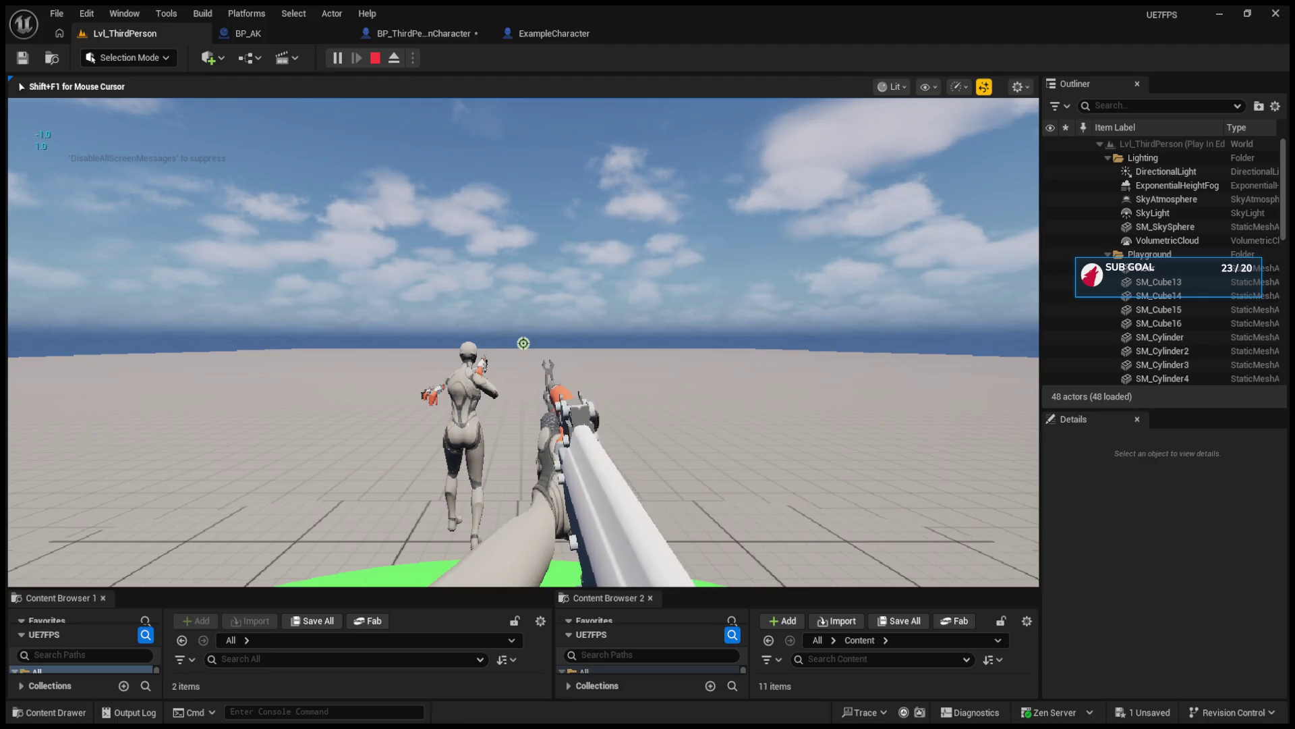
key(F8)
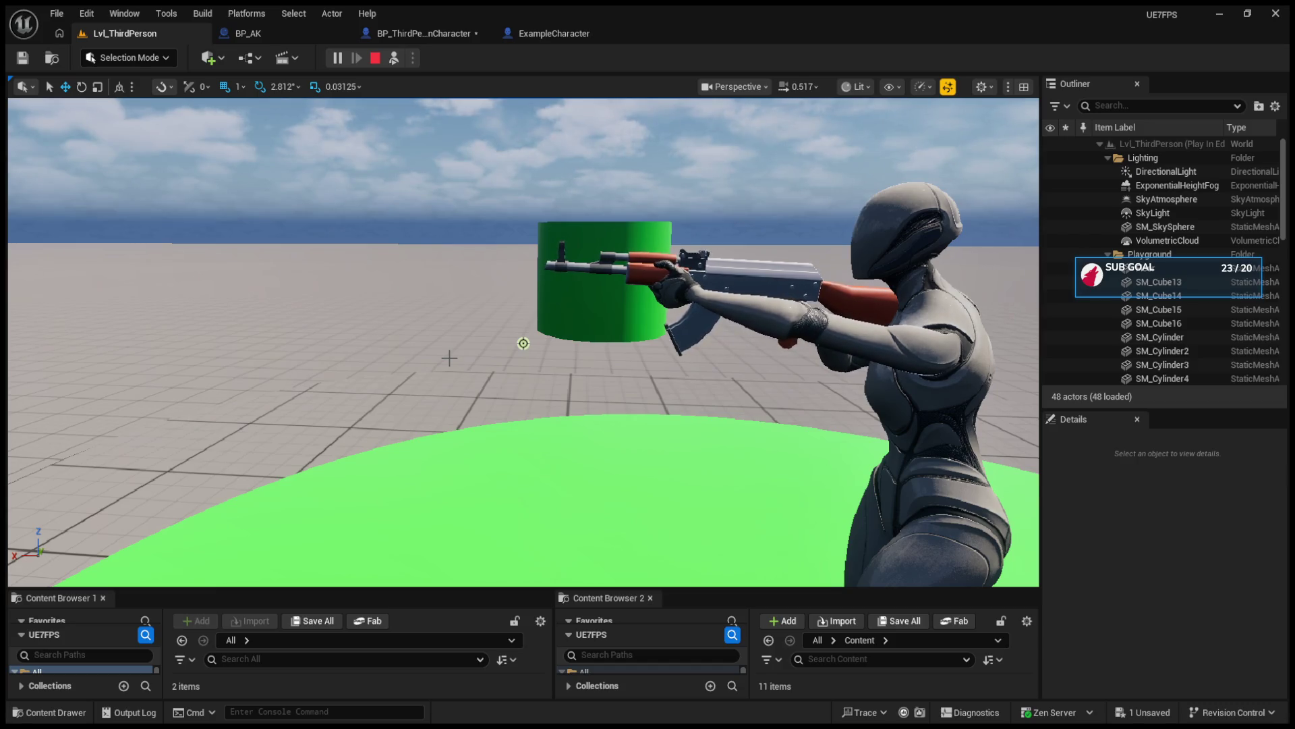
key(Escape)
click(253, 35)
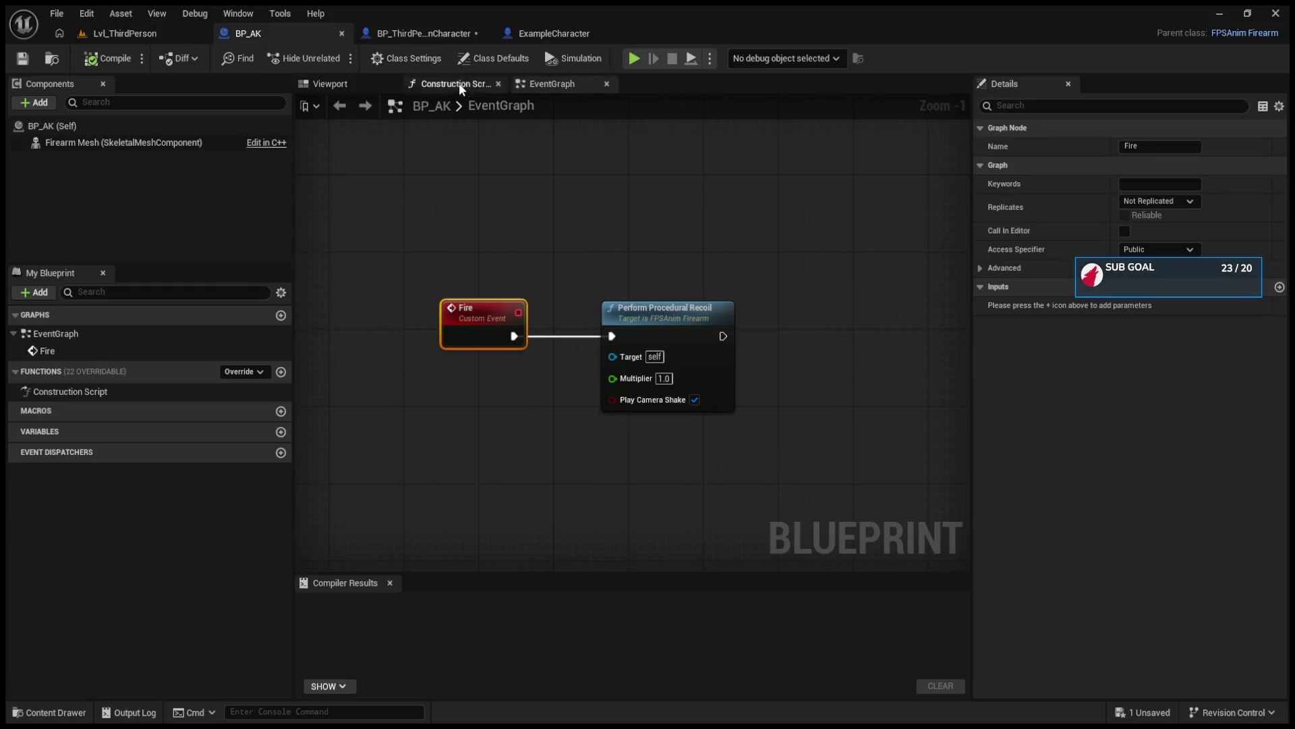
click(428, 32)
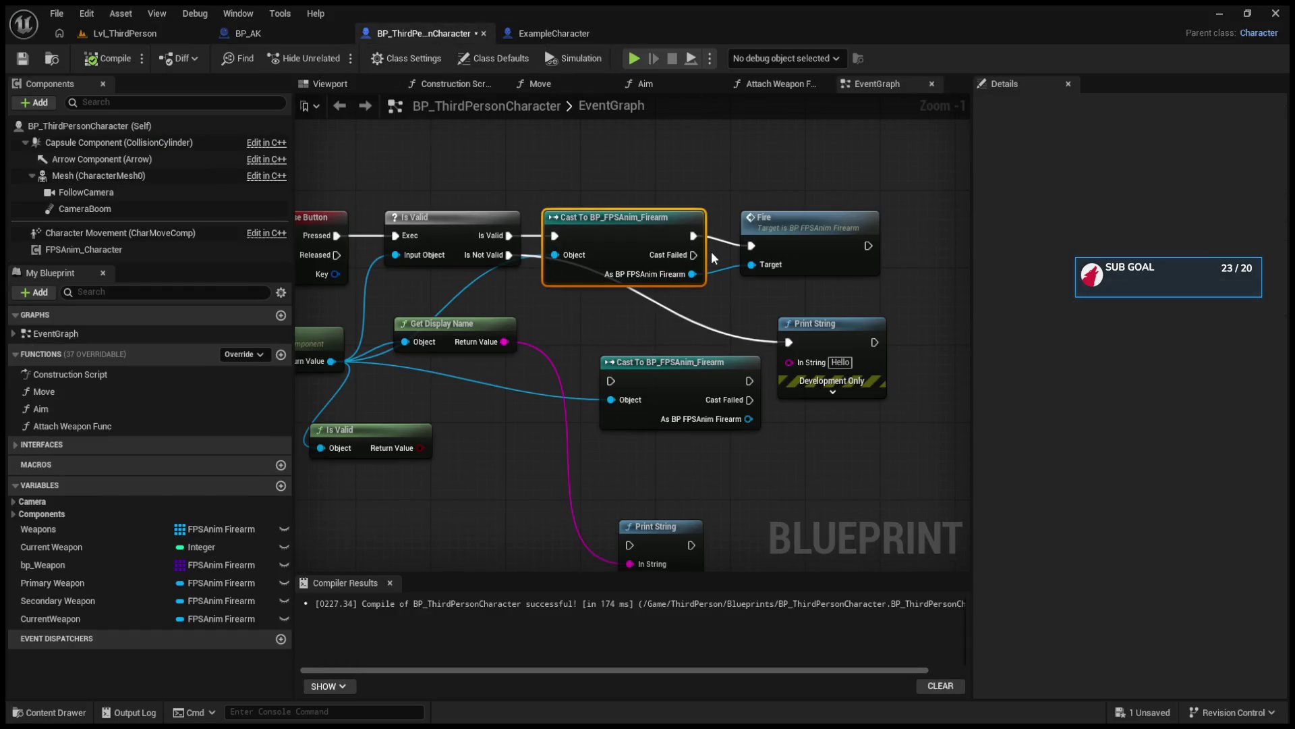
drag(693, 255, 752, 245)
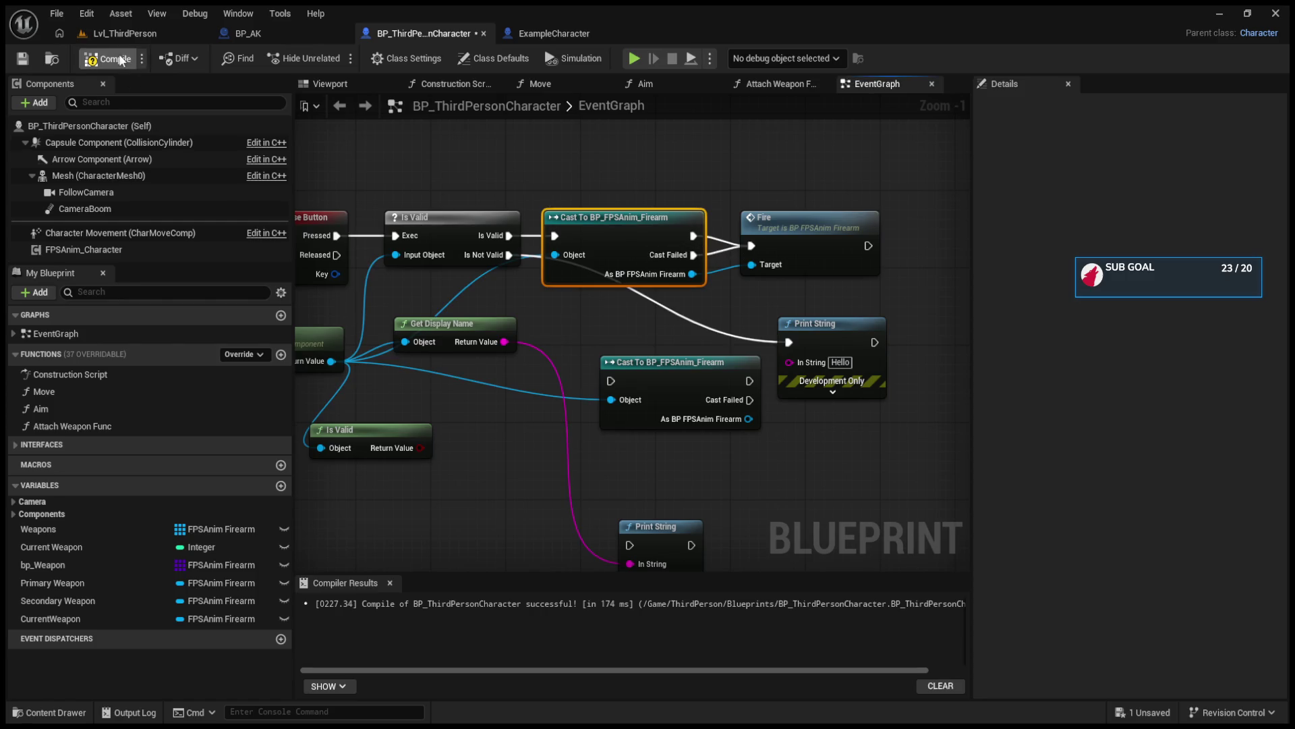
click(125, 34)
click(338, 58)
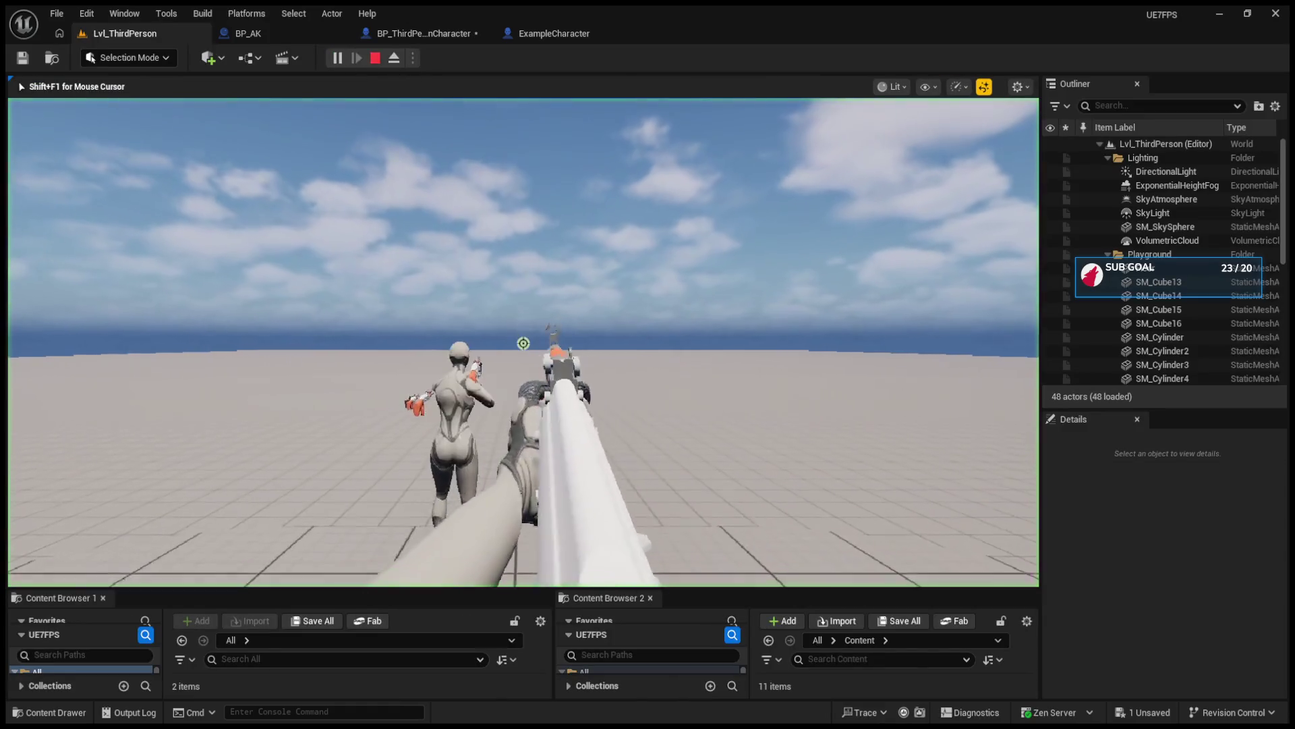
key(Escape)
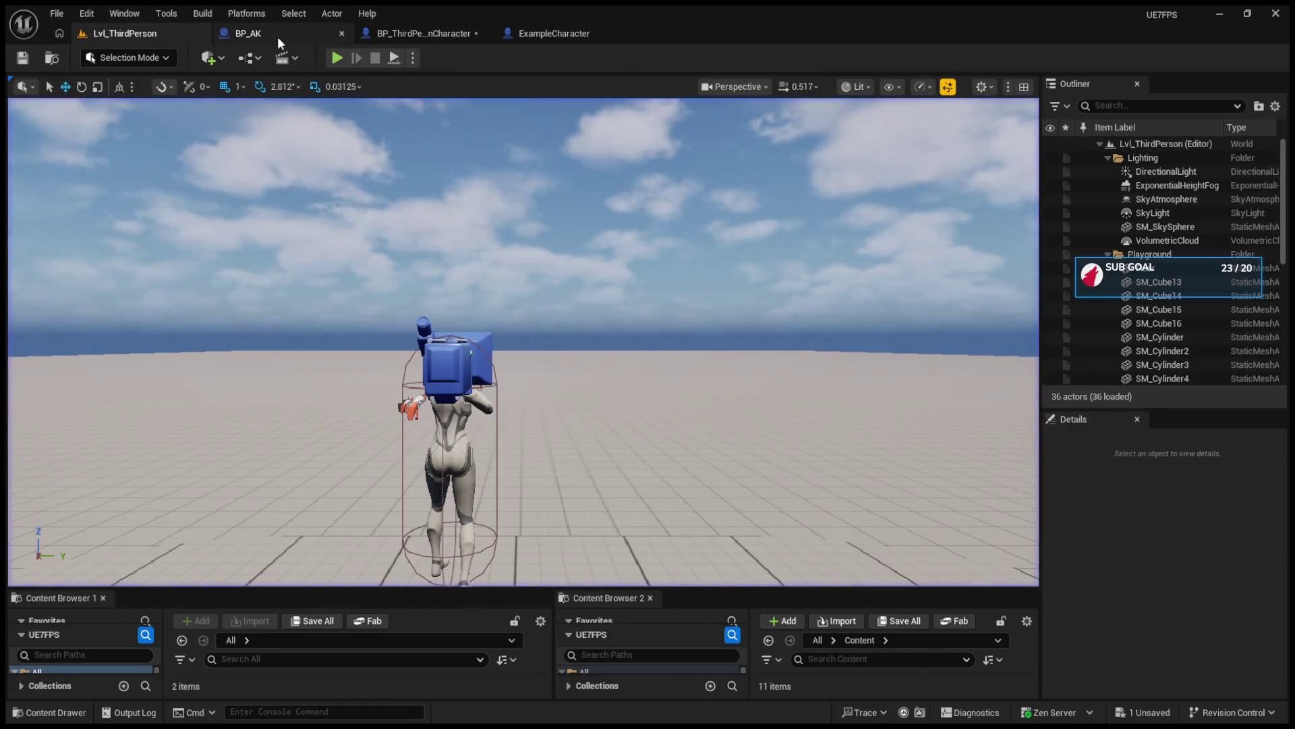
click(415, 31)
drag(615, 271, 614, 251)
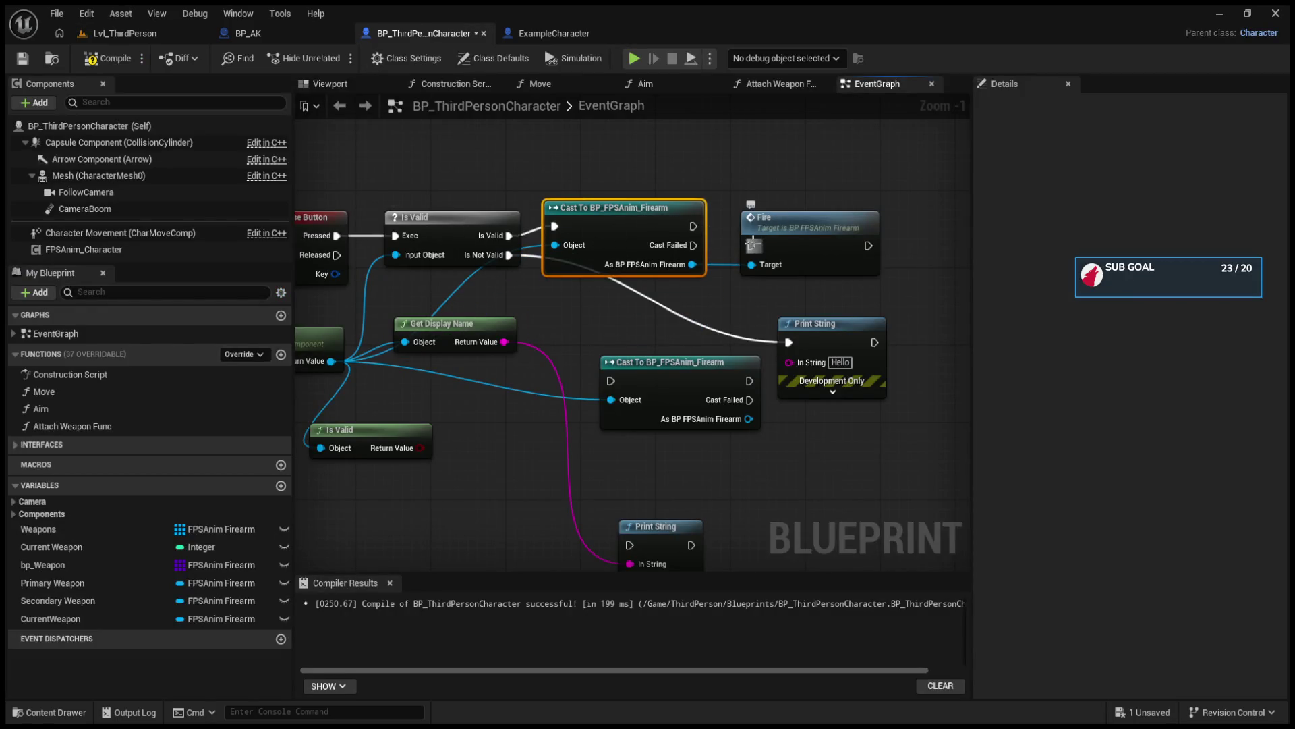
drag(751, 229, 844, 239)
drag(693, 245, 790, 345)
click(861, 326)
click(761, 267)
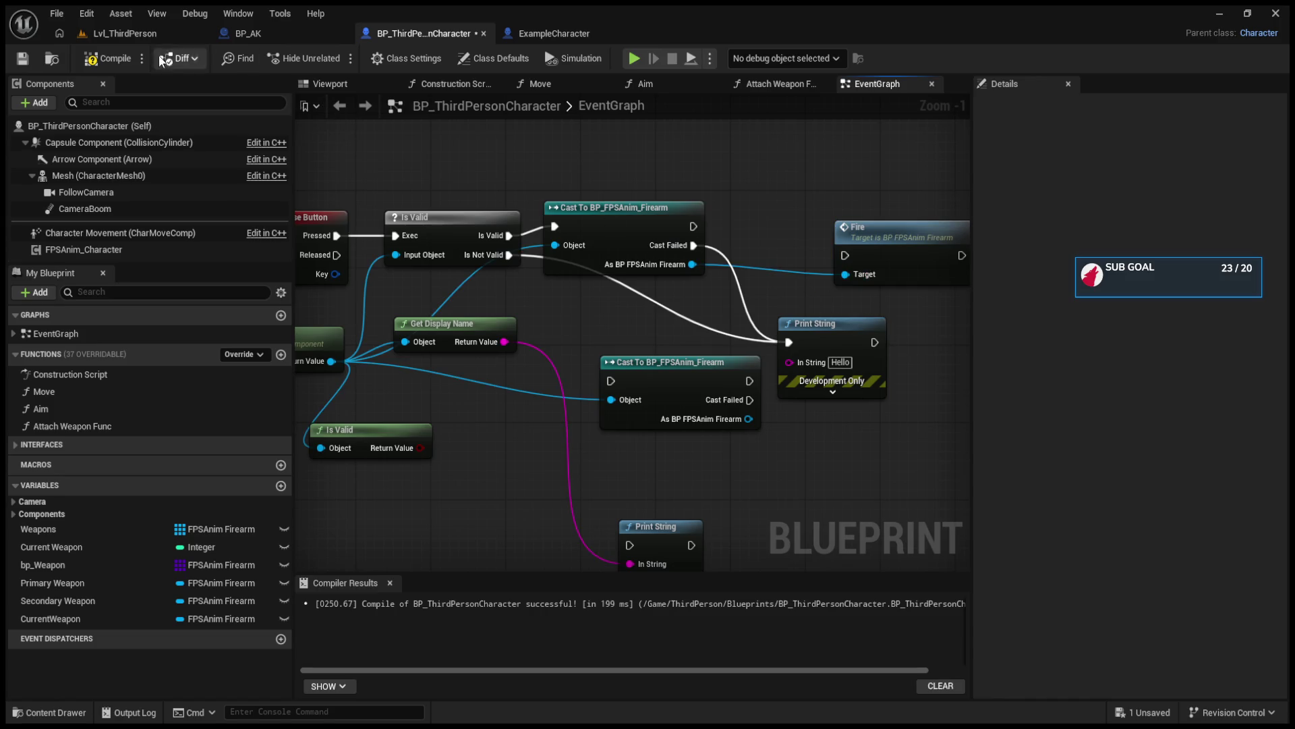
click(634, 58)
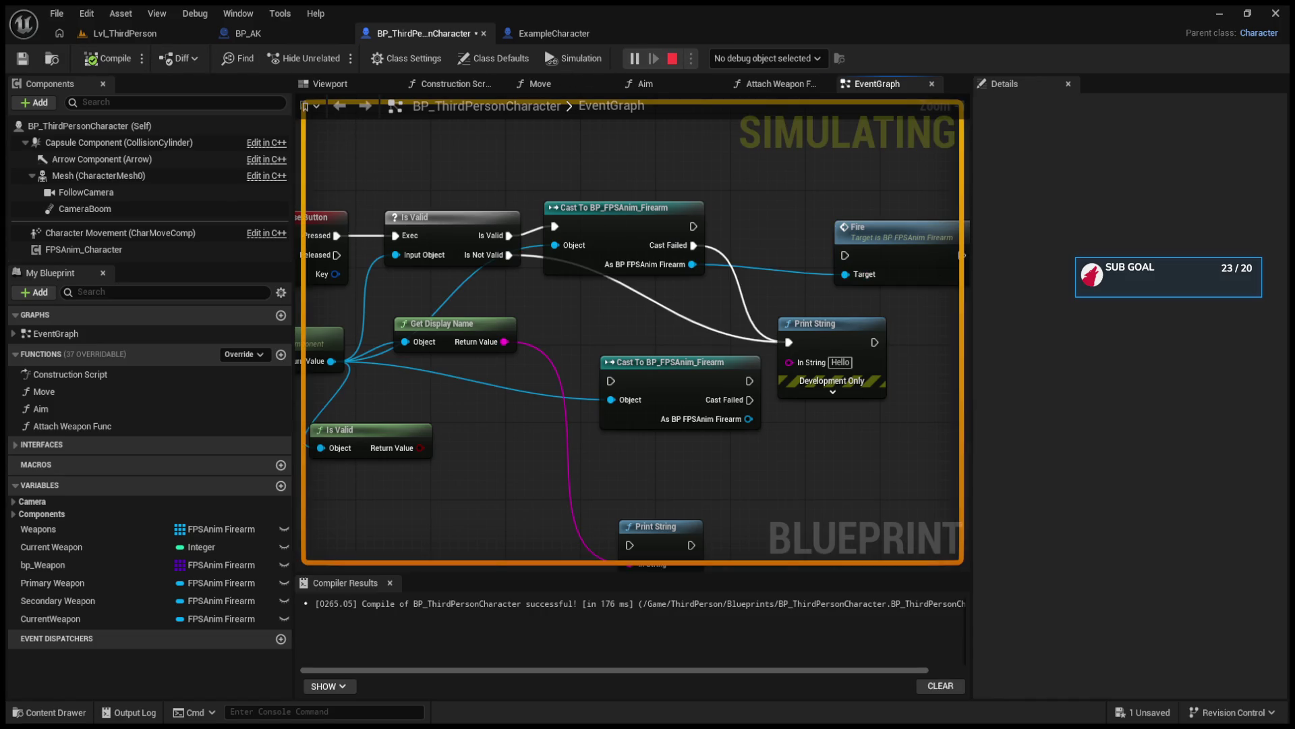
key(Escape)
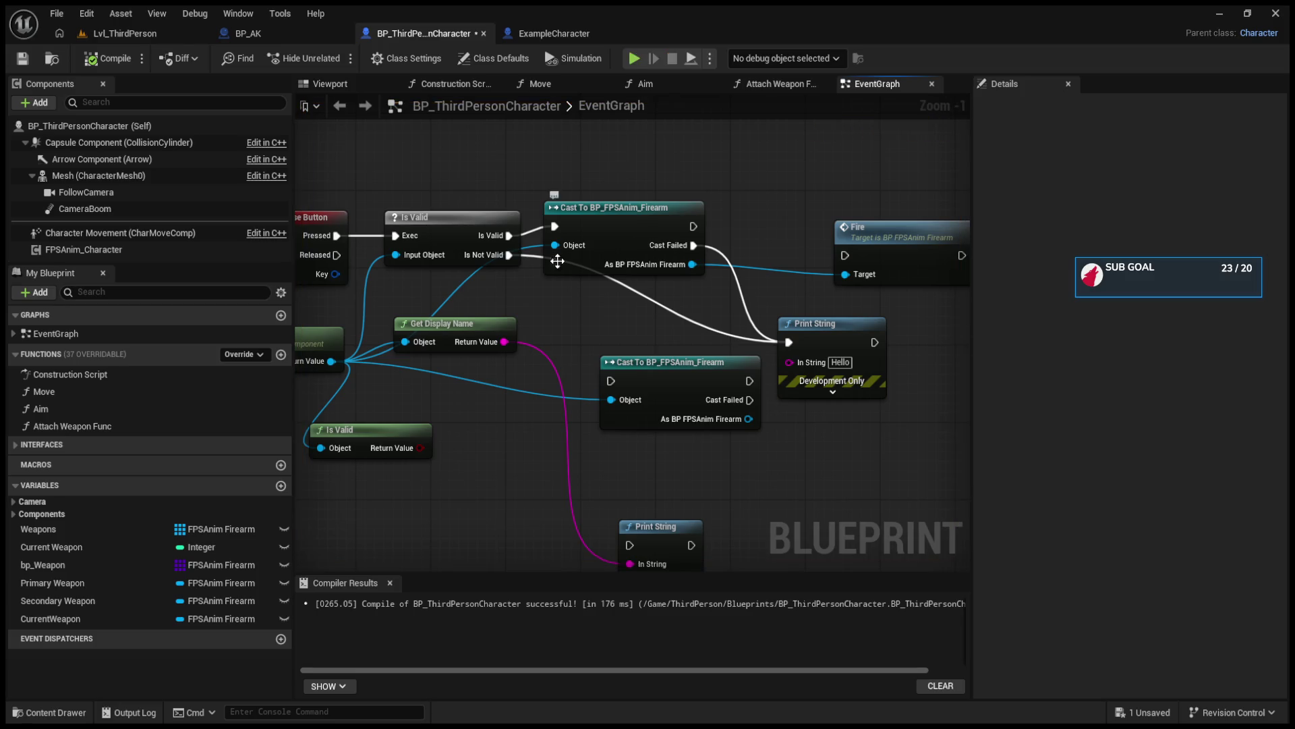
click(361, 268)
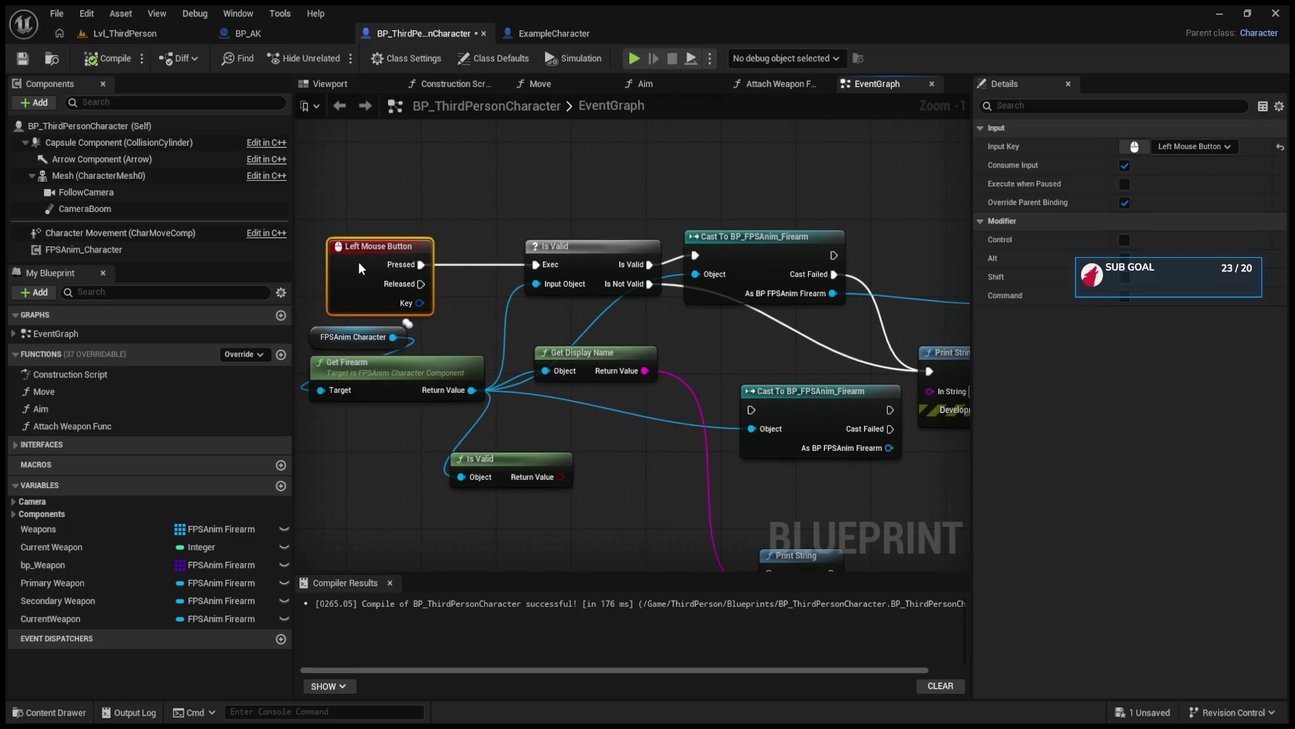
scroll(740, 304, down, 3)
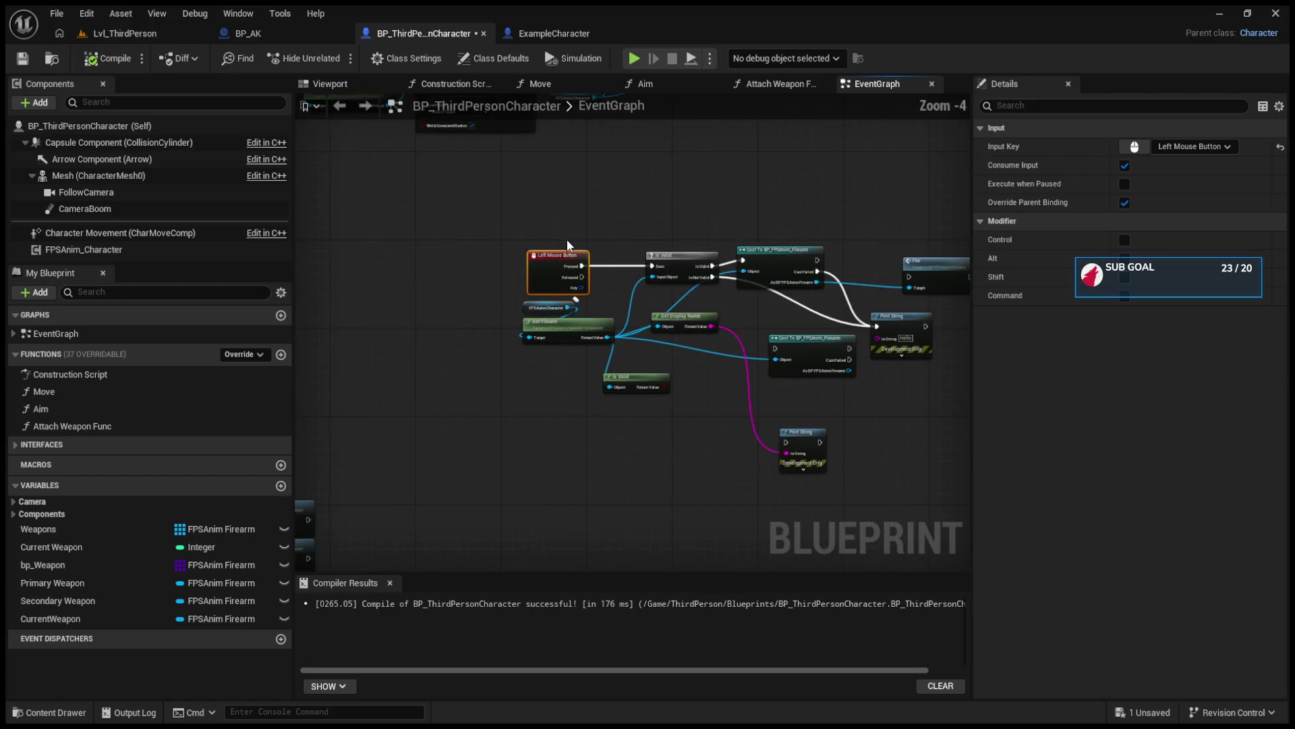
scroll(740, 304, up, 4)
drag(682, 224, 627, 224)
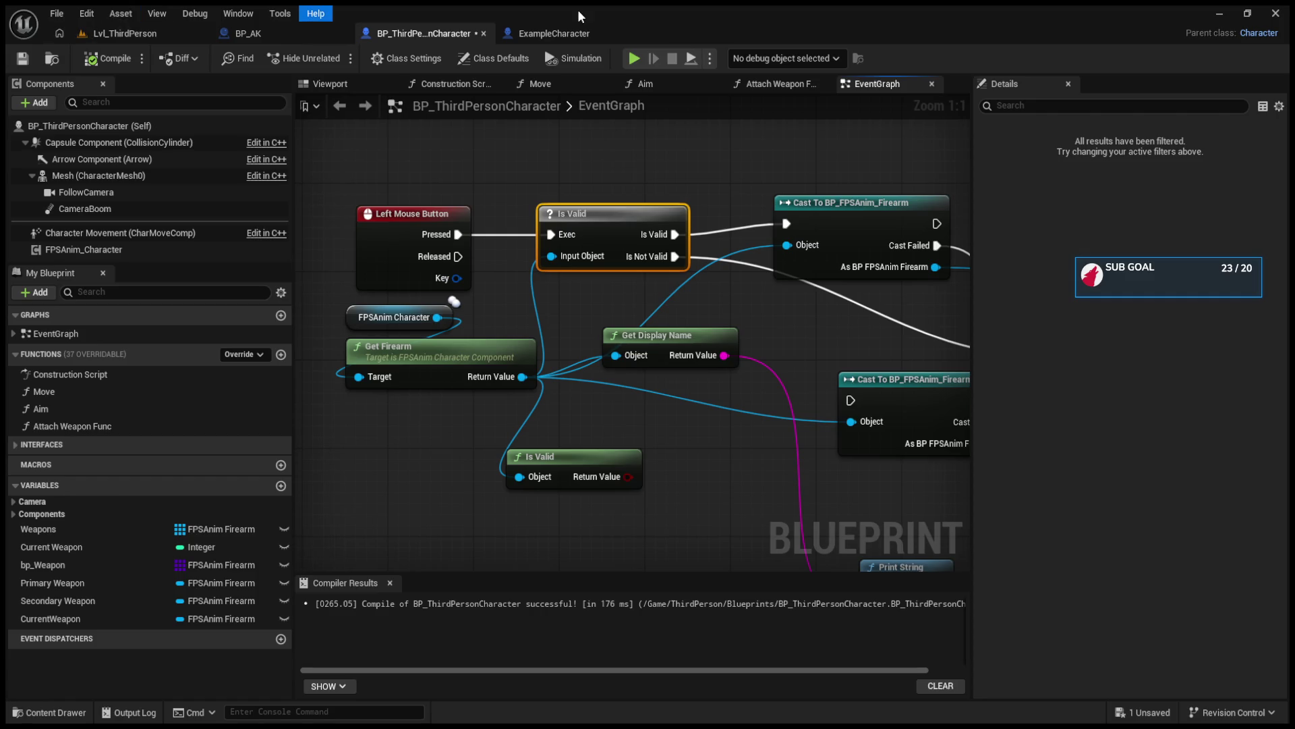
click(565, 29)
scroll(515, 438, up, 3)
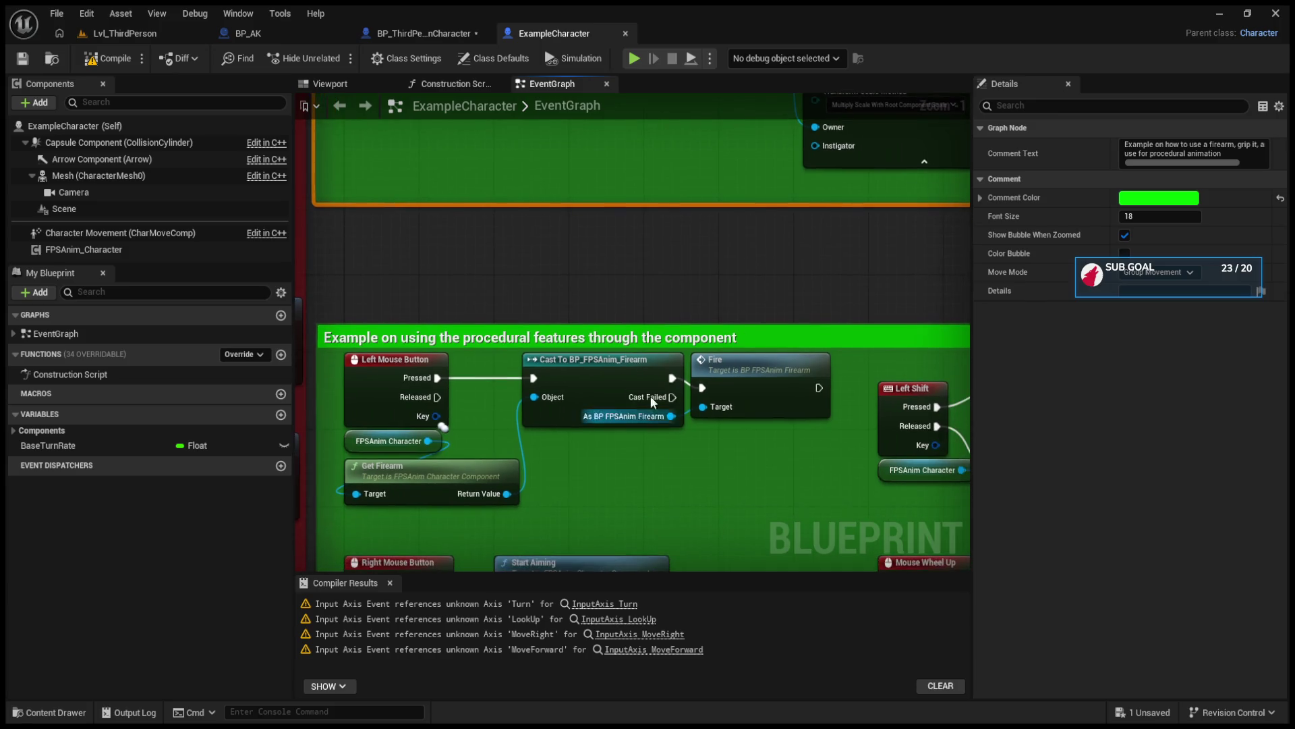
drag(620, 374, 601, 374)
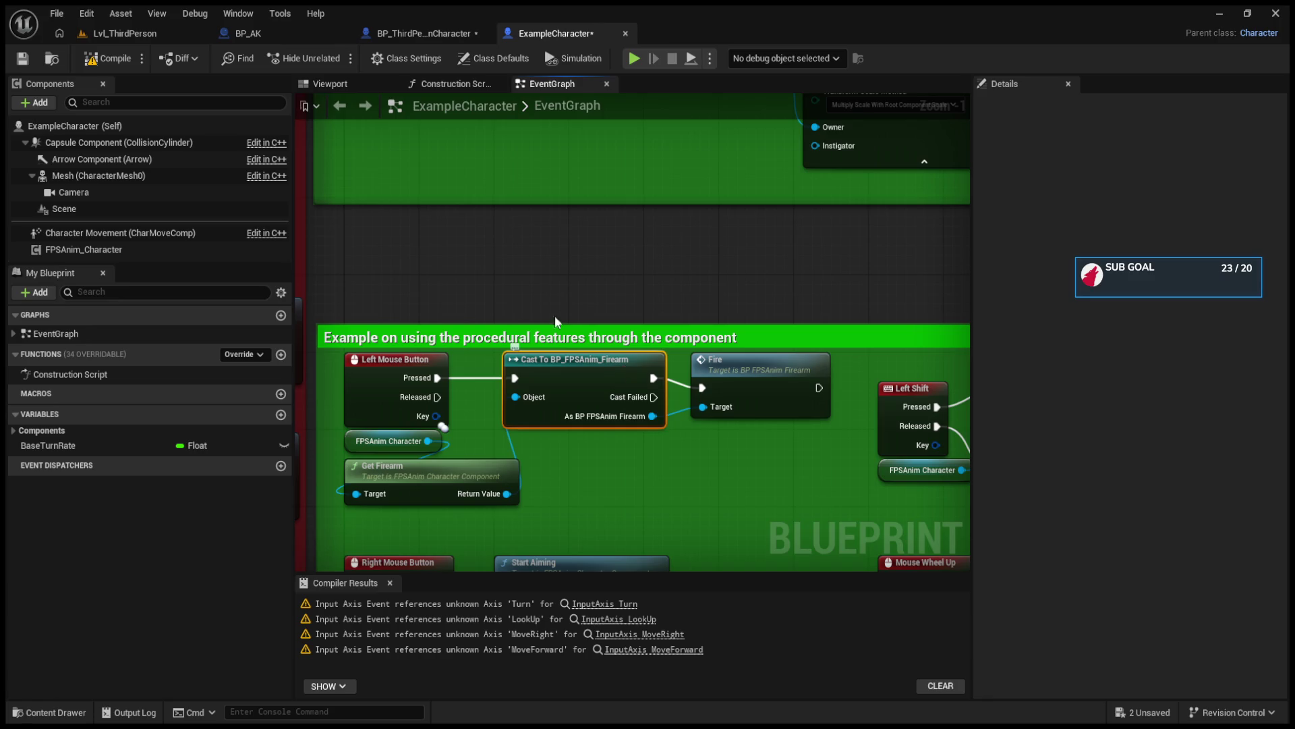
click(166, 33)
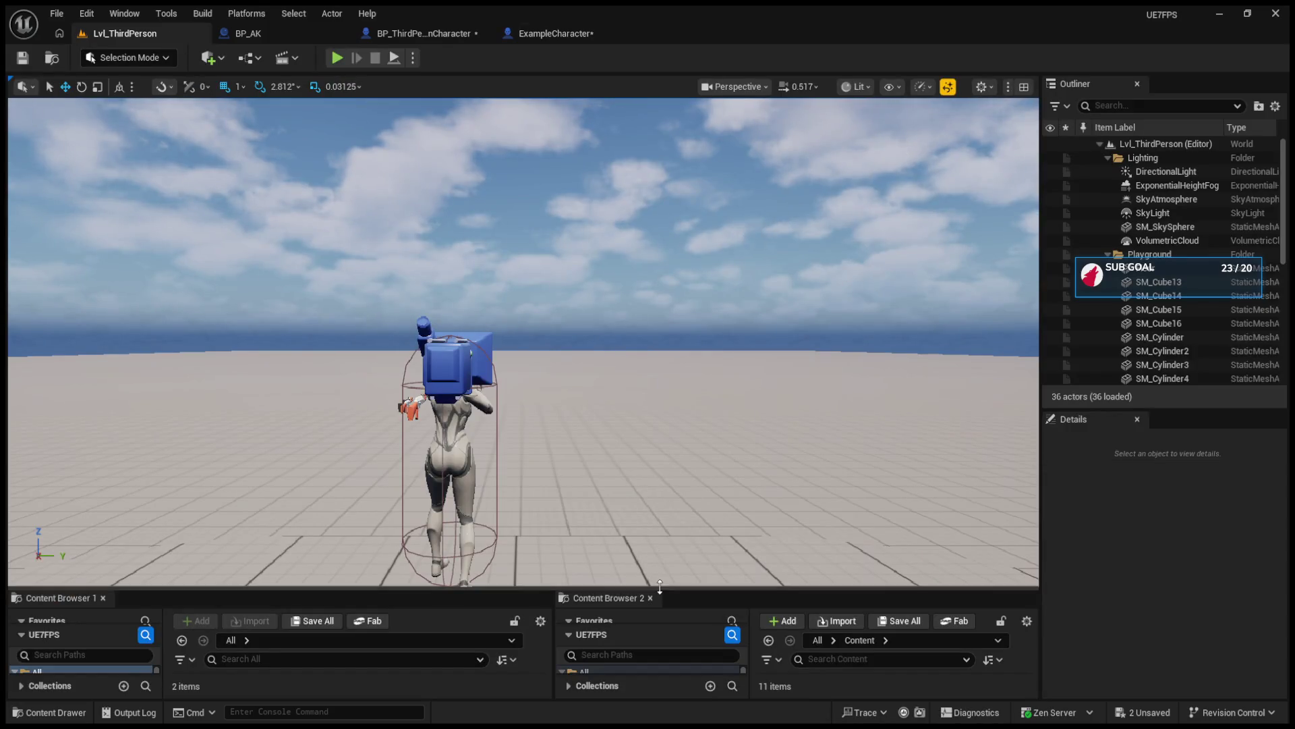
drag(649, 588, 625, 399)
click(625, 449)
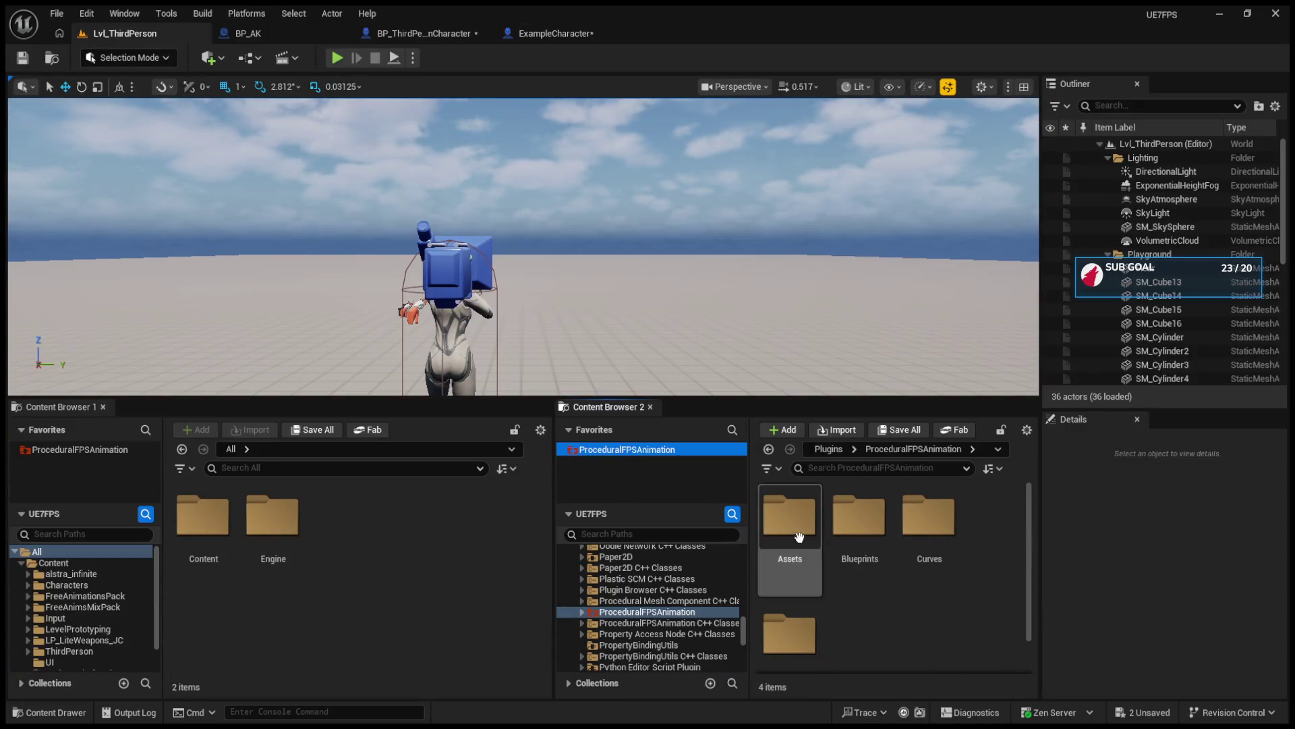
double_click(858, 516)
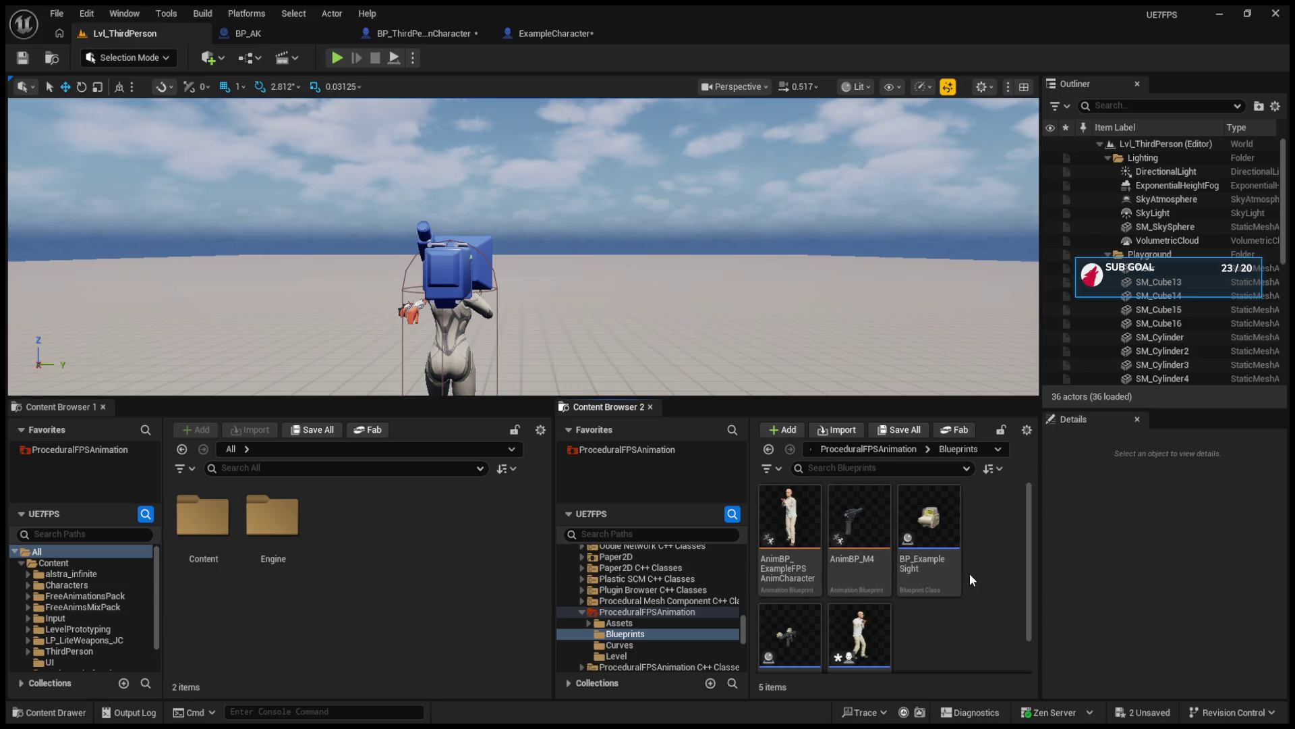
scroll(969, 573, down, 2)
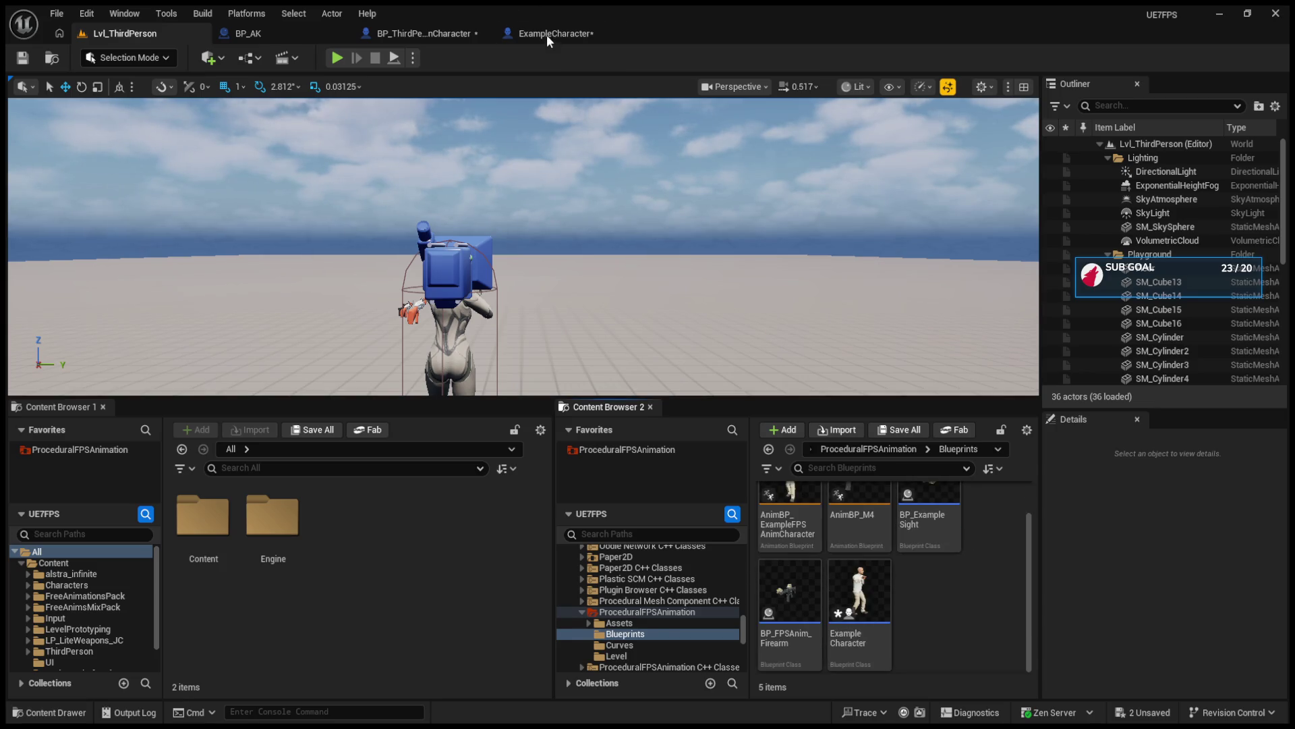
click(547, 35)
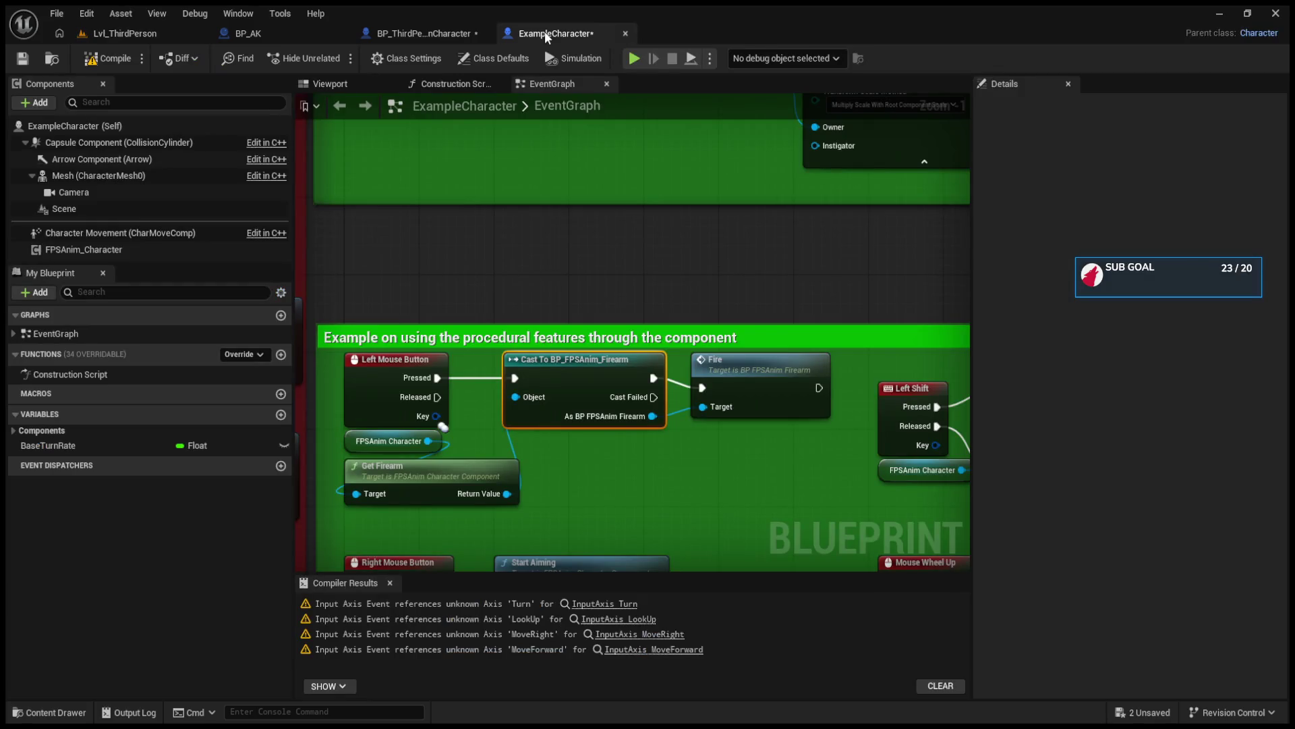
click(87, 35)
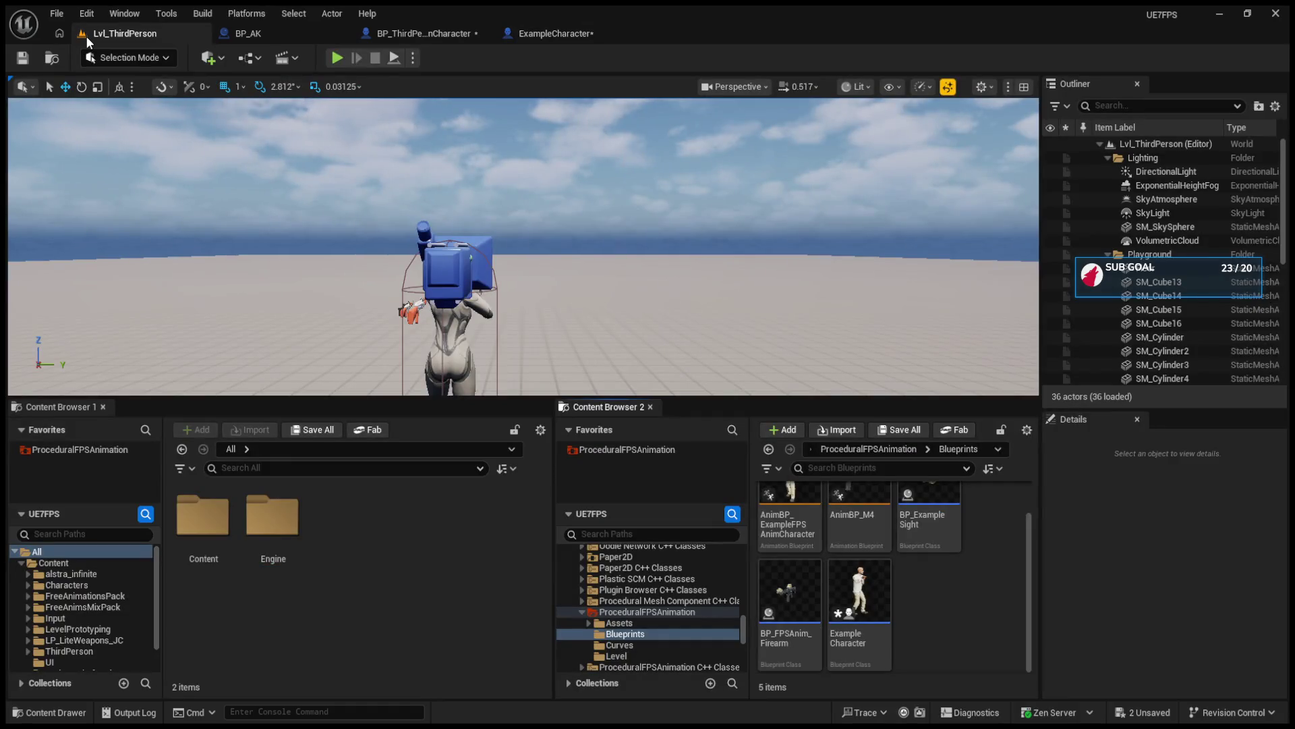
click(519, 34)
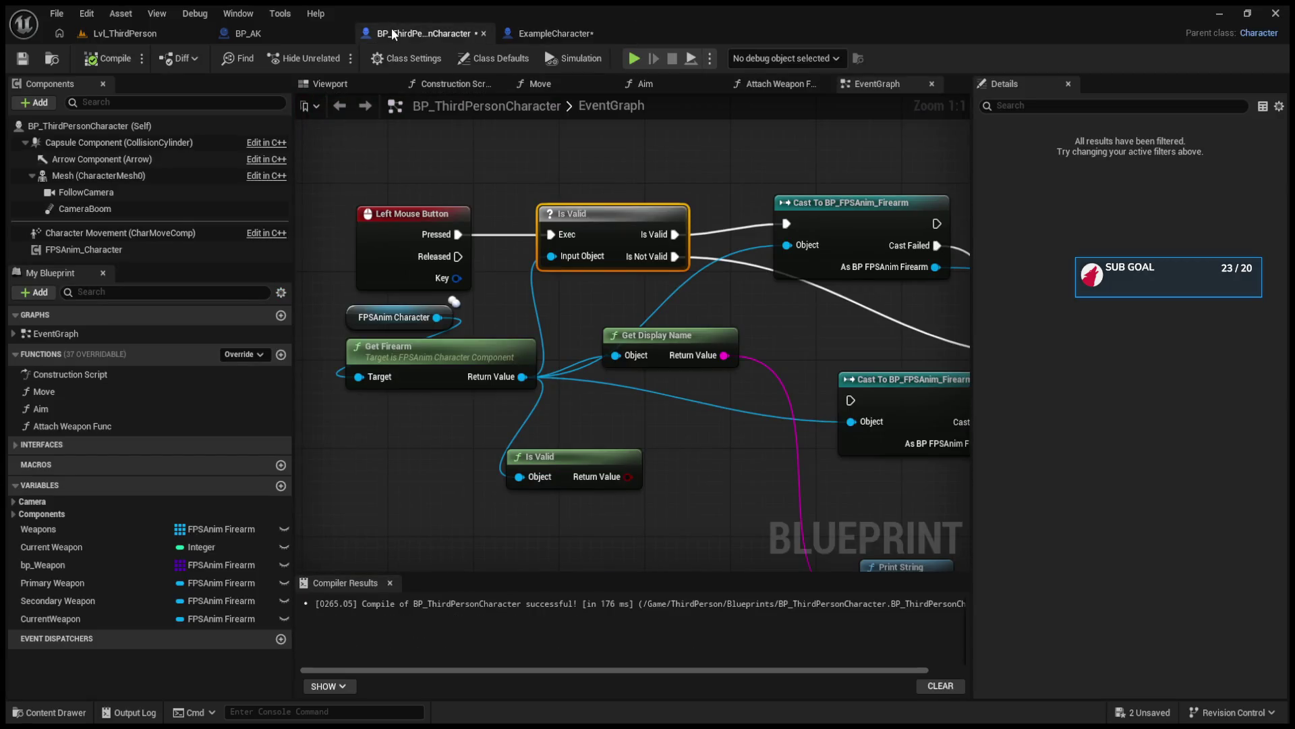
drag(681, 212, 436, 257)
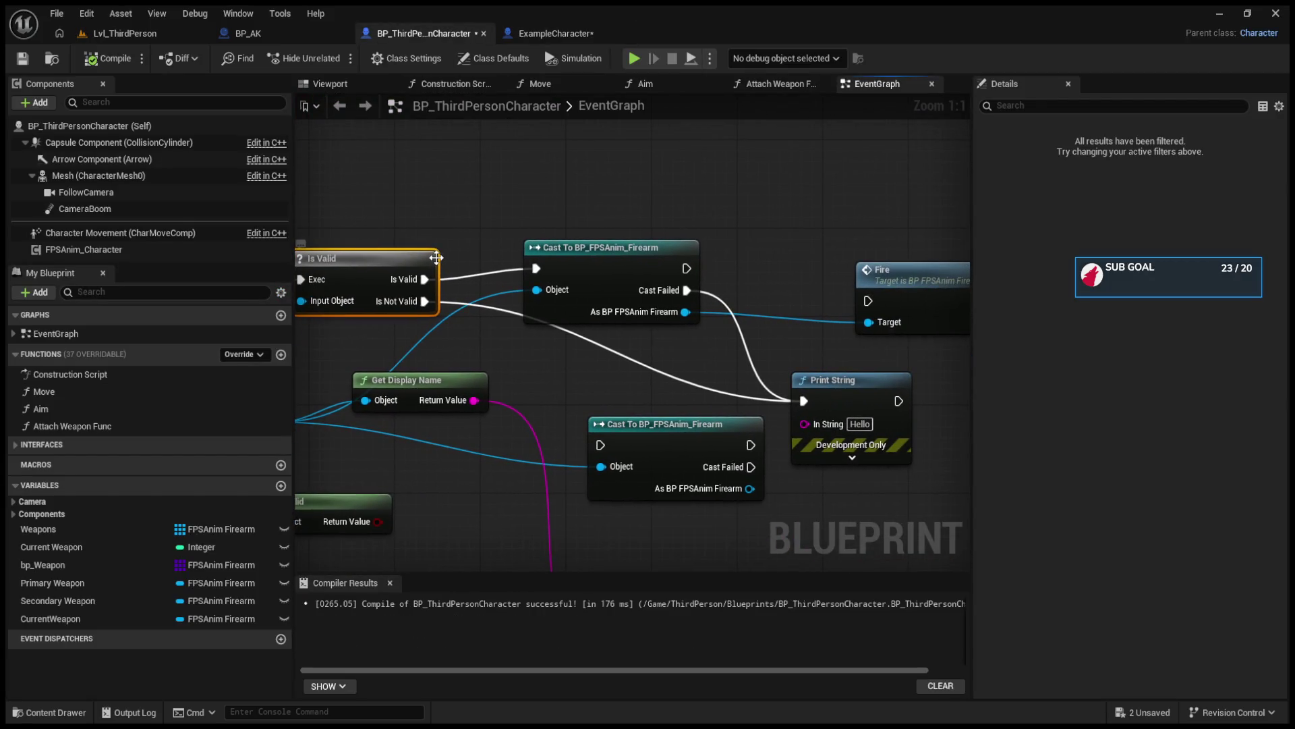
drag(437, 257, 515, 239)
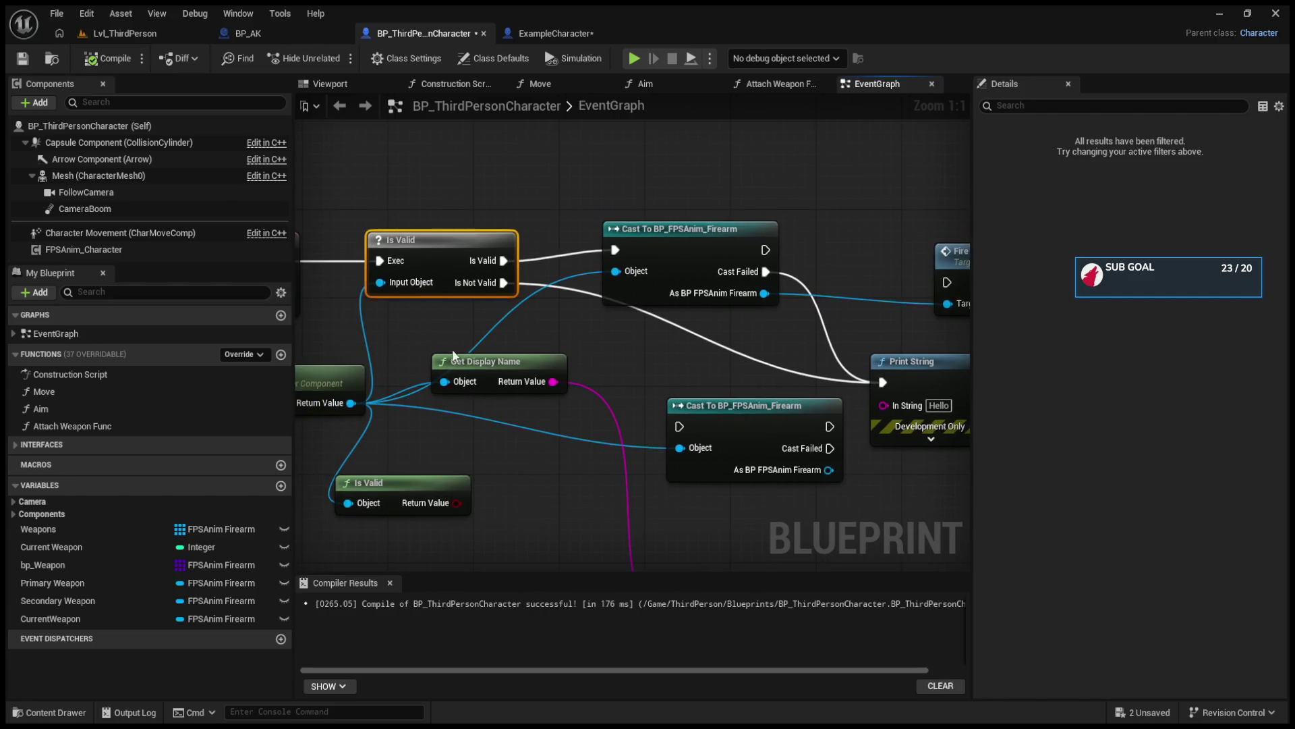
drag(361, 403, 633, 195)
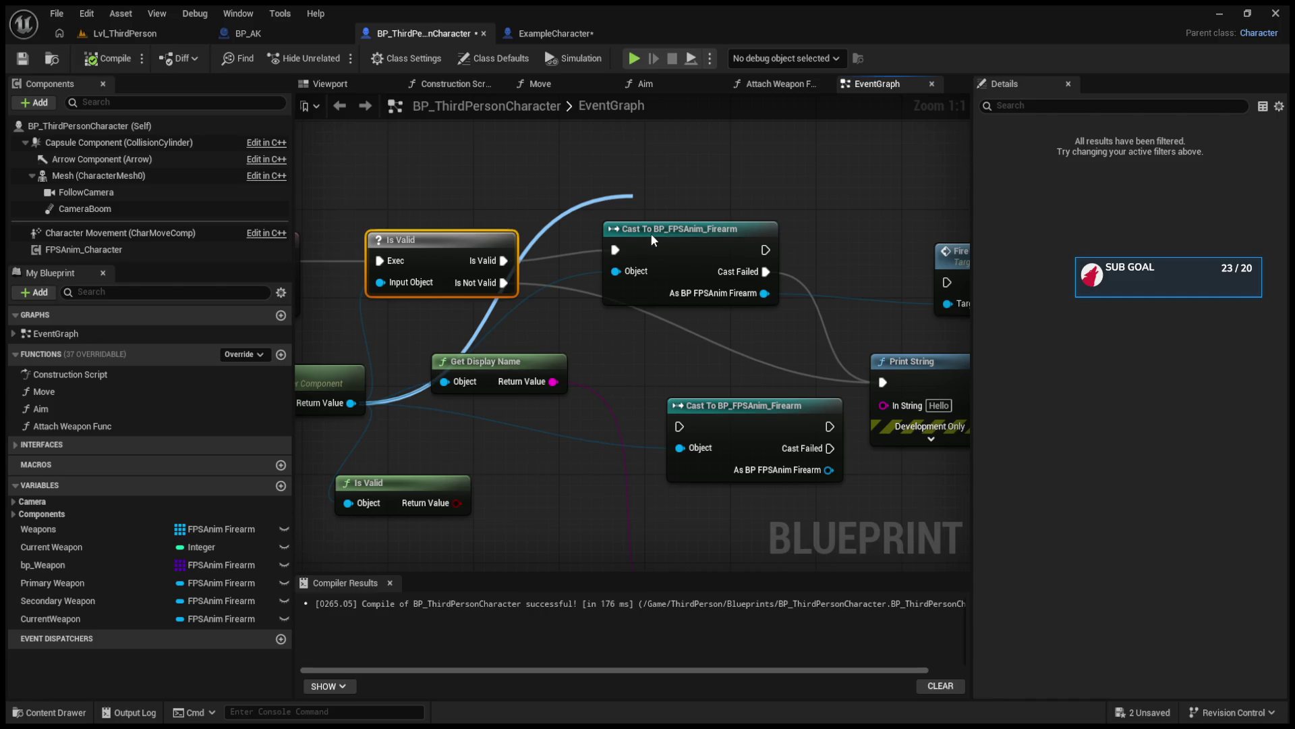
click(588, 160)
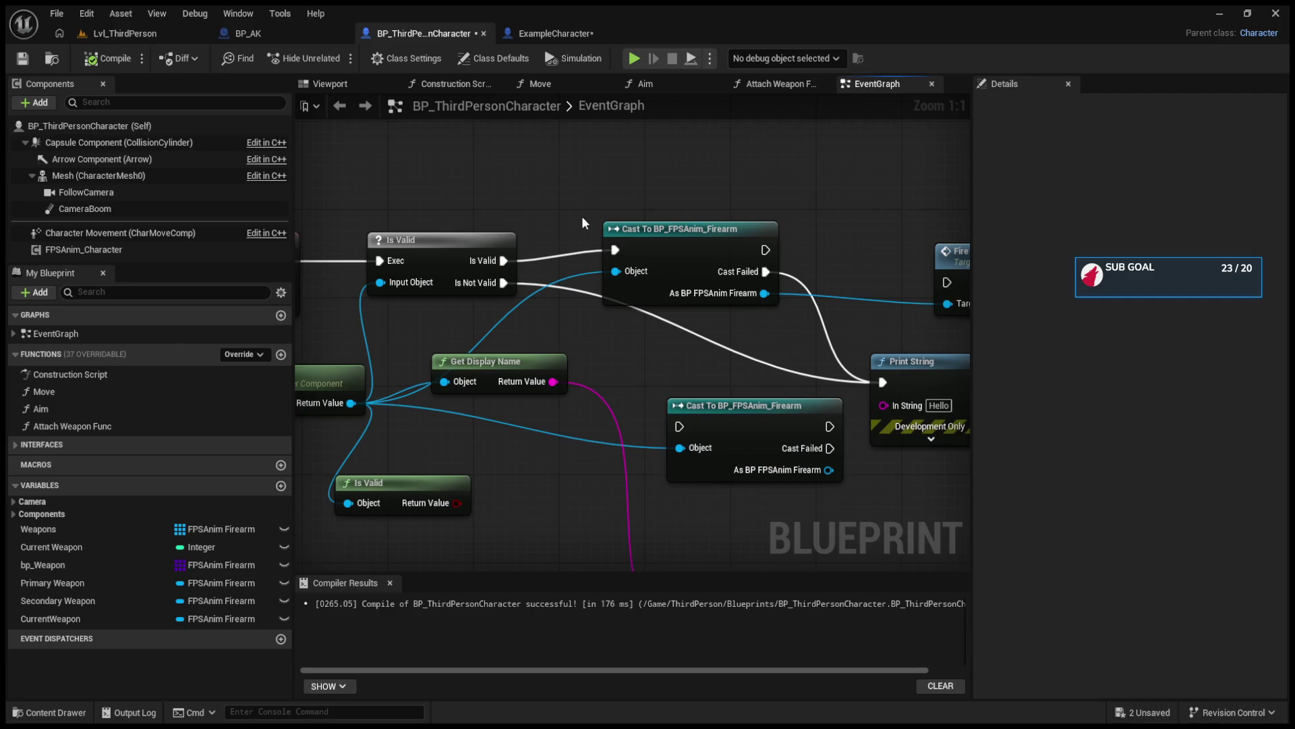
drag(583, 213, 655, 227)
drag(371, 338, 510, 342)
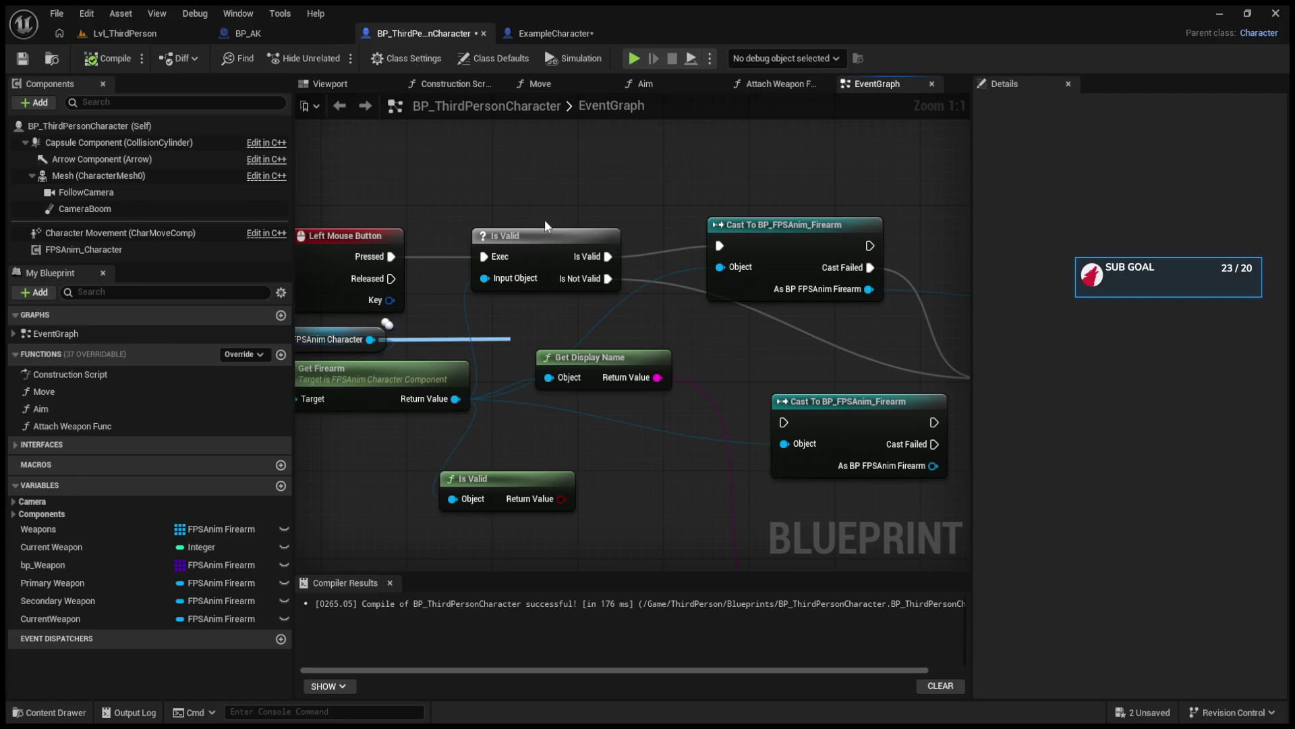
click(386, 62)
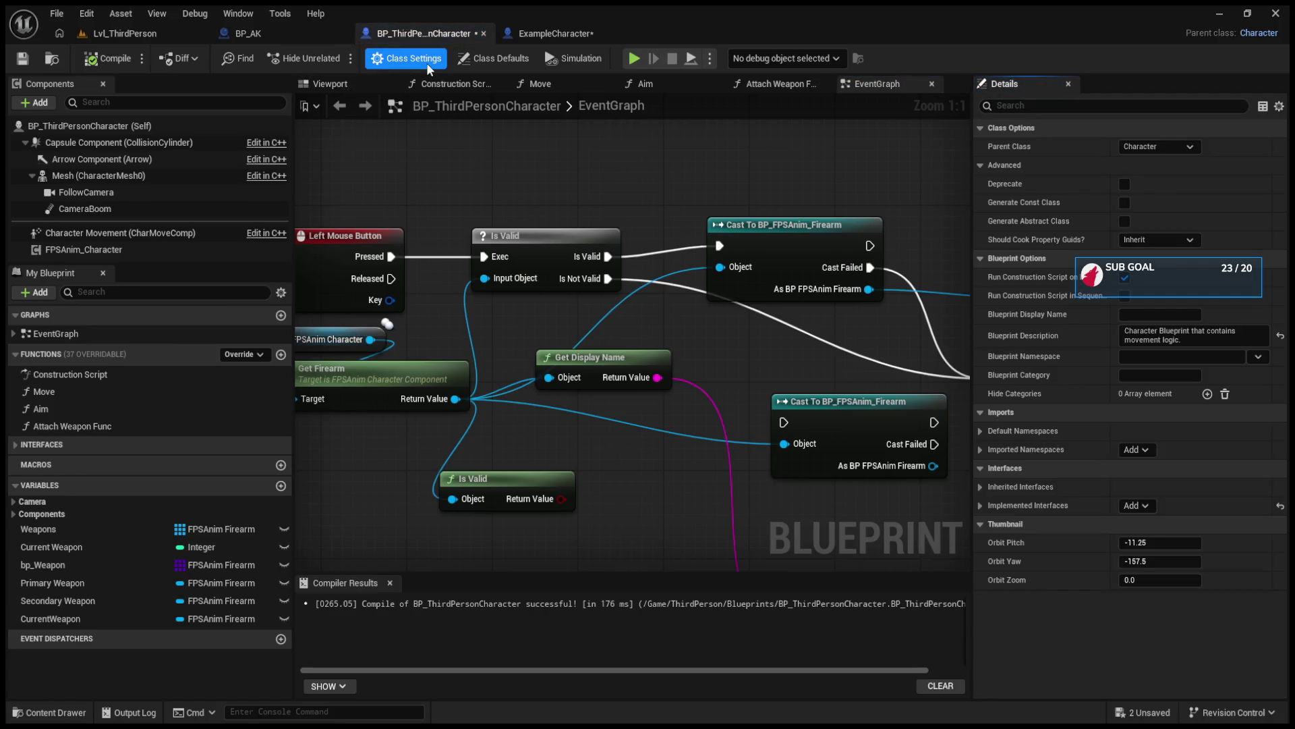
click(332, 39)
click(397, 58)
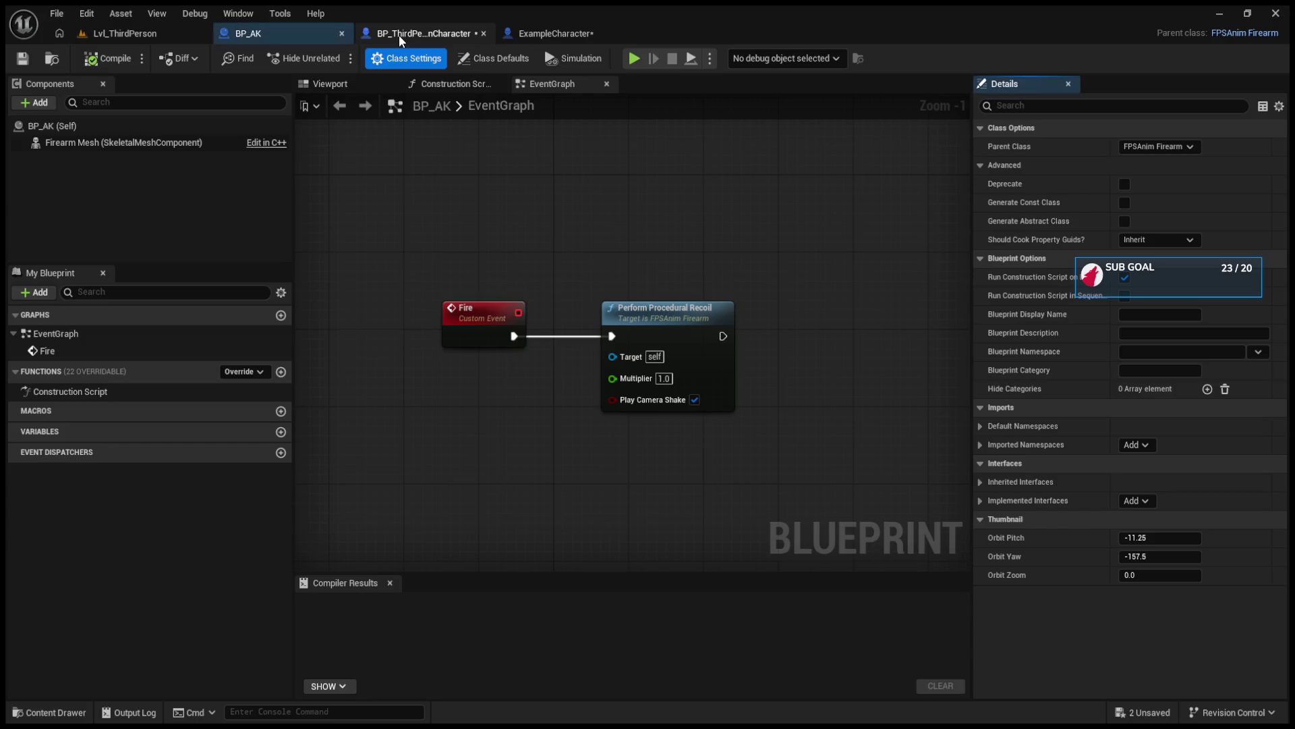
click(398, 35)
click(297, 30)
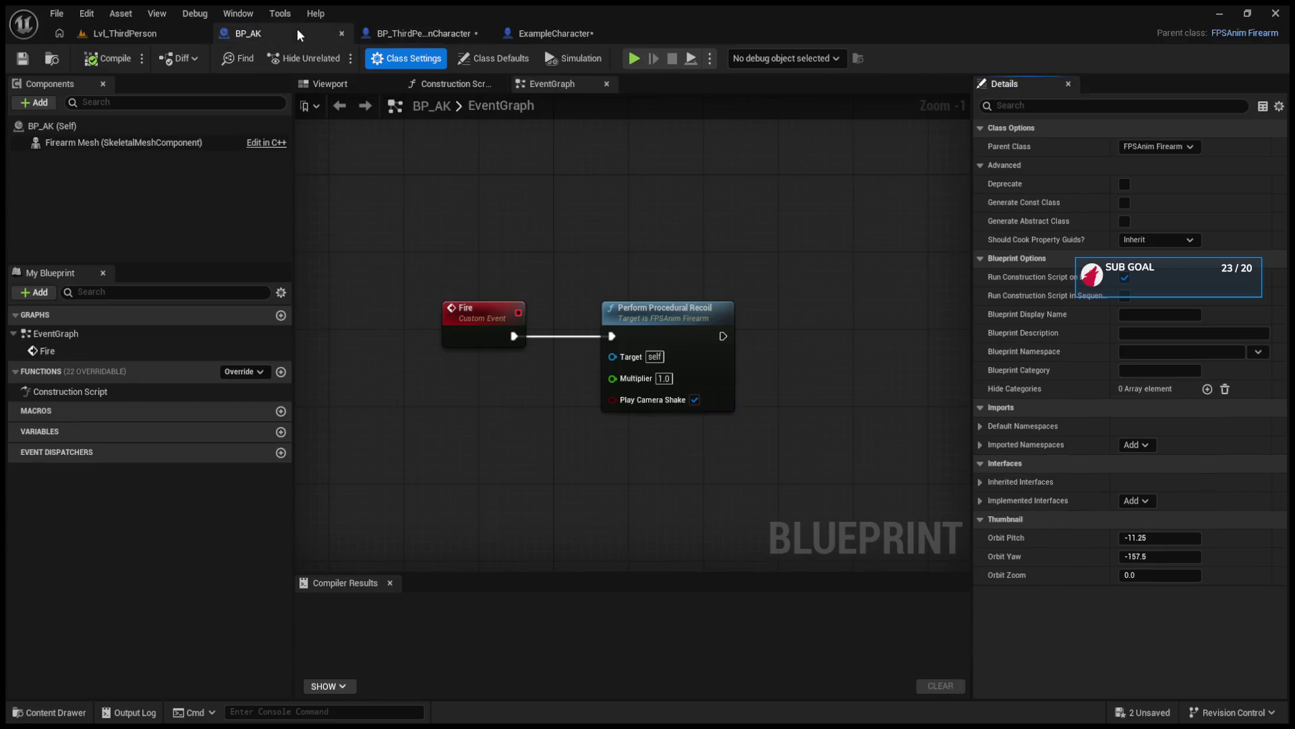
click(389, 31)
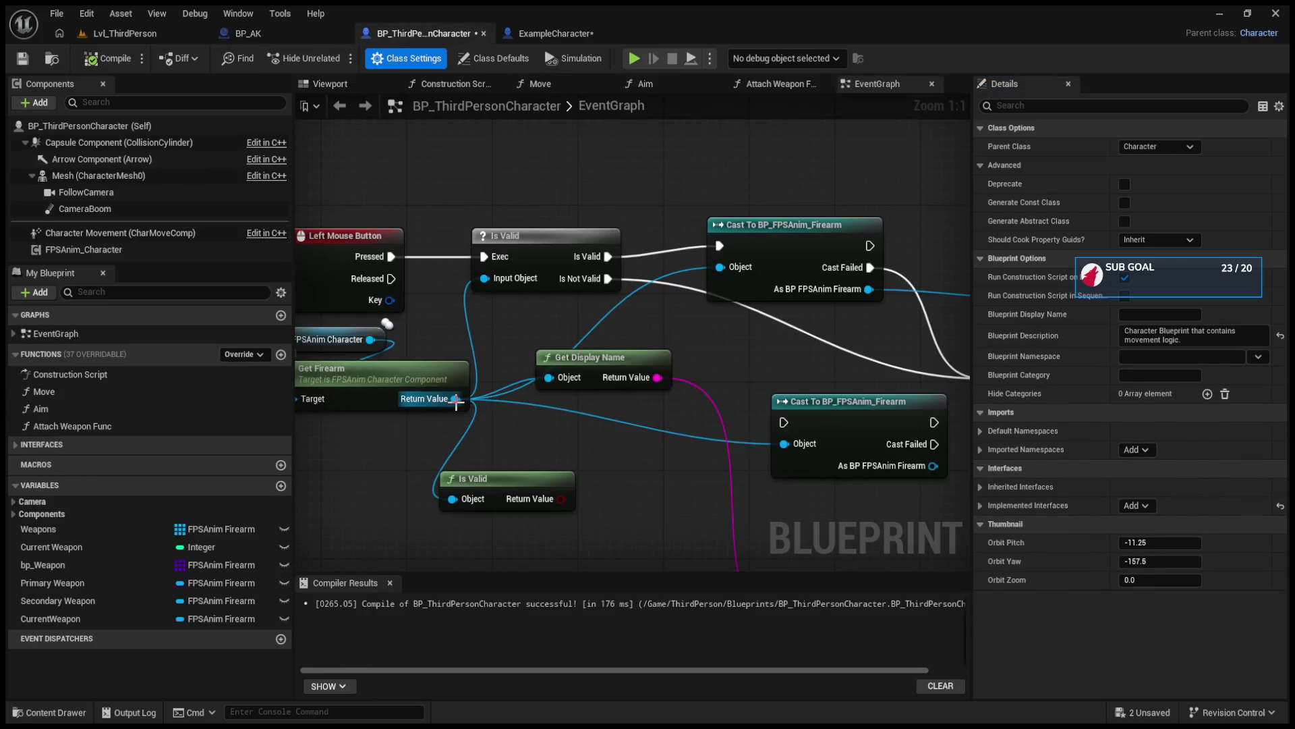
drag(456, 399, 516, 328)
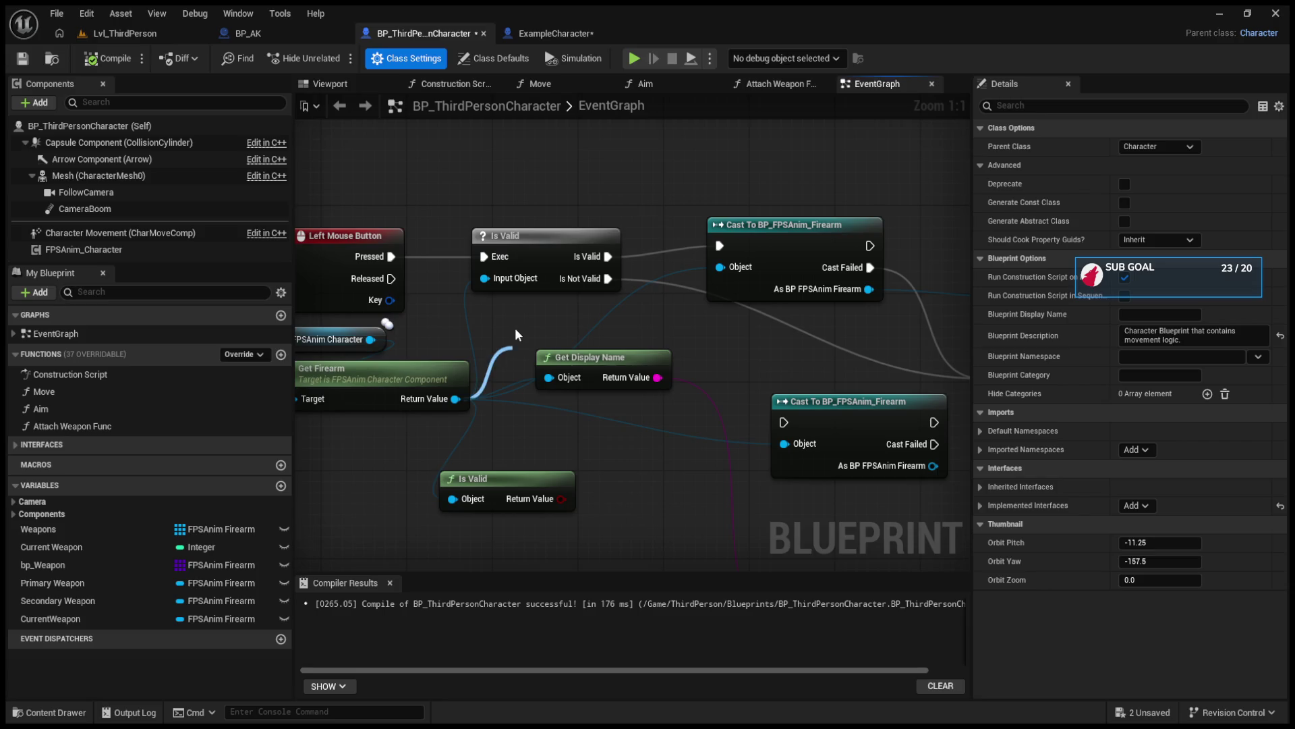
drag(515, 328, 630, 289)
drag(540, 254, 528, 254)
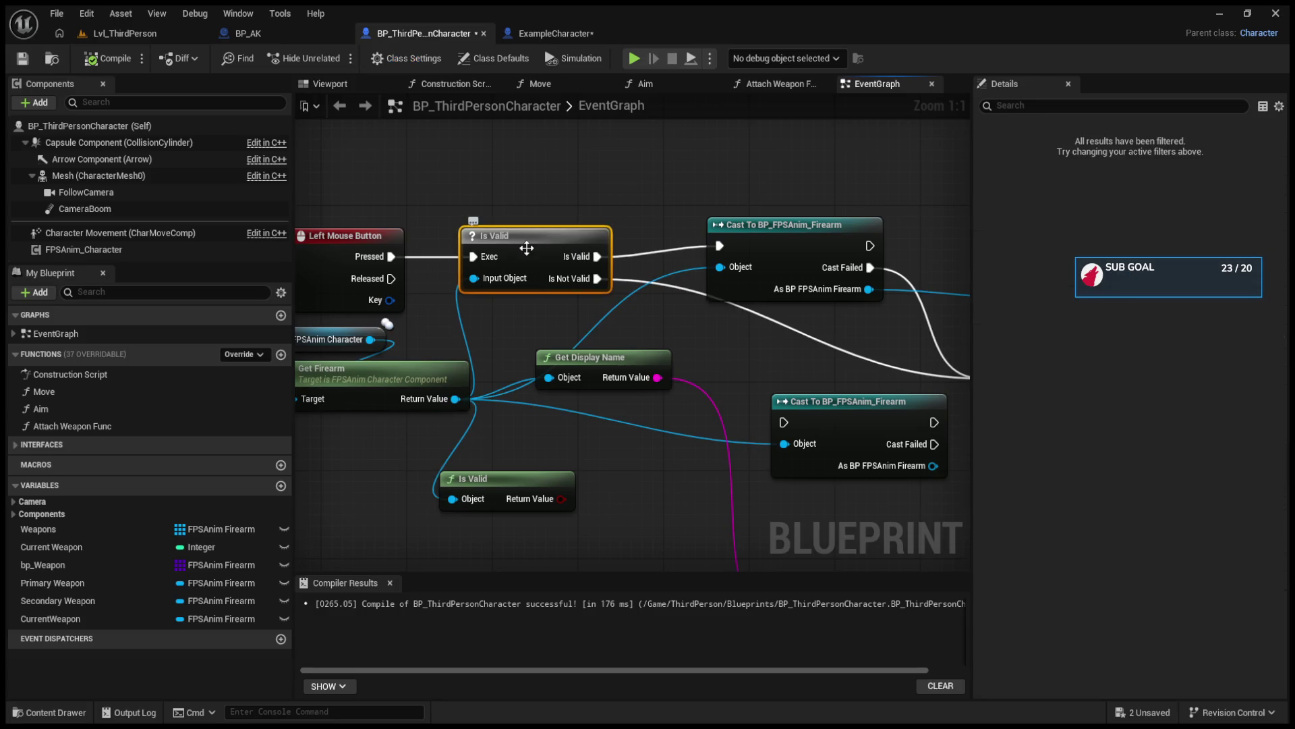
key(Delete)
scroll(441, 220, down, 3)
drag(442, 220, 743, 480)
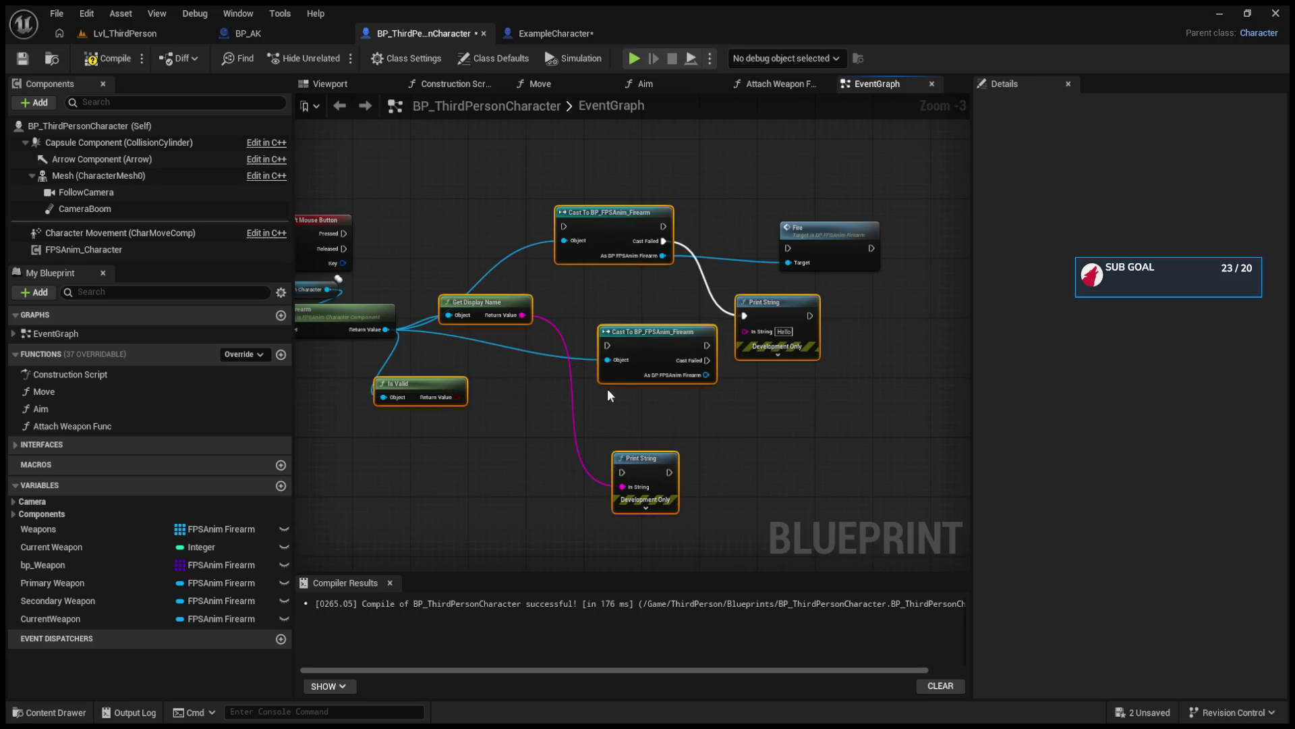
key(Delete)
scroll(551, 357, up, 2)
mouse_move(556, 381)
mouse_down()
mouse_move(666, 328)
mouse_move(477, 328)
mouse_move(588, 285)
mouse_up()
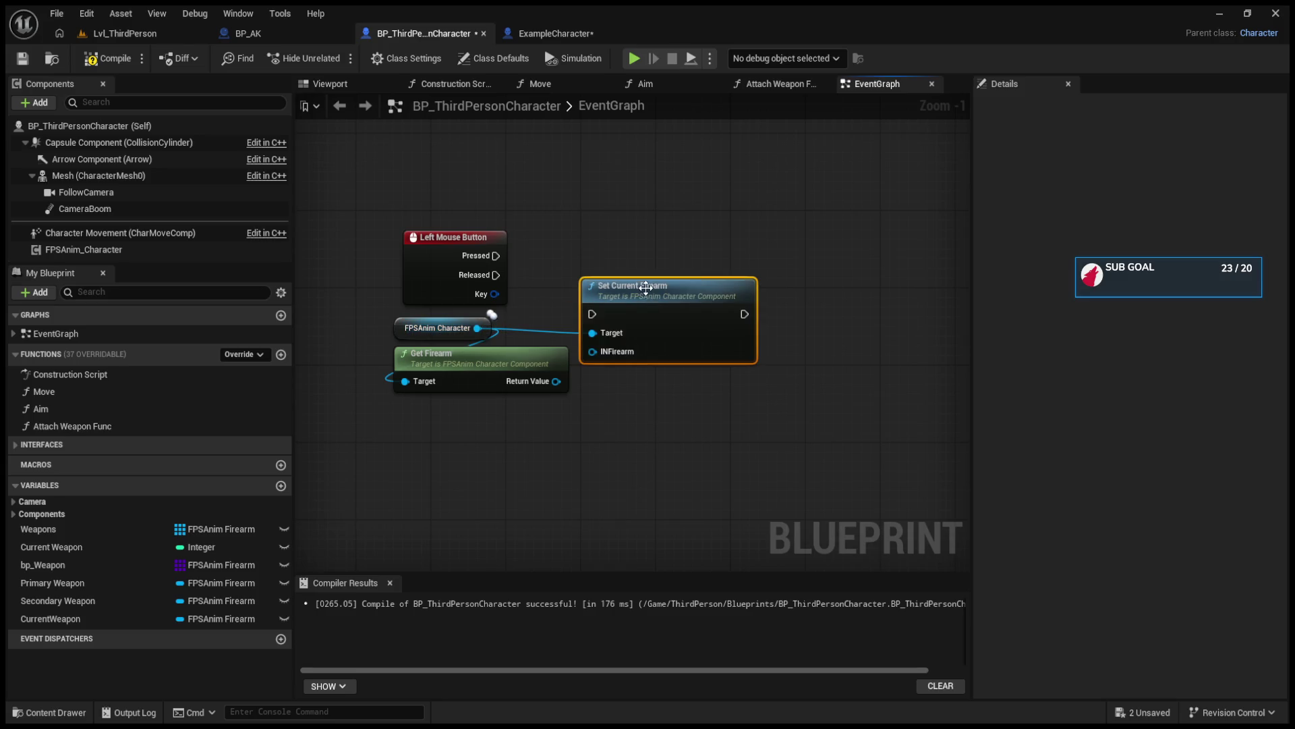
key(Delete)
drag(555, 381, 647, 325)
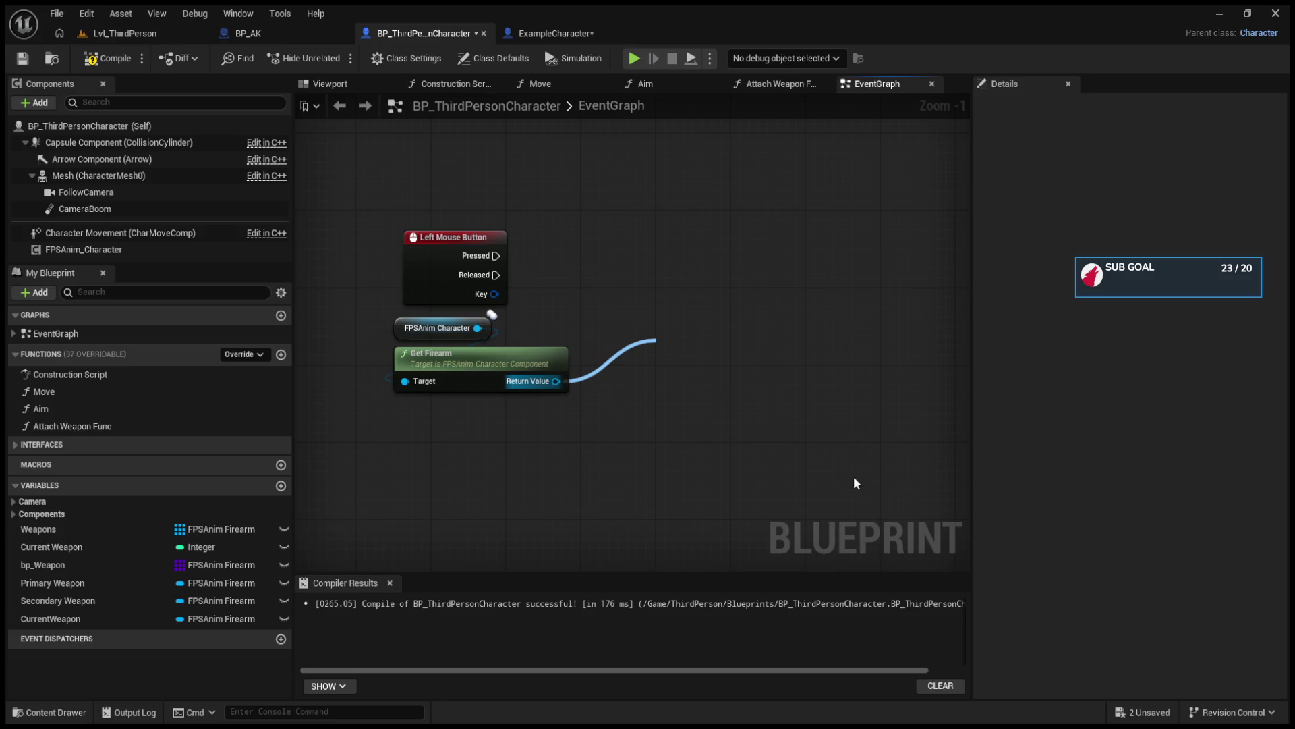
key(Escape)
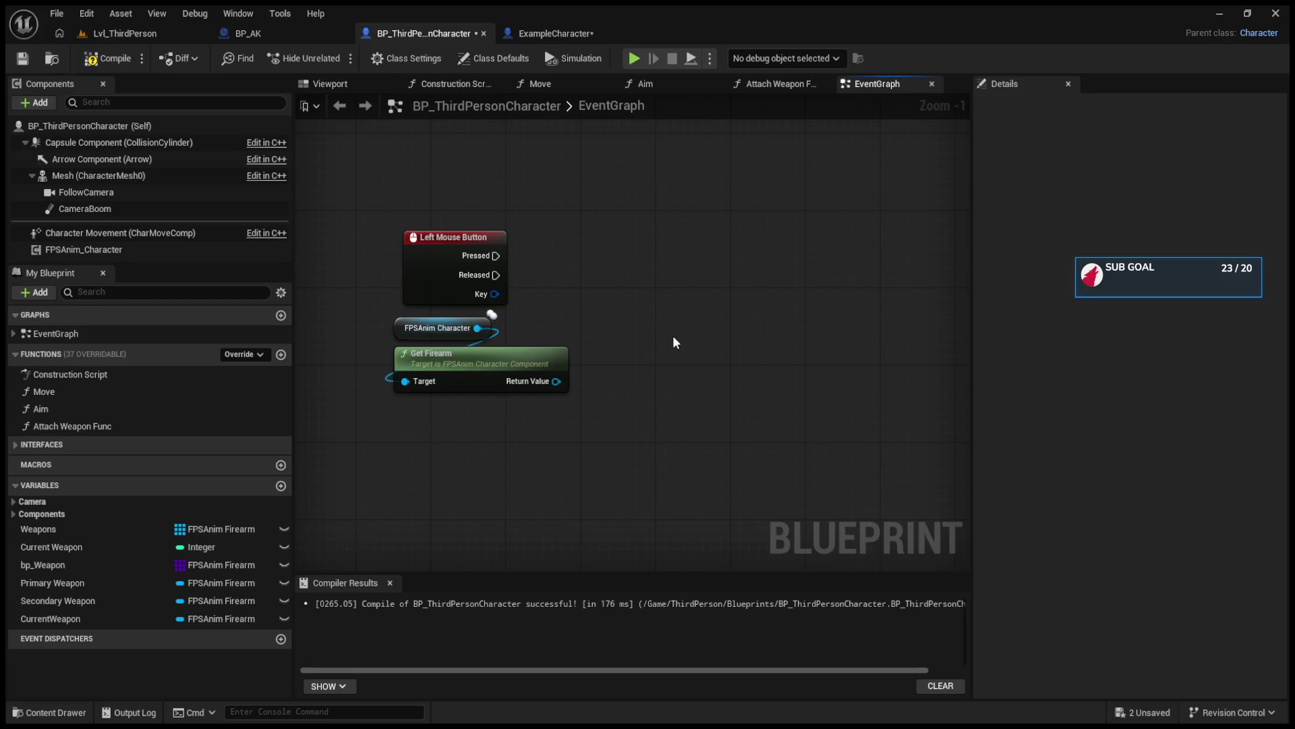
scroll(673, 338, down, 5)
scroll(673, 338, up, 5)
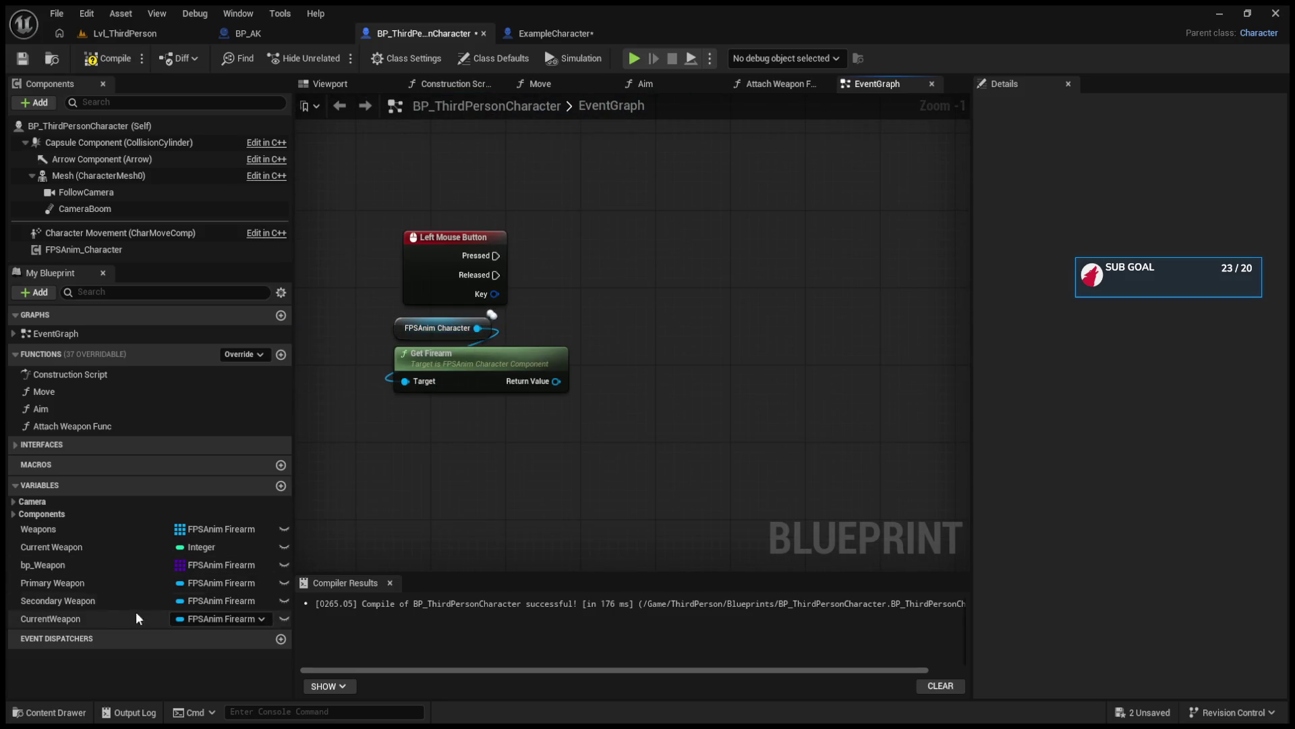
click(85, 548)
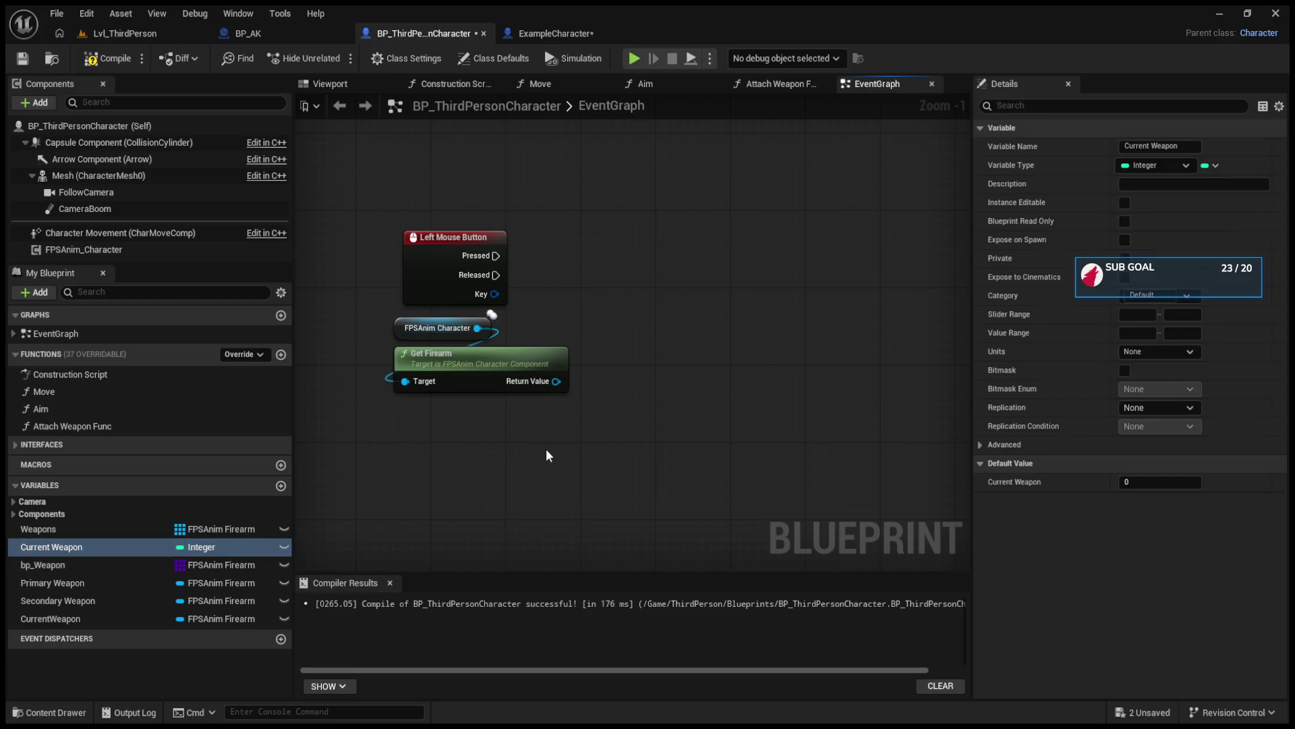
click(63, 621)
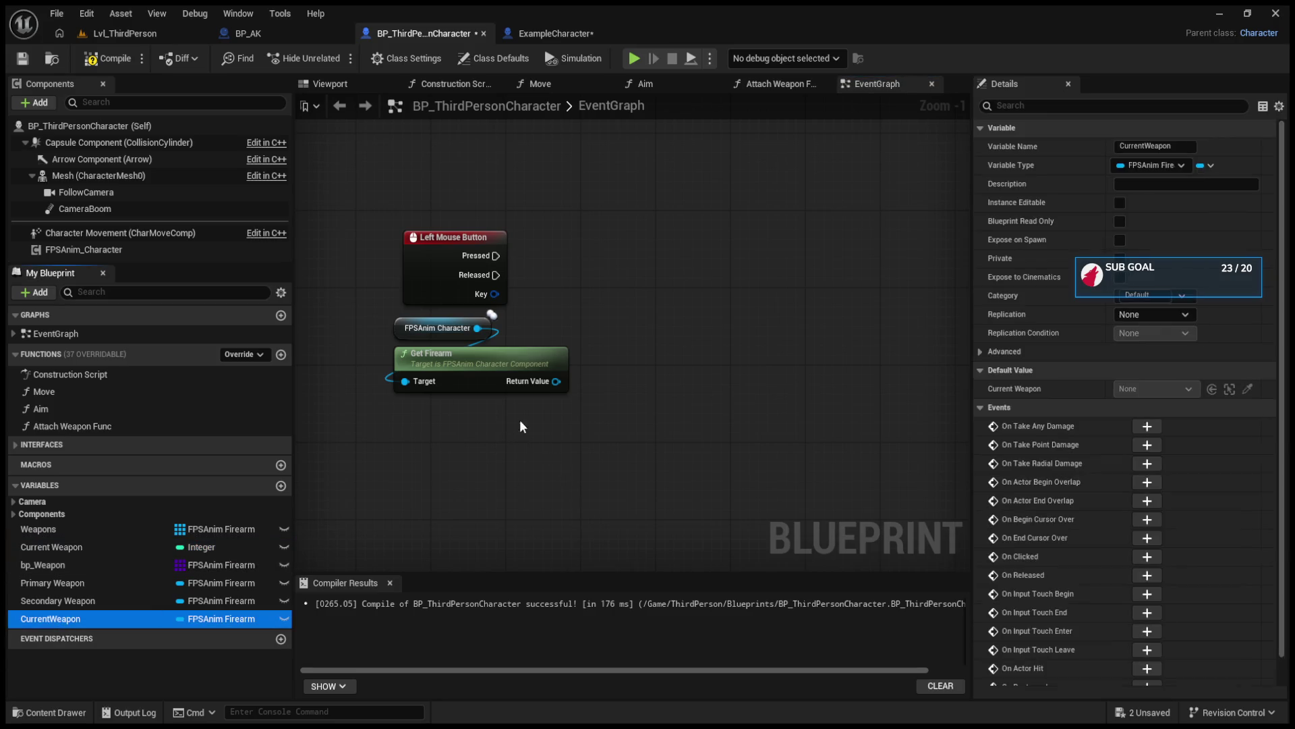
mouse_move(527, 439)
mouse_down()
mouse_move(604, 301)
mouse_move(686, 446)
mouse_up()
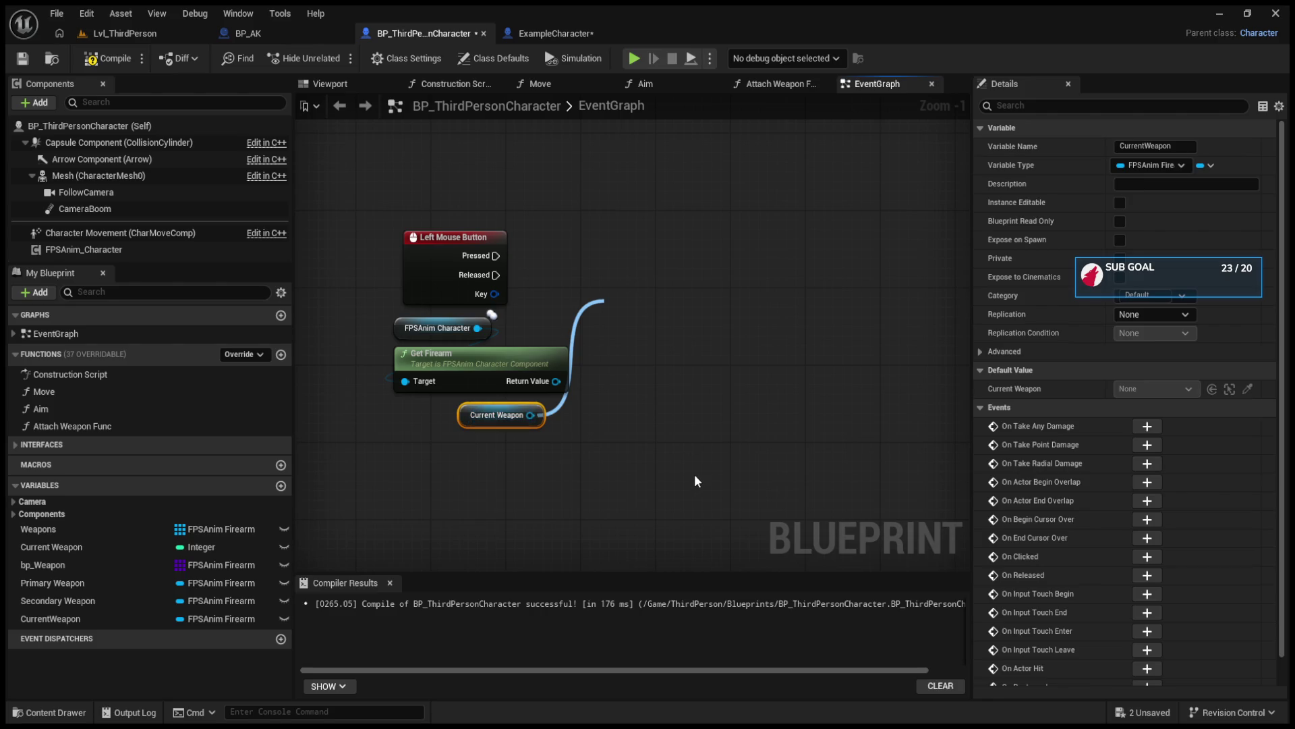
scroll(674, 345, up, 1)
click(674, 345)
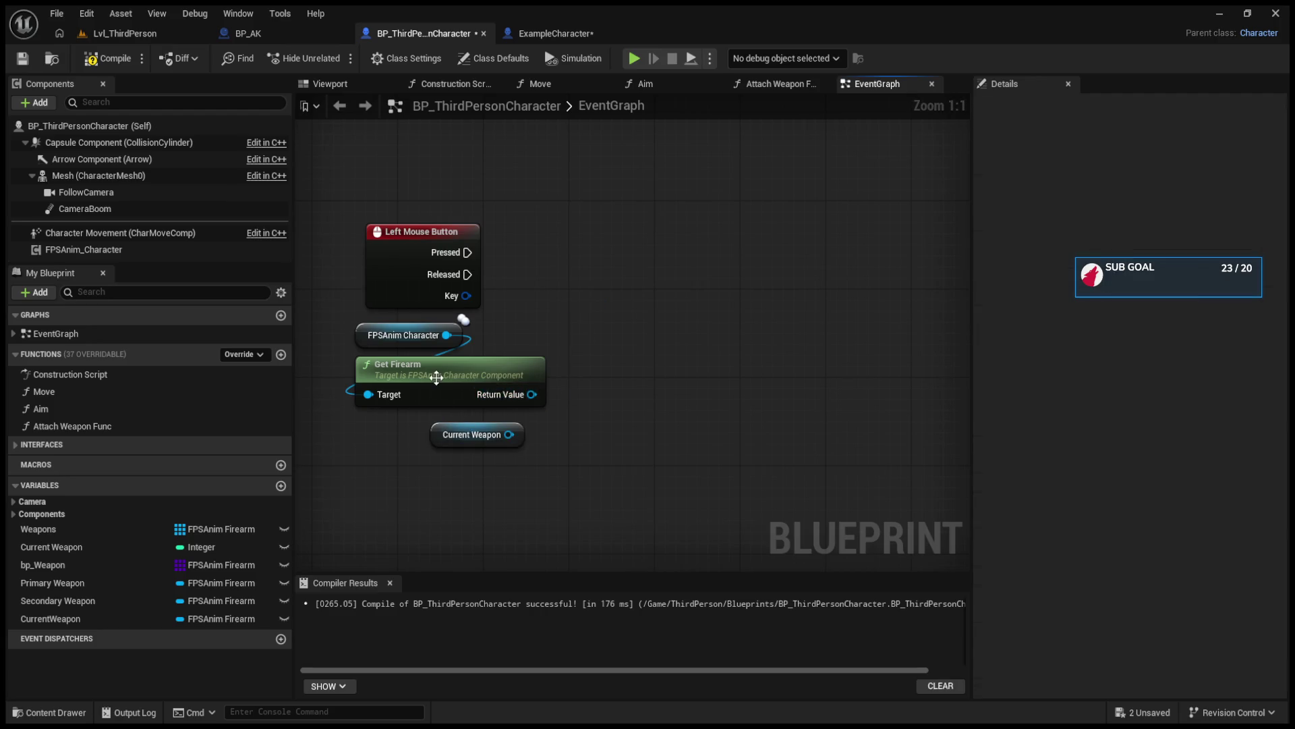
drag(509, 435, 611, 308)
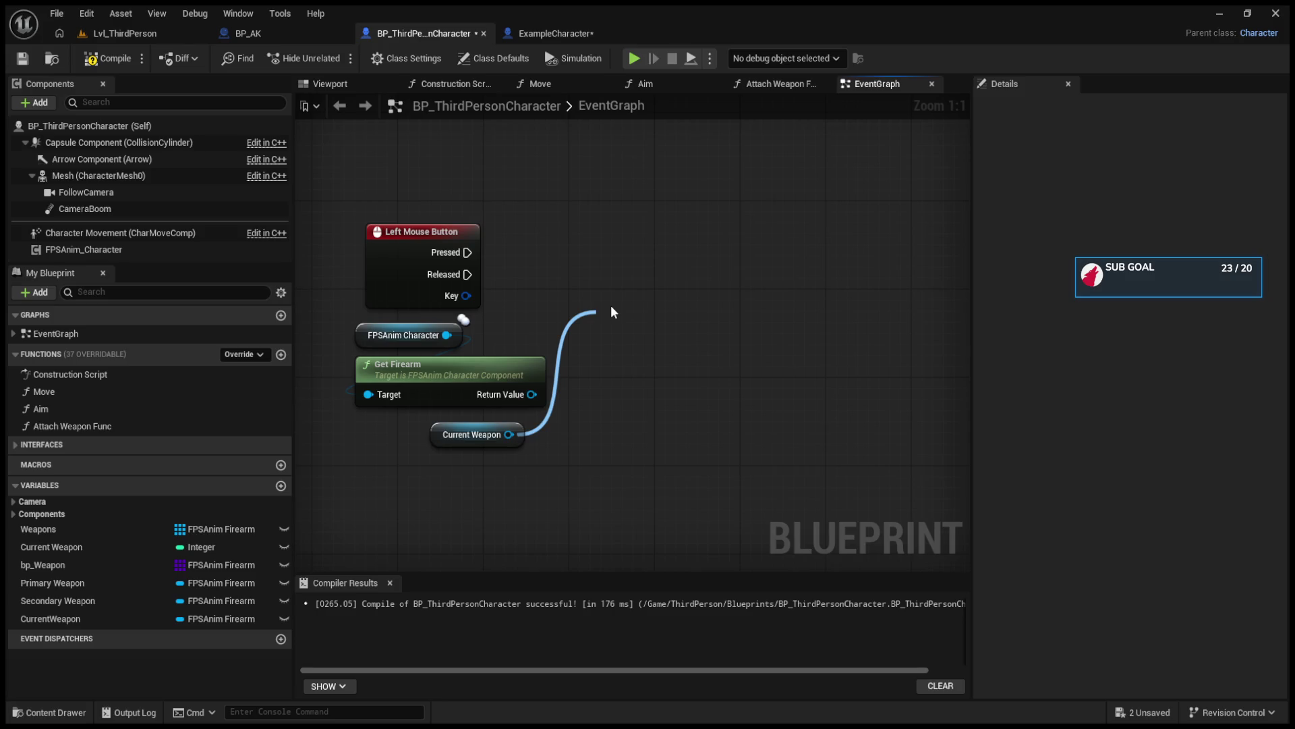
key(Escape)
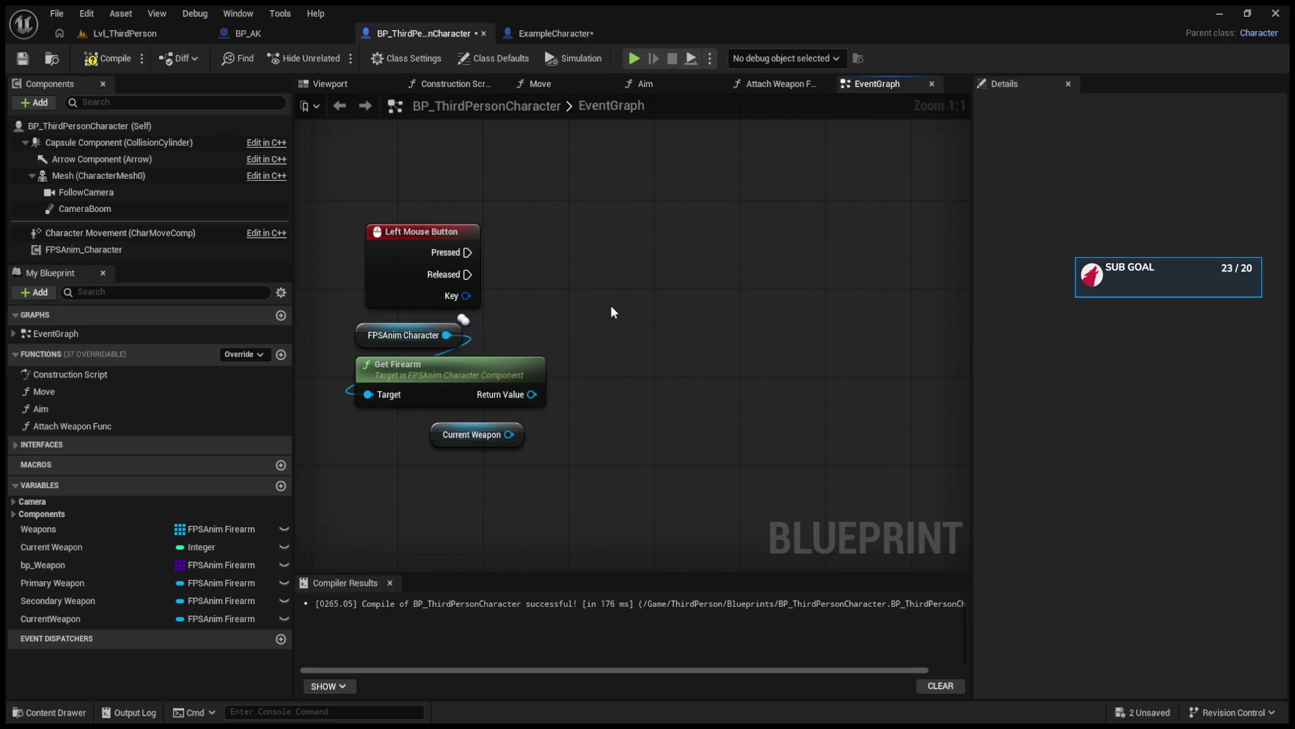
click(65, 568)
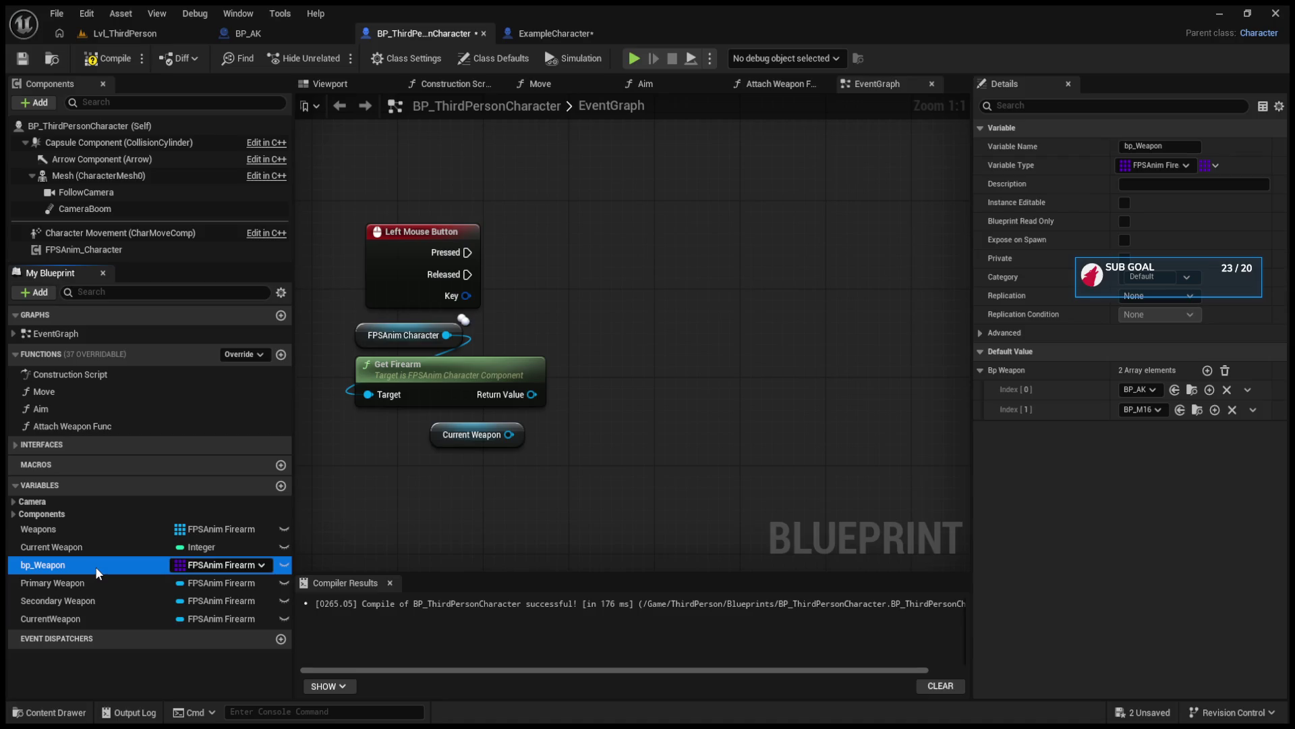
scroll(532, 399, down, 7)
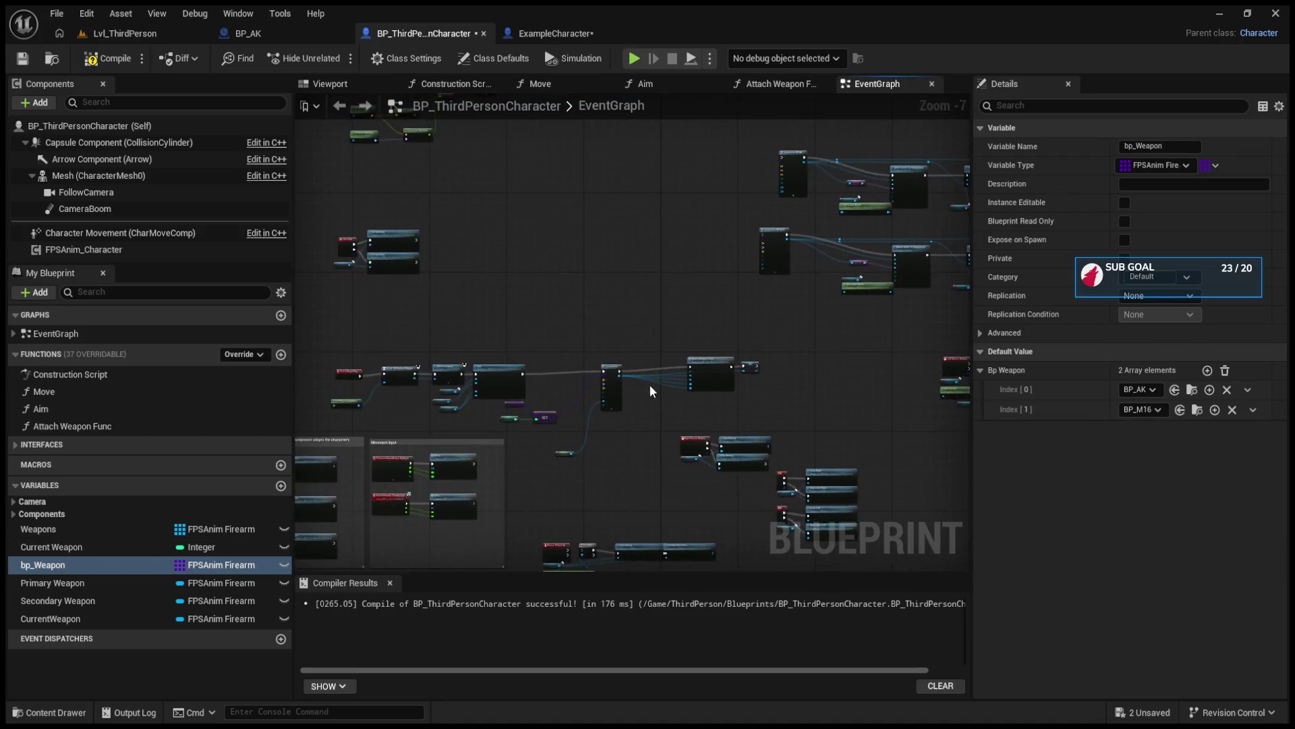
scroll(662, 386, up, 7)
scroll(747, 411, down, 6)
scroll(747, 406, up, 3)
scroll(607, 418, down, 3)
scroll(456, 435, up, 5)
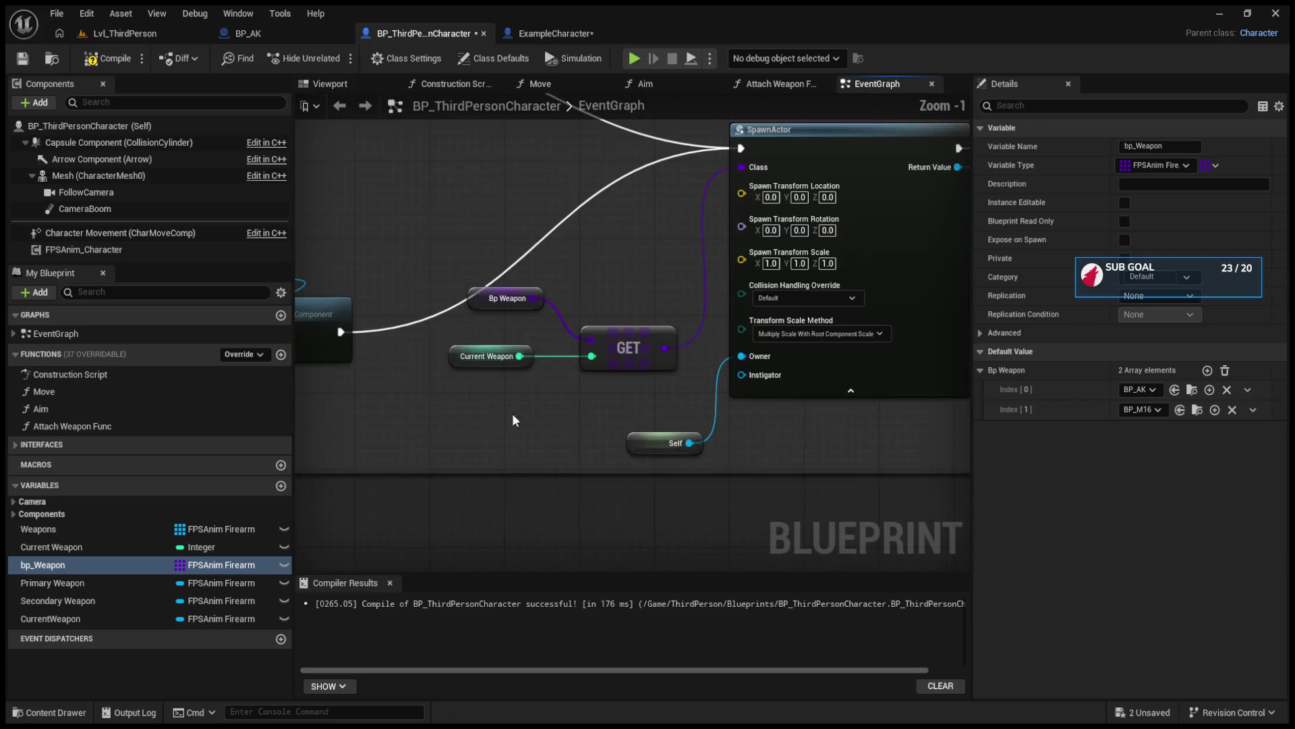
scroll(501, 421, down, 2)
scroll(682, 304, up, 2)
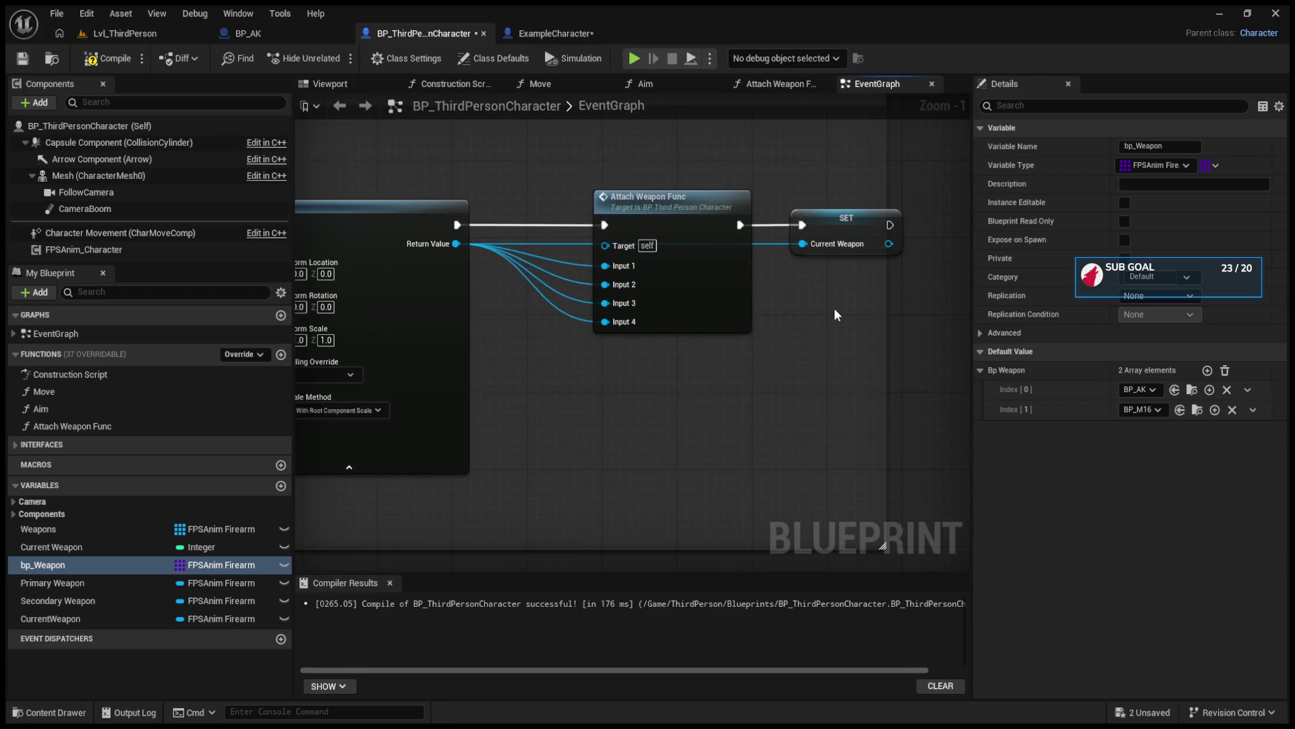
scroll(836, 316, down, 4)
mouse_move(966, 351)
mouse_down()
mouse_move(573, 337)
mouse_move(697, 327)
mouse_move(571, 339)
mouse_move(751, 343)
mouse_move(431, 378)
mouse_move(490, 394)
mouse_up()
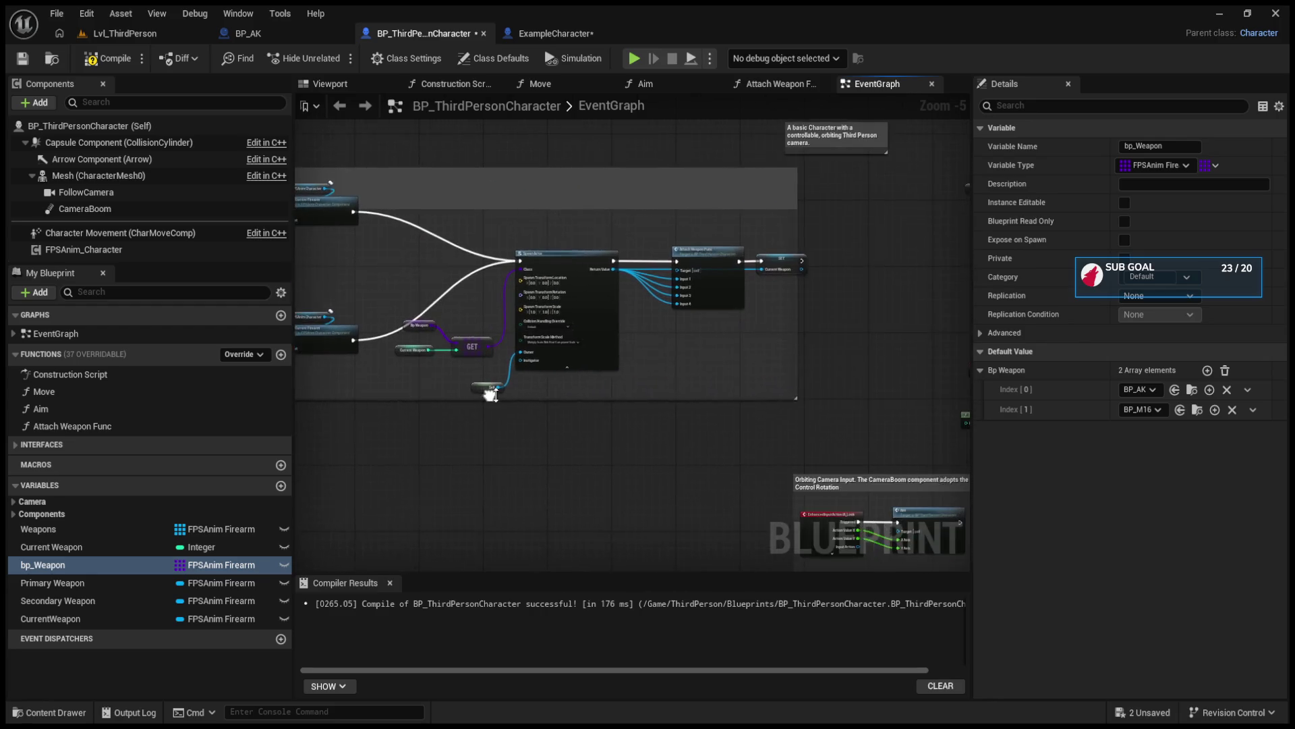
scroll(545, 425, down, 7)
scroll(582, 444, up, 11)
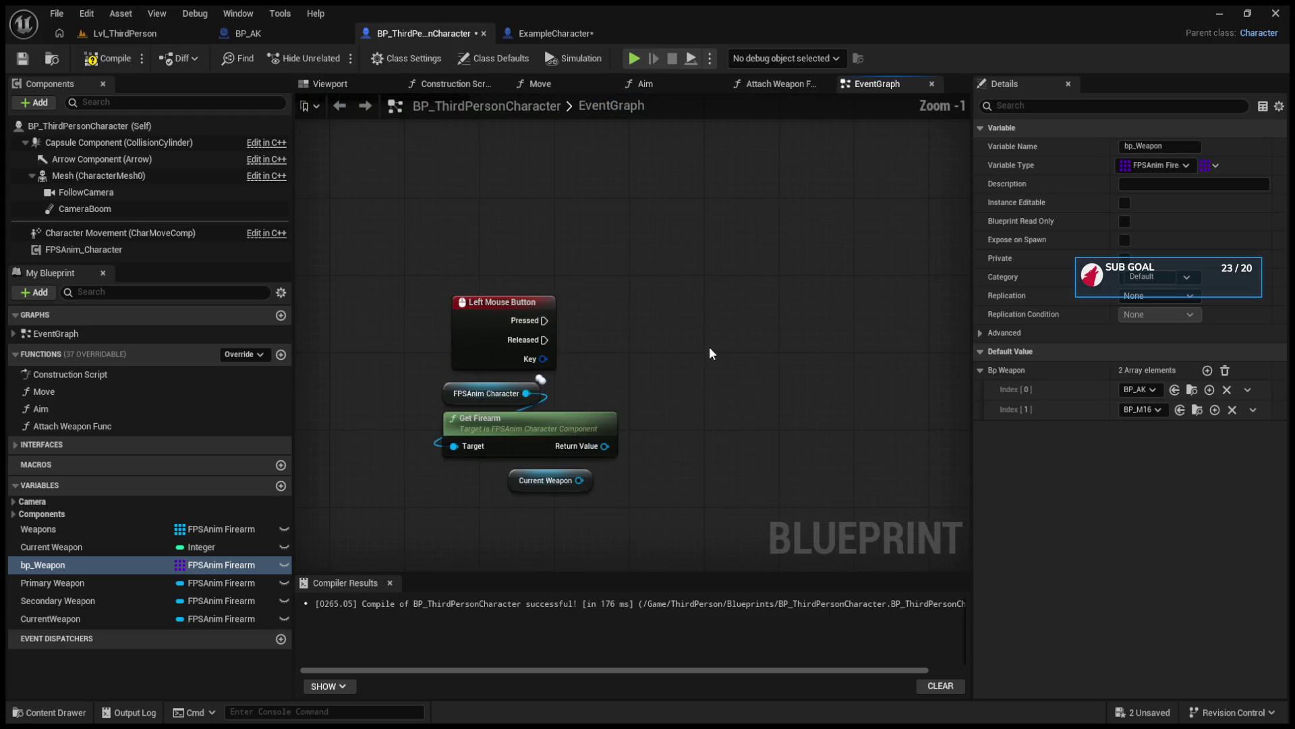
drag(604, 446, 686, 342)
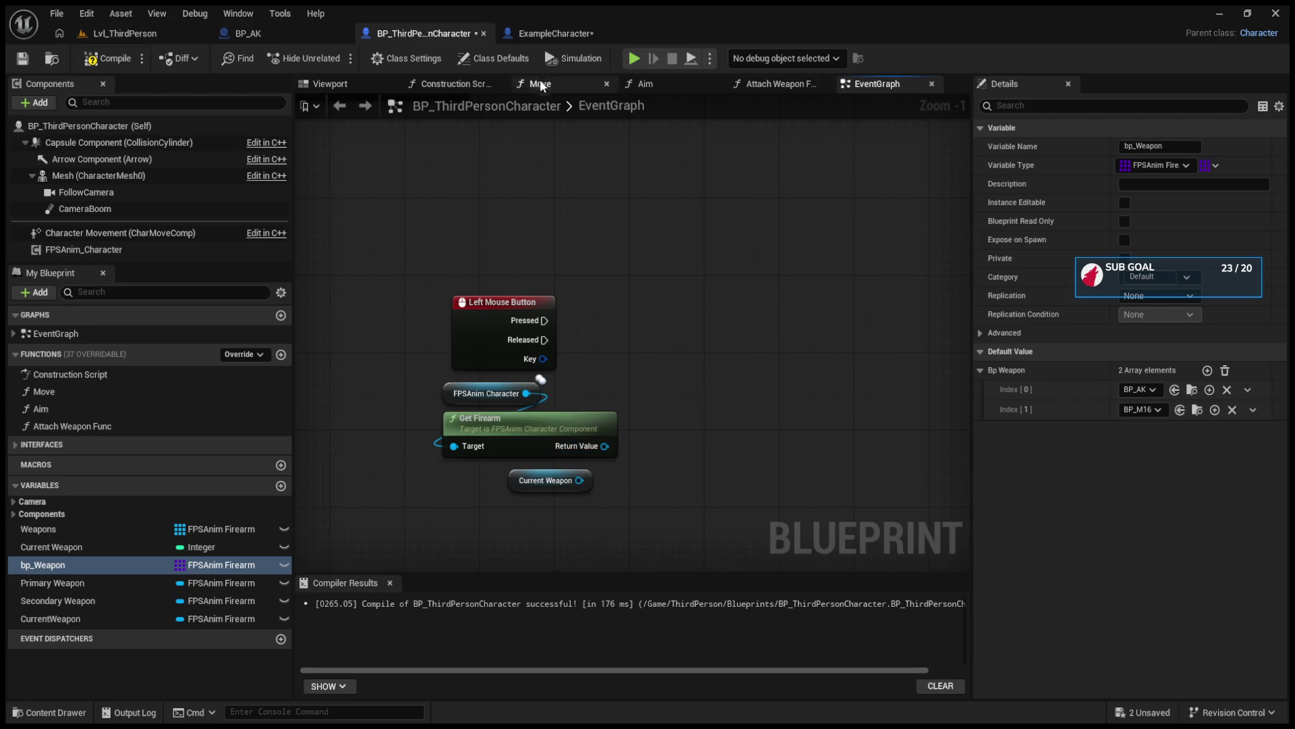
click(350, 27)
click(508, 38)
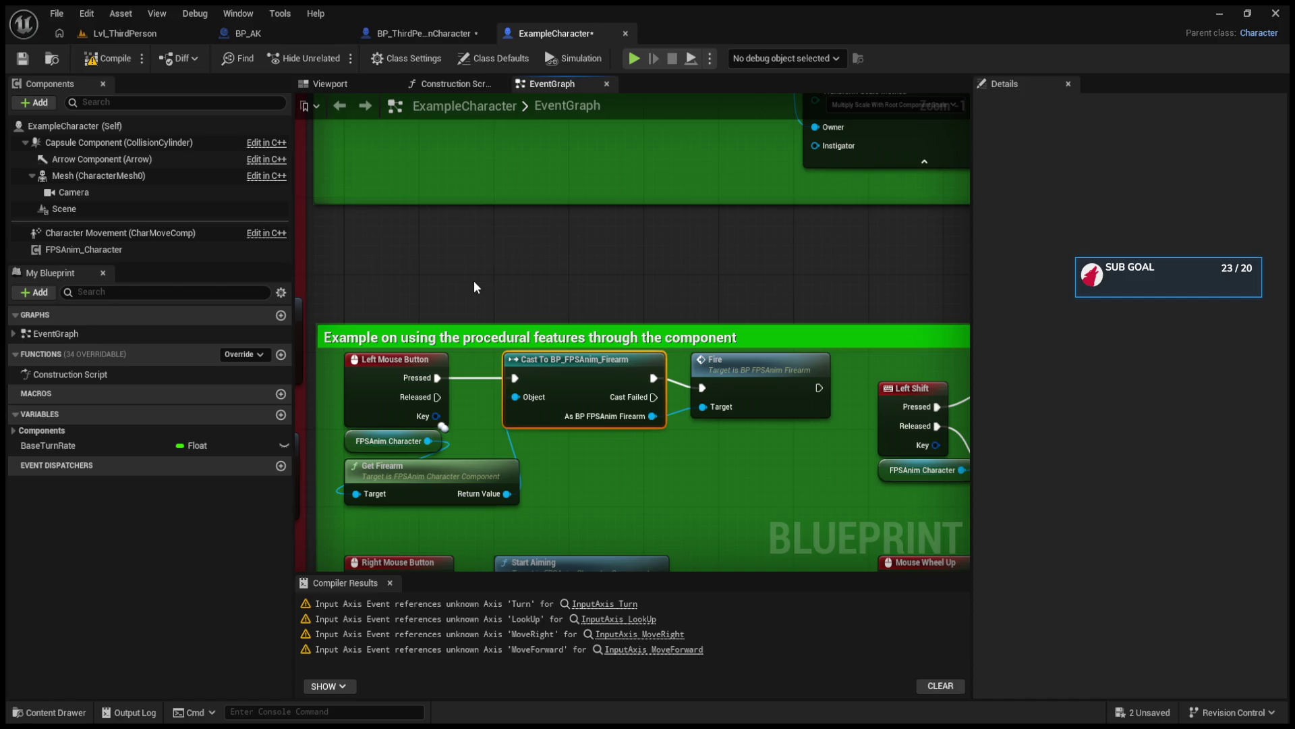
click(159, 34)
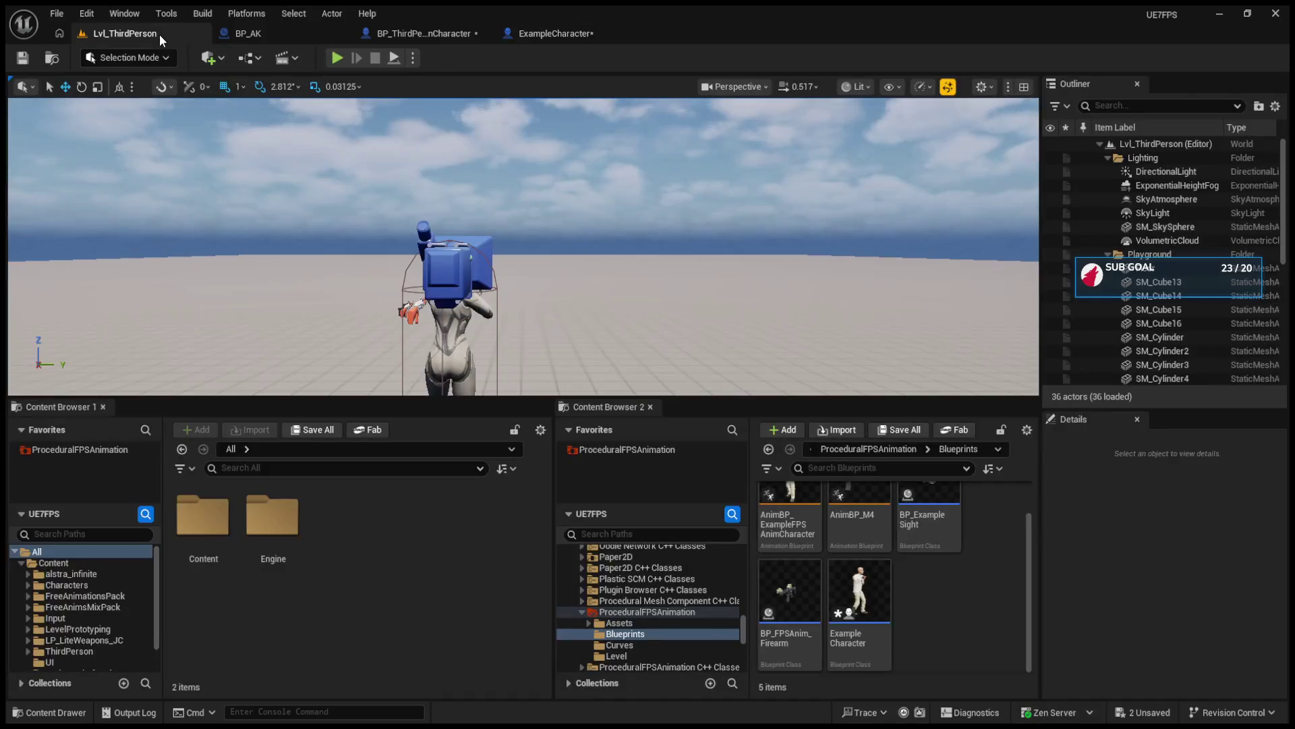
double_click(796, 613)
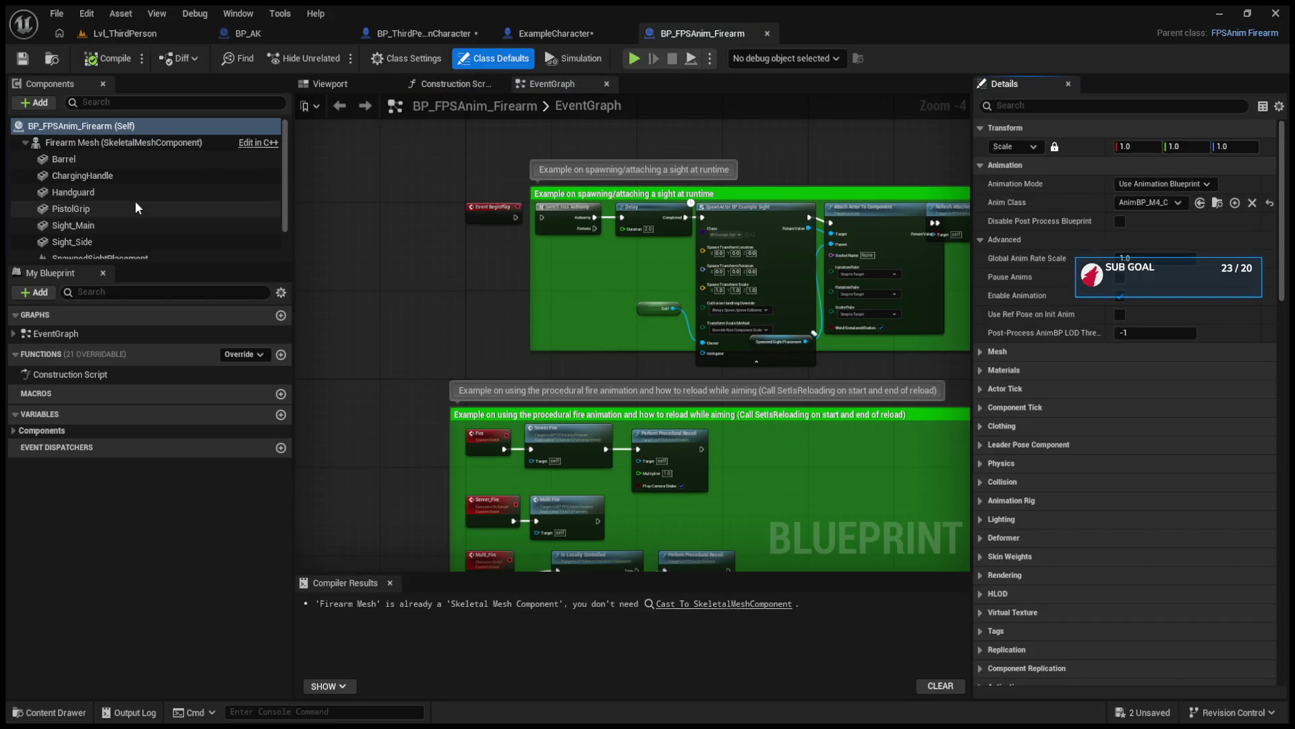
scroll(135, 201, down, 2)
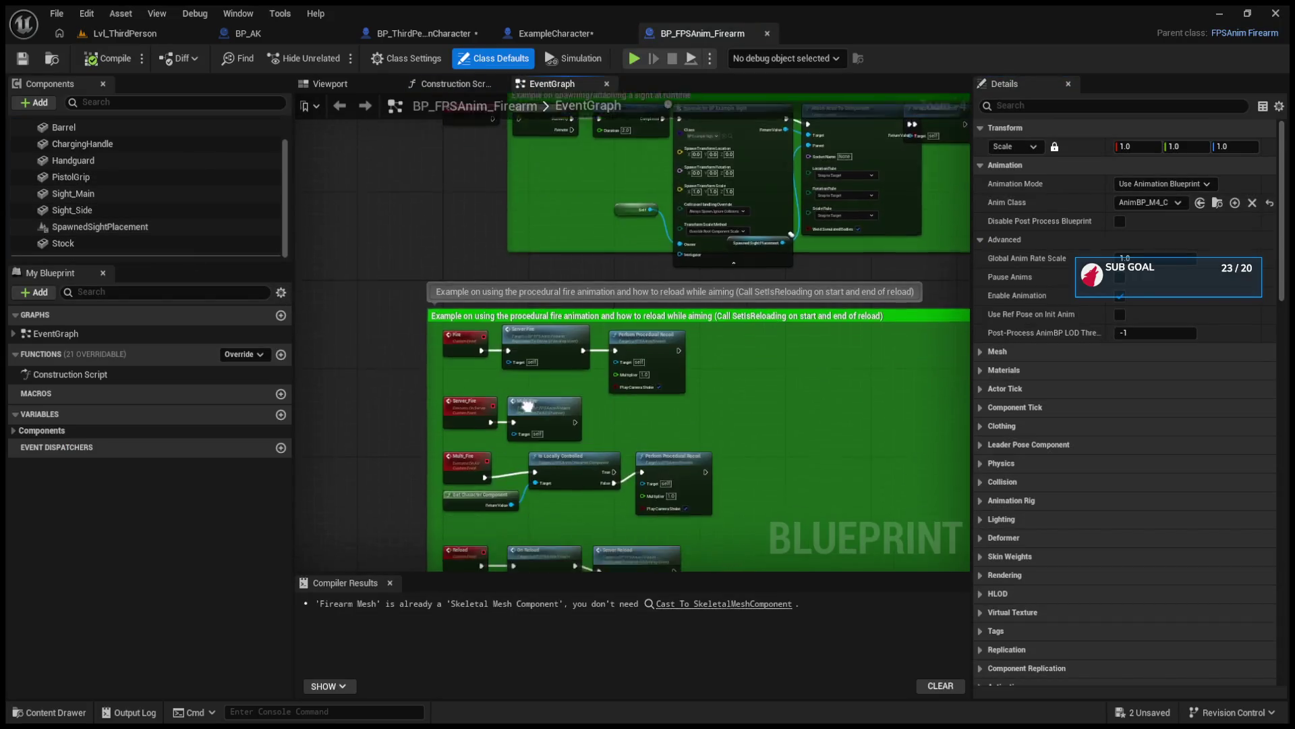
scroll(665, 418, up, 3)
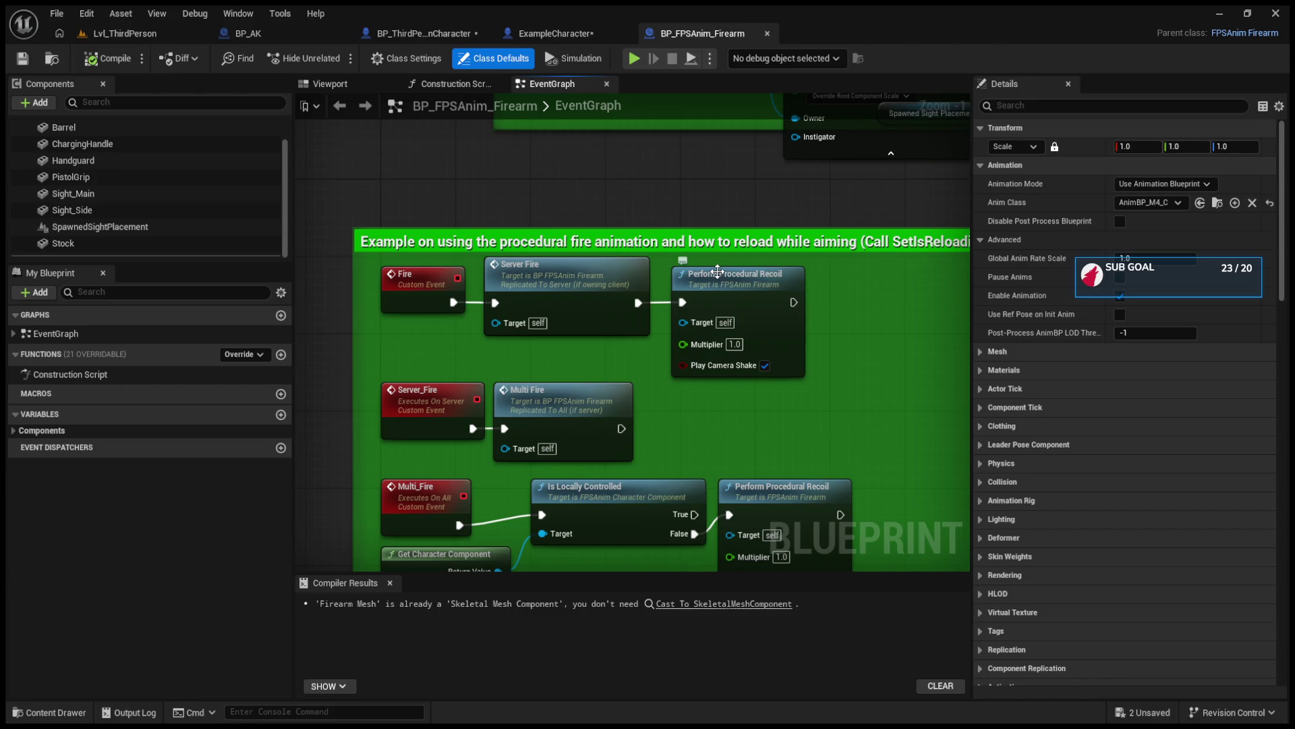
scroll(717, 271, down, 3)
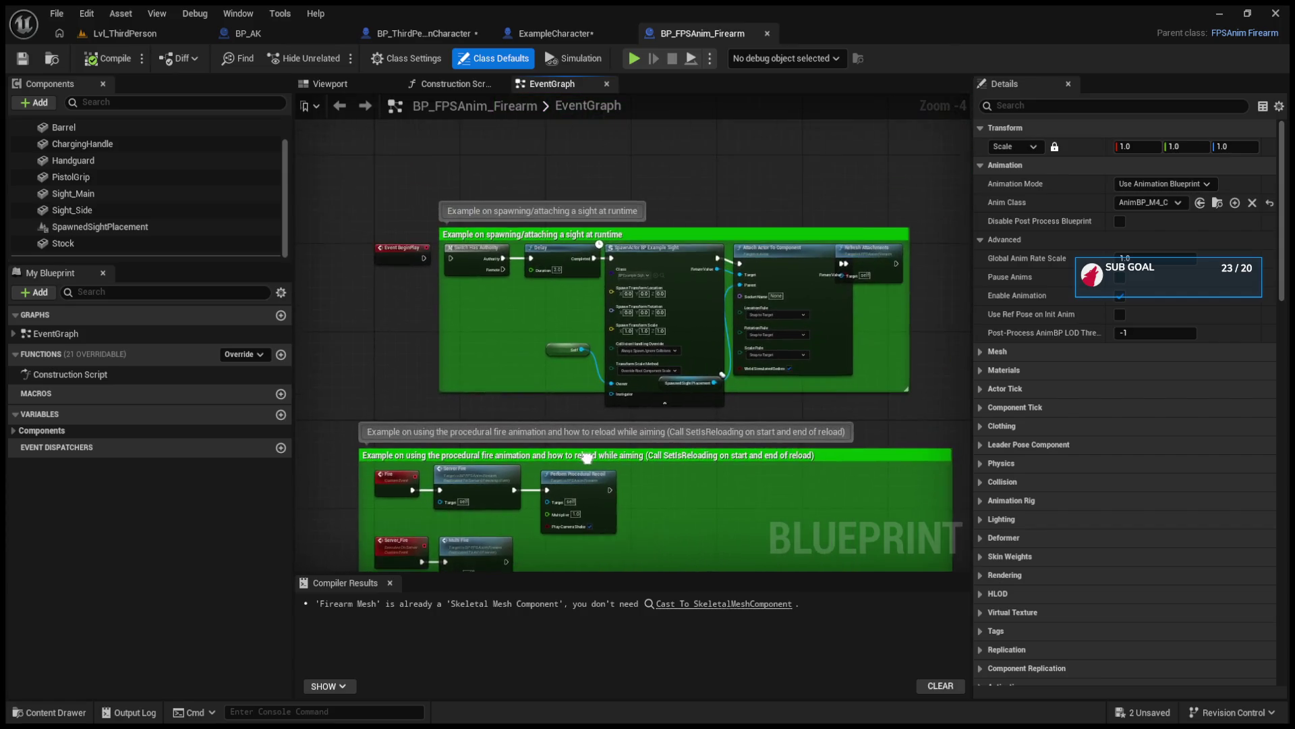
click(555, 34)
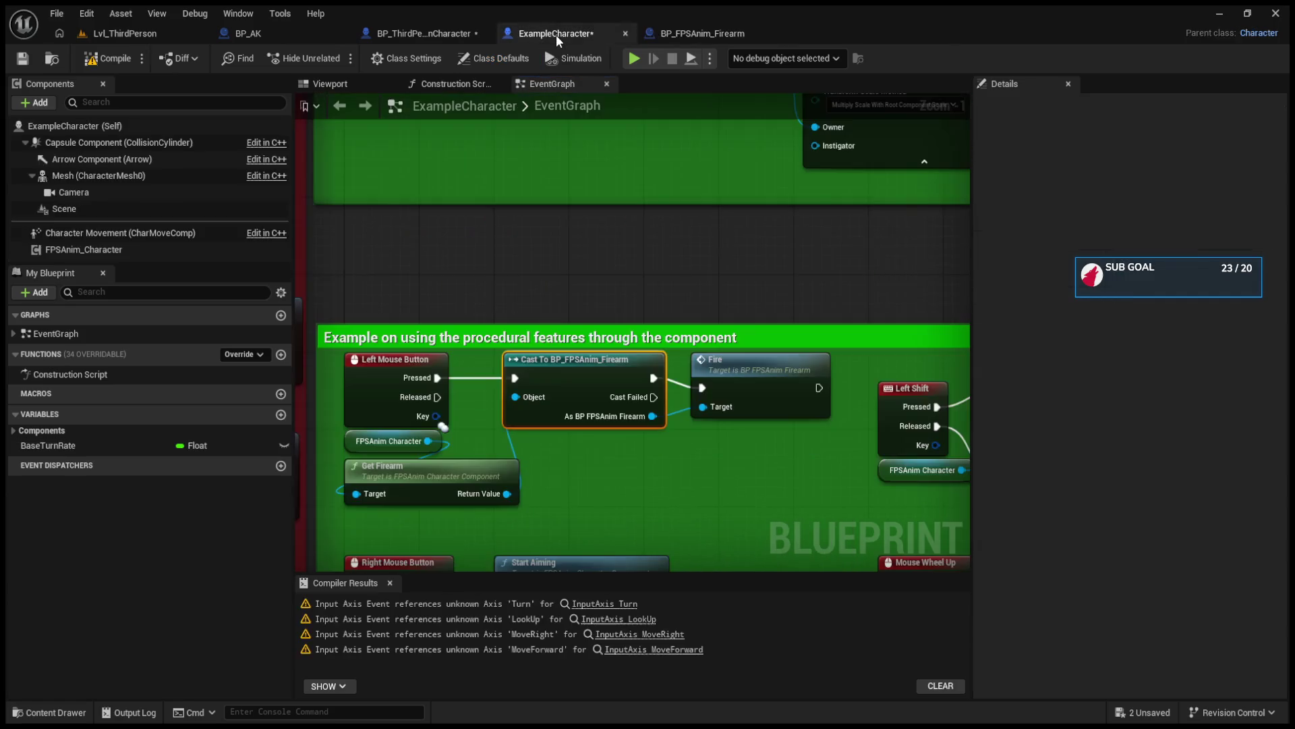
scroll(585, 282, down, 5)
scroll(737, 336, up, 1)
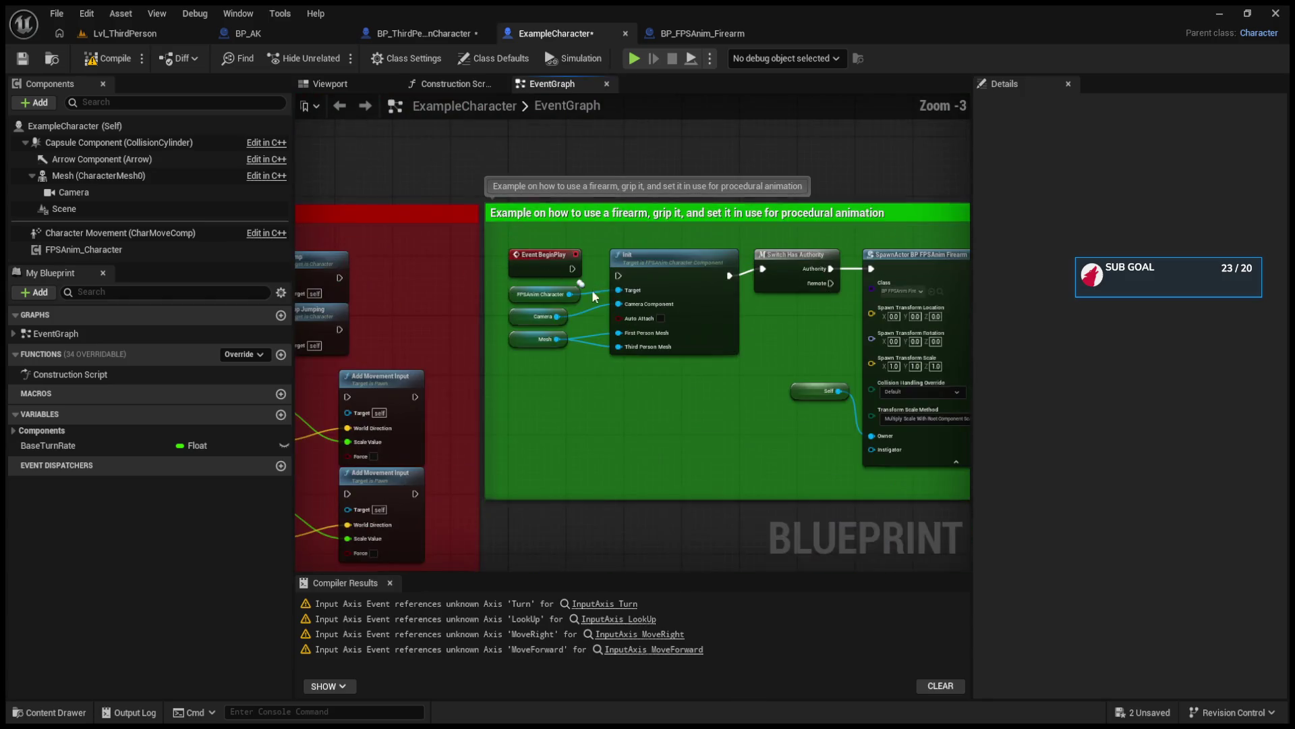
scroll(560, 334, up, 3)
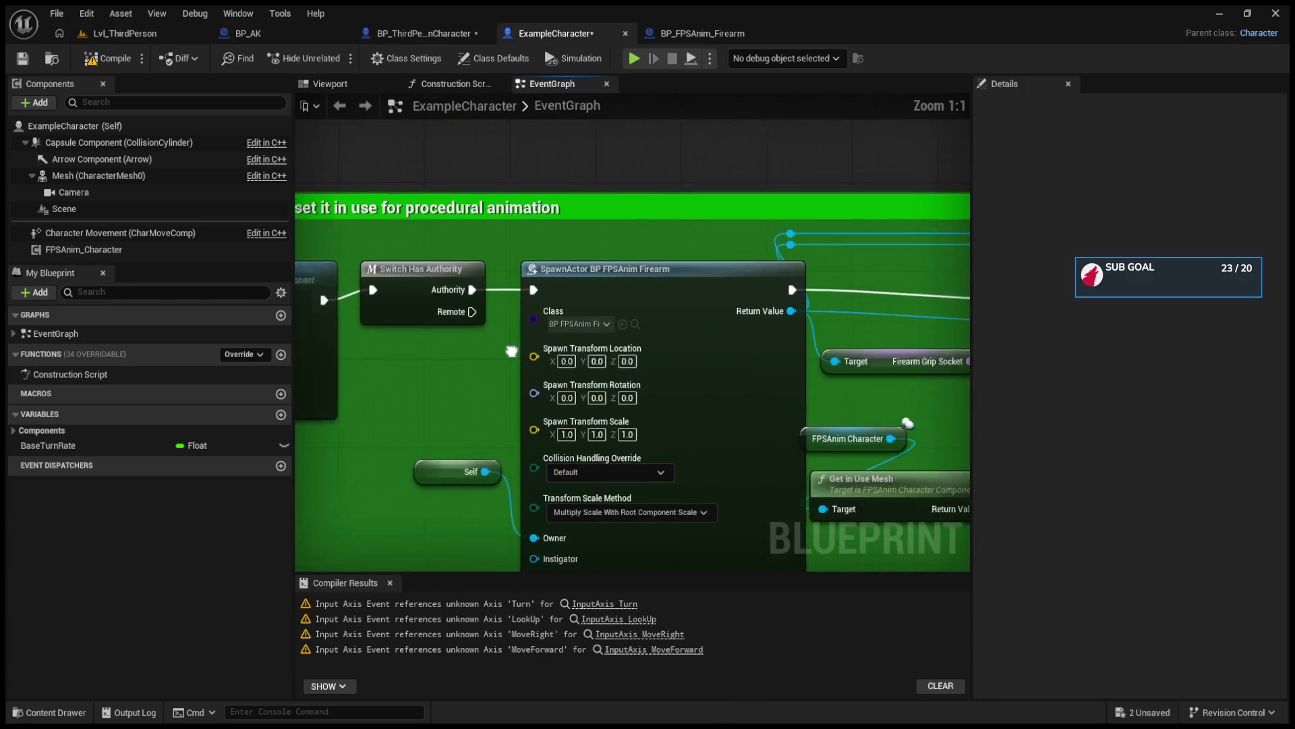
scroll(541, 341, down, 5)
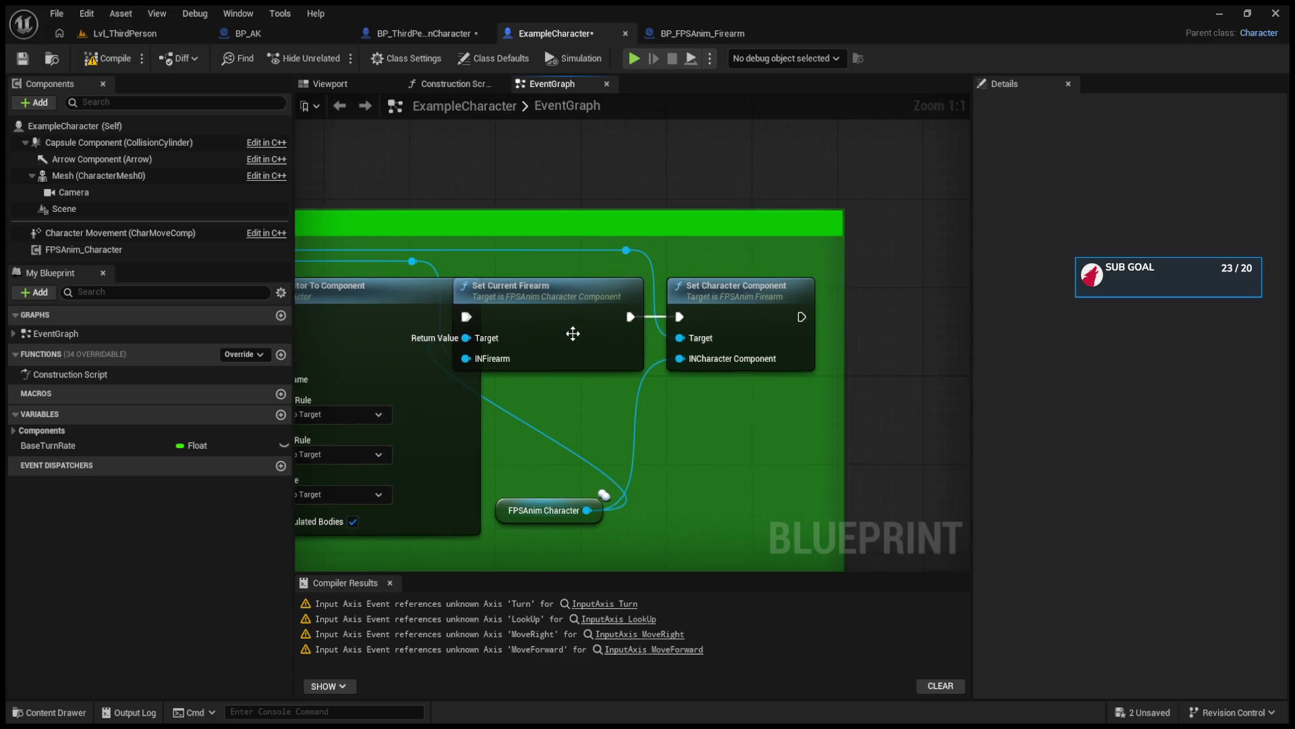
scroll(533, 343, up, 2)
scroll(674, 358, up, 1)
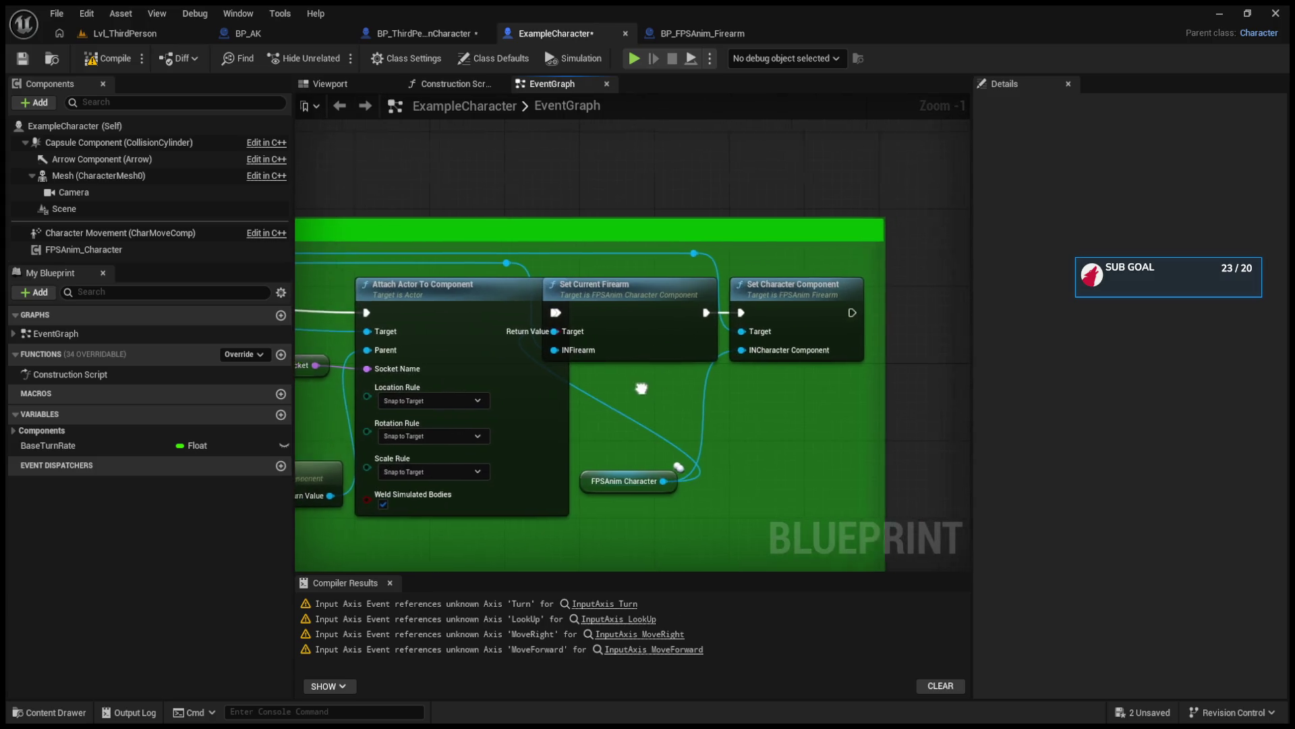
scroll(666, 387, down, 3)
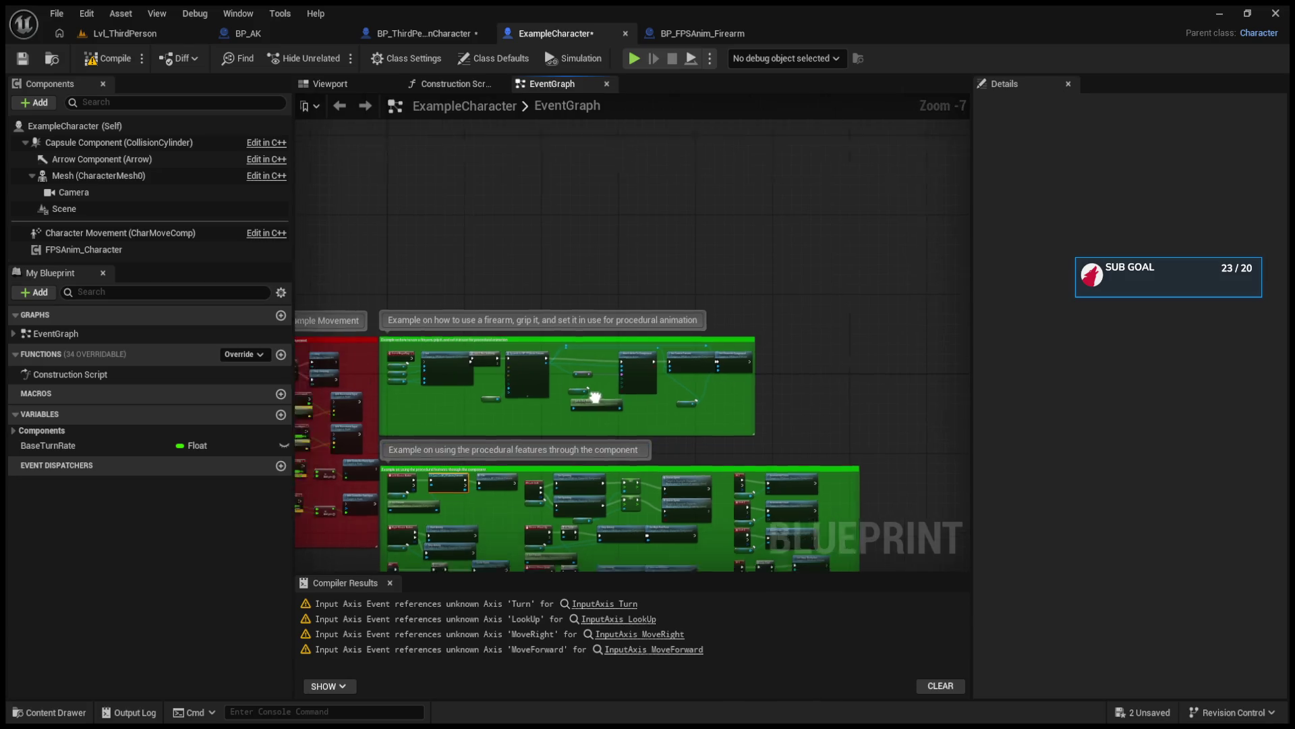
scroll(607, 447, up, 1)
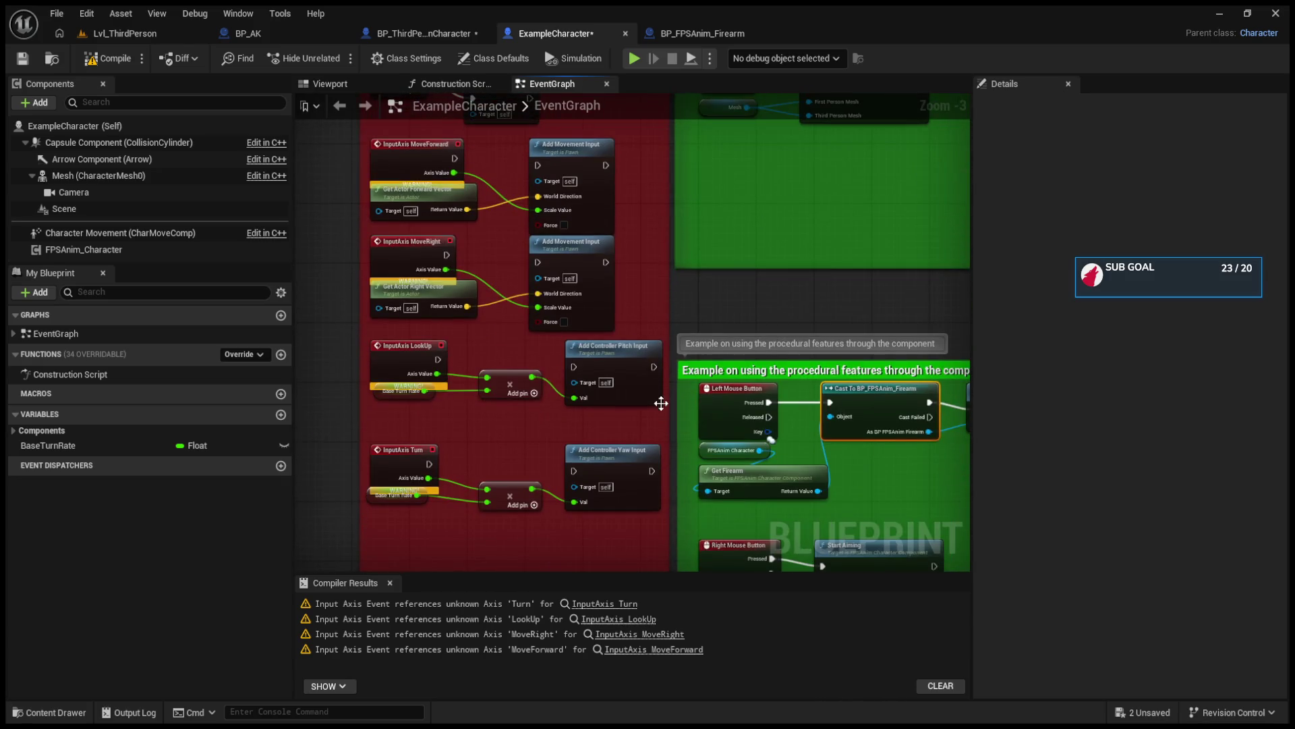
drag(662, 402, 602, 286)
drag(761, 411, 507, 128)
scroll(723, 284, down, 1)
drag(724, 283, 527, 309)
scroll(528, 309, up, 4)
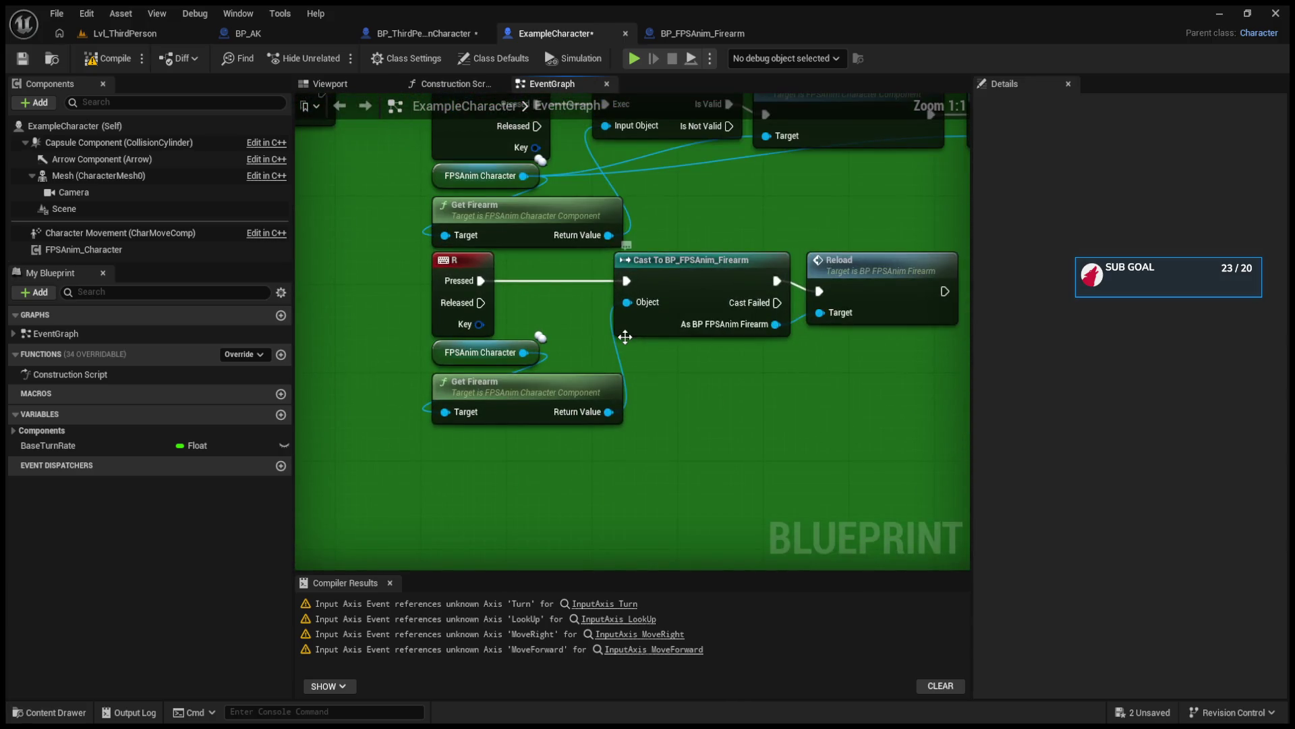
drag(673, 224, 629, 353)
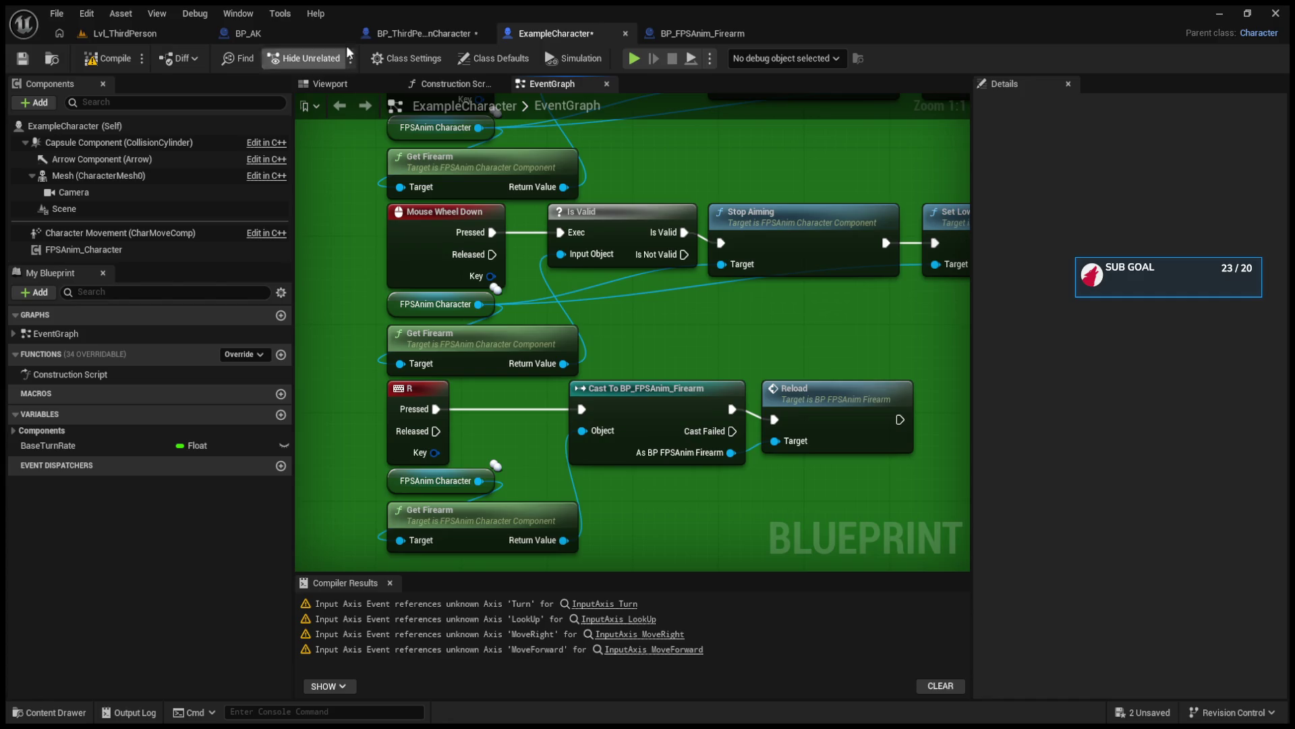
click(240, 35)
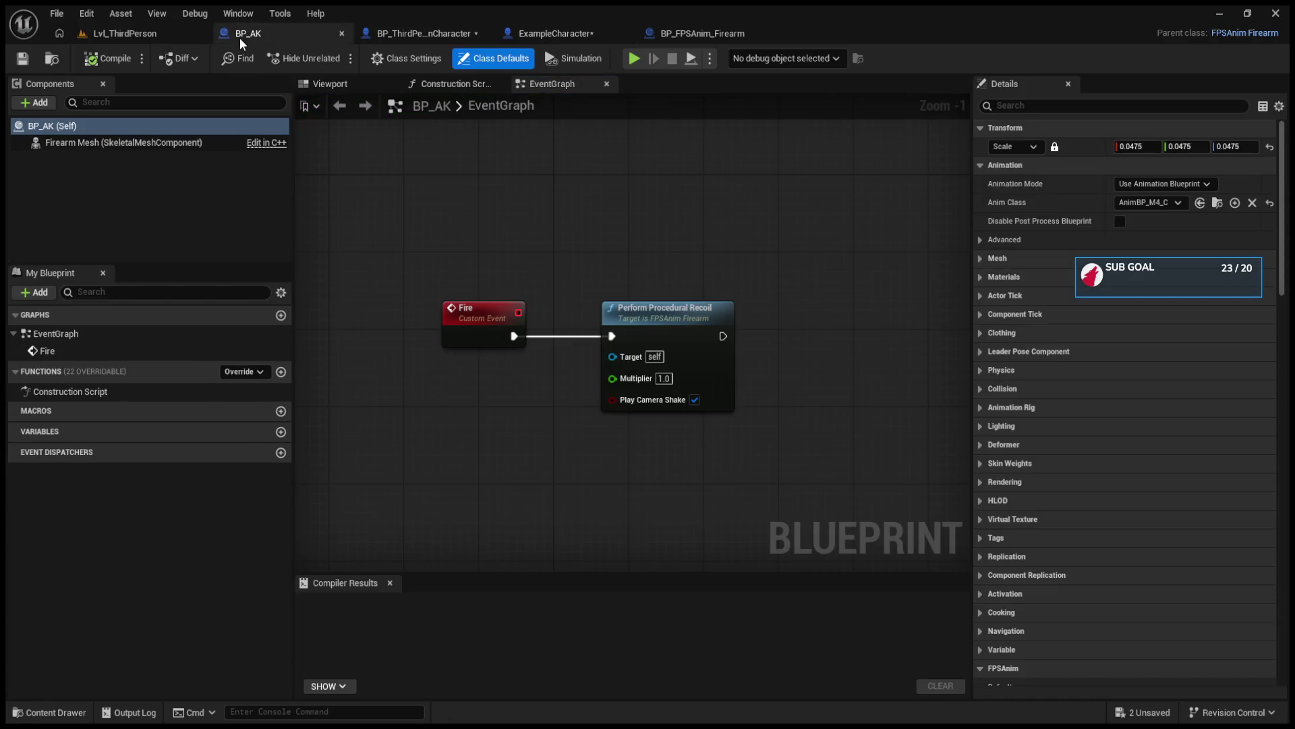
click(410, 34)
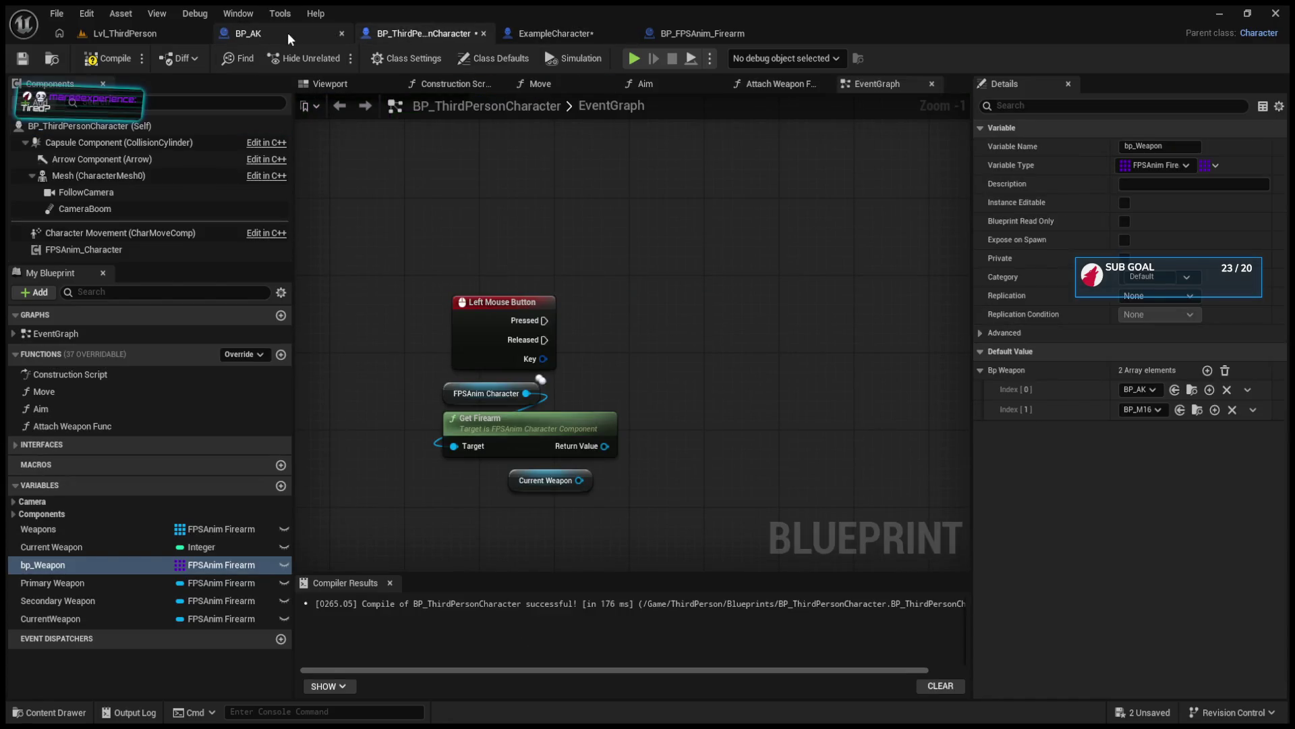
click(288, 32)
click(412, 34)
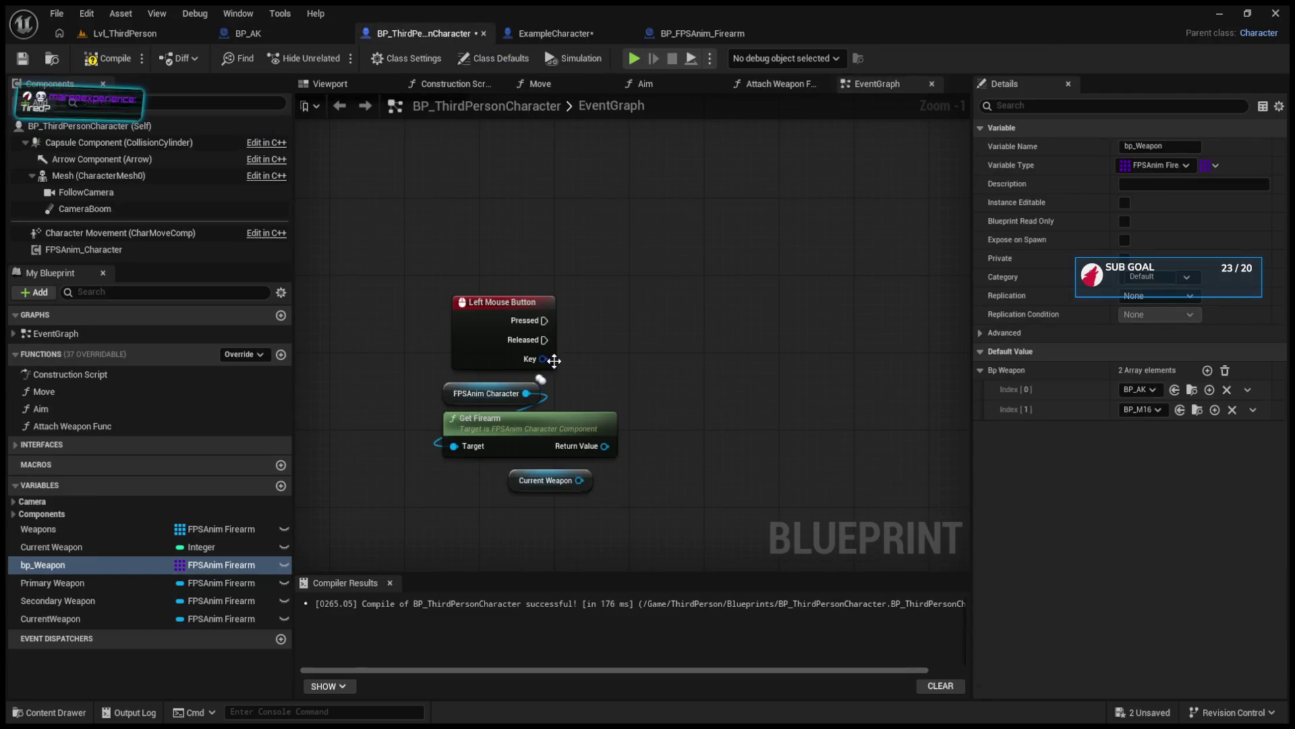
drag(605, 446, 681, 373)
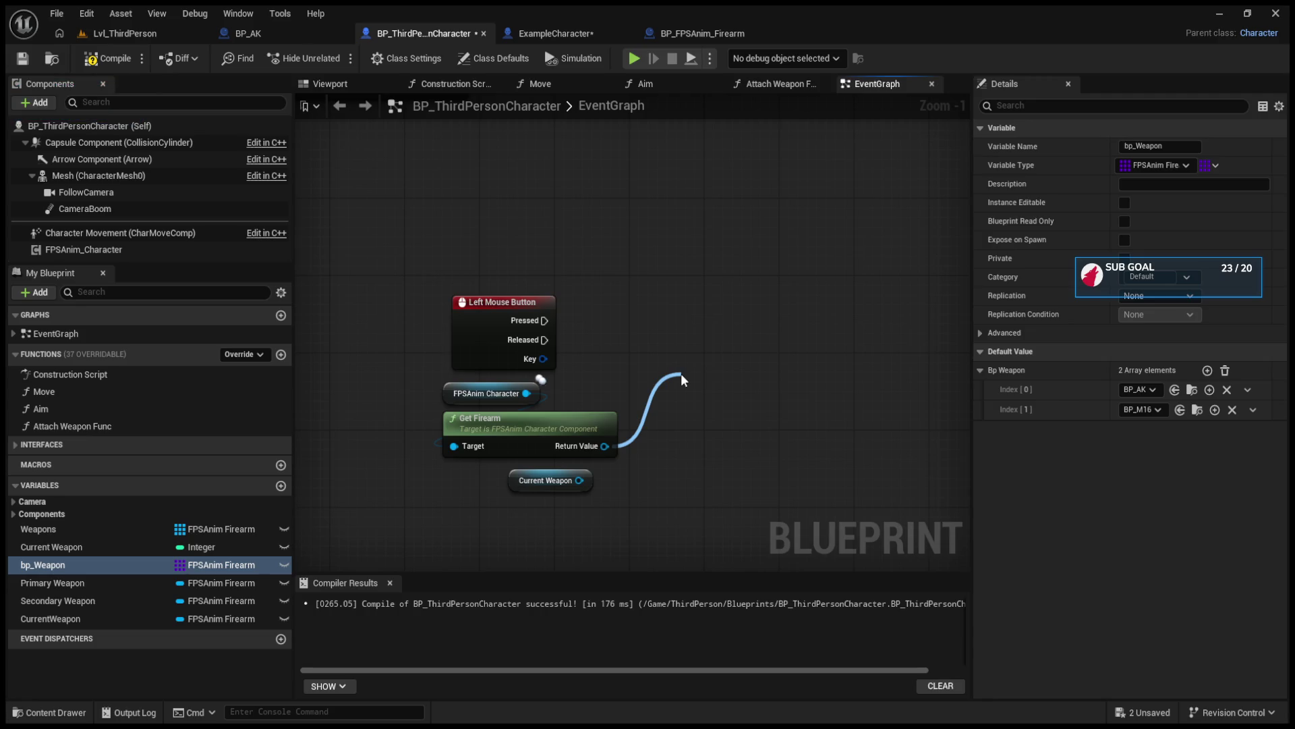
drag(681, 373, 673, 311)
drag(544, 321, 640, 330)
drag(726, 369, 883, 330)
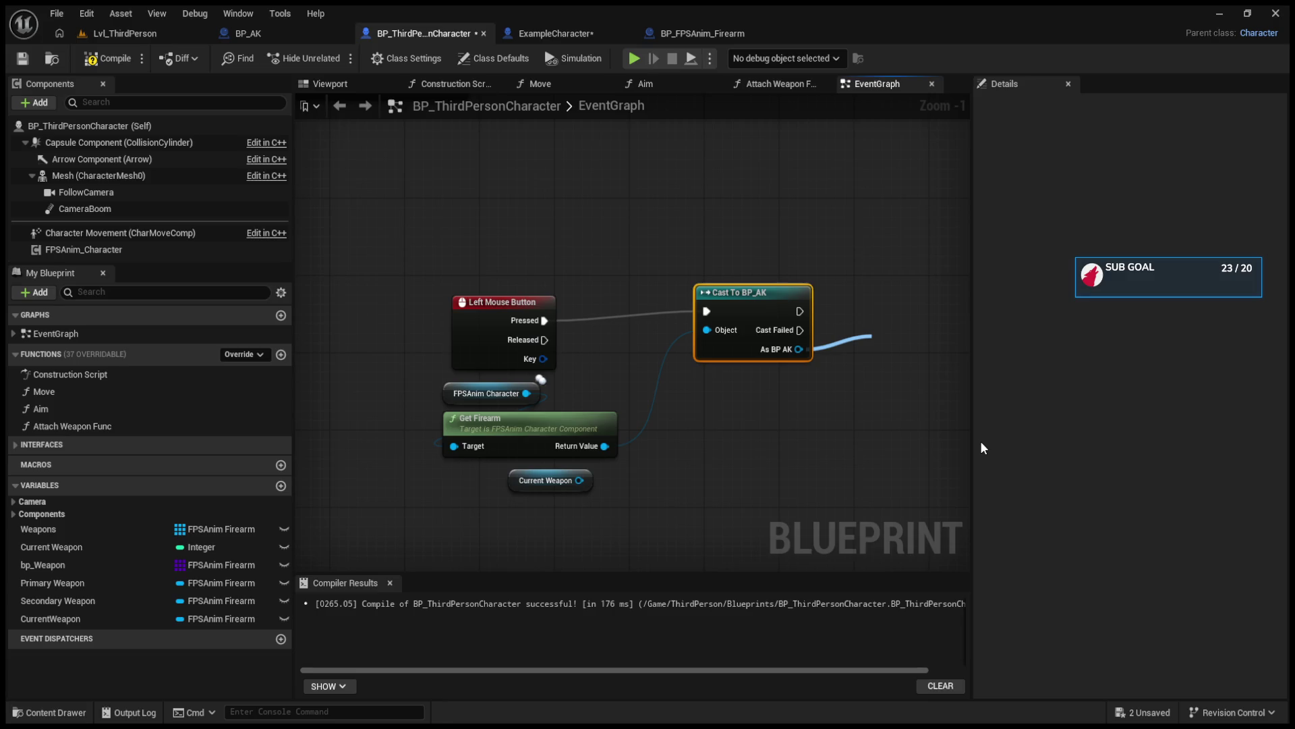
mouse_move(734, 390)
mouse_down()
mouse_move(726, 335)
mouse_move(548, 384)
mouse_up()
click(689, 304)
click(790, 398)
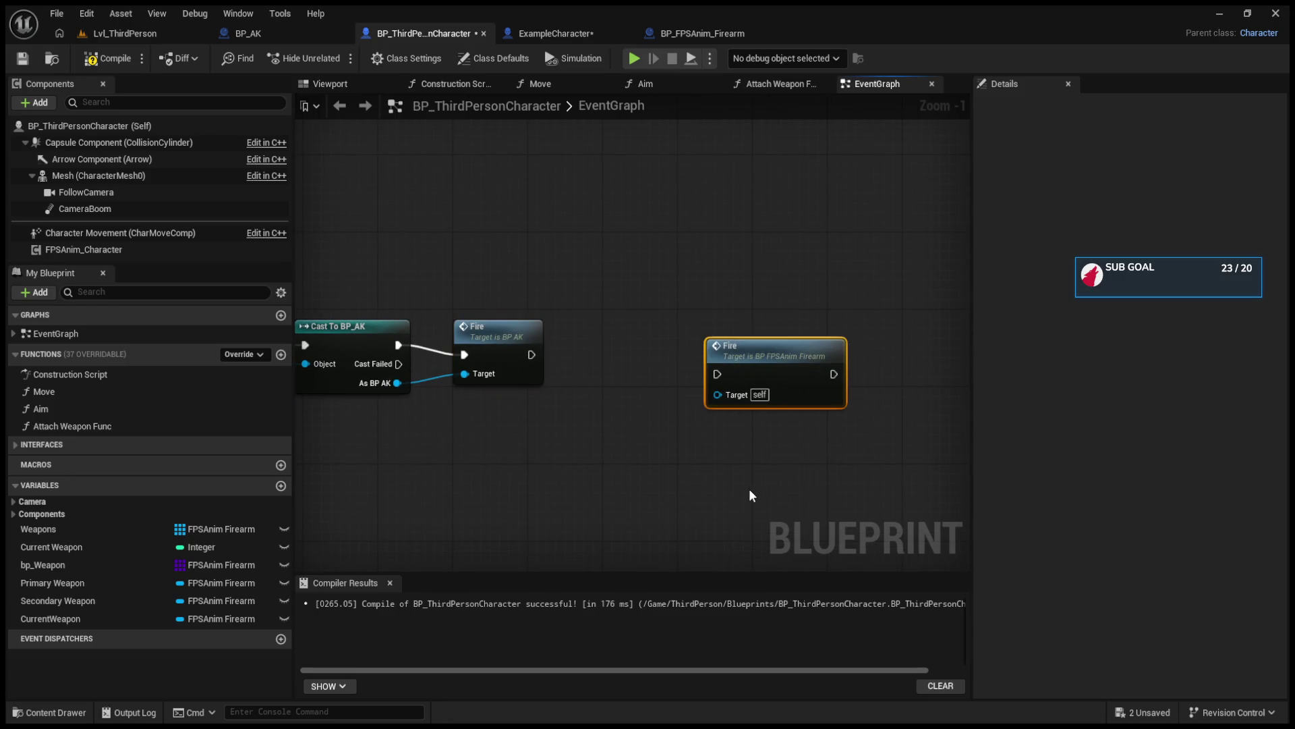
key(Delete)
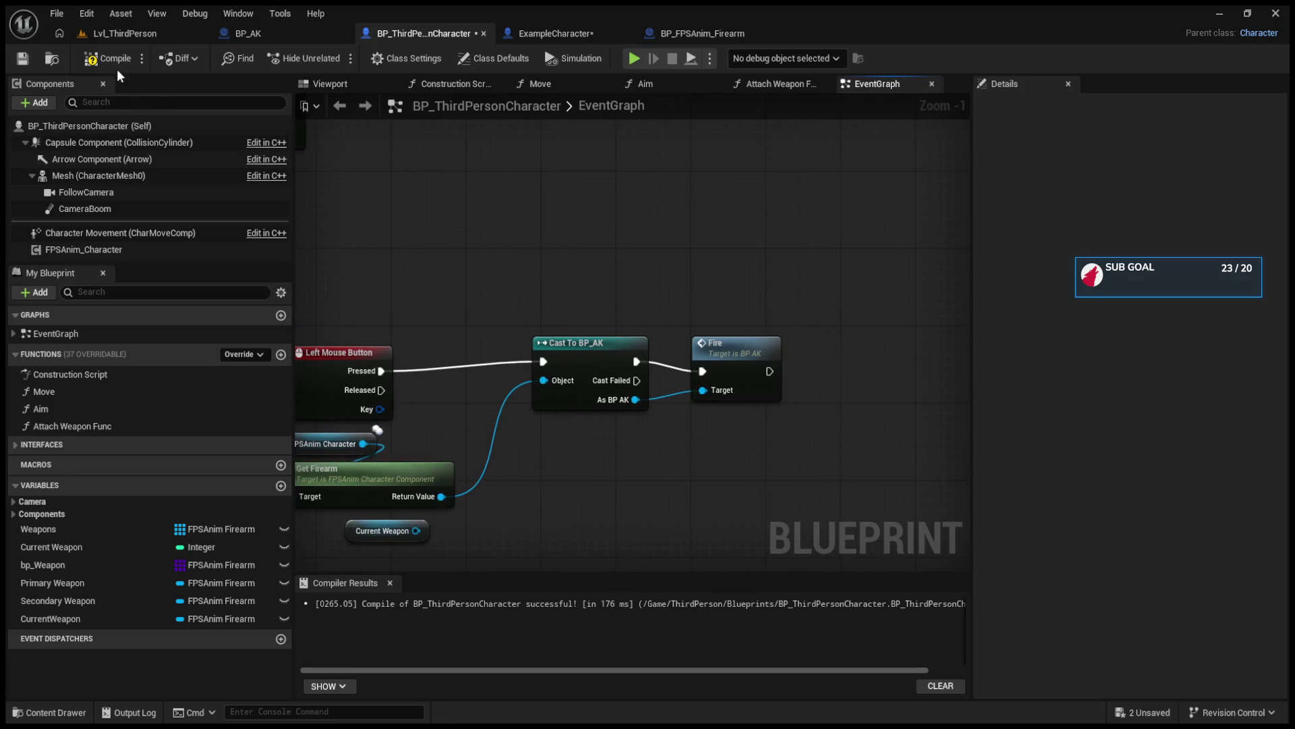
click(634, 58)
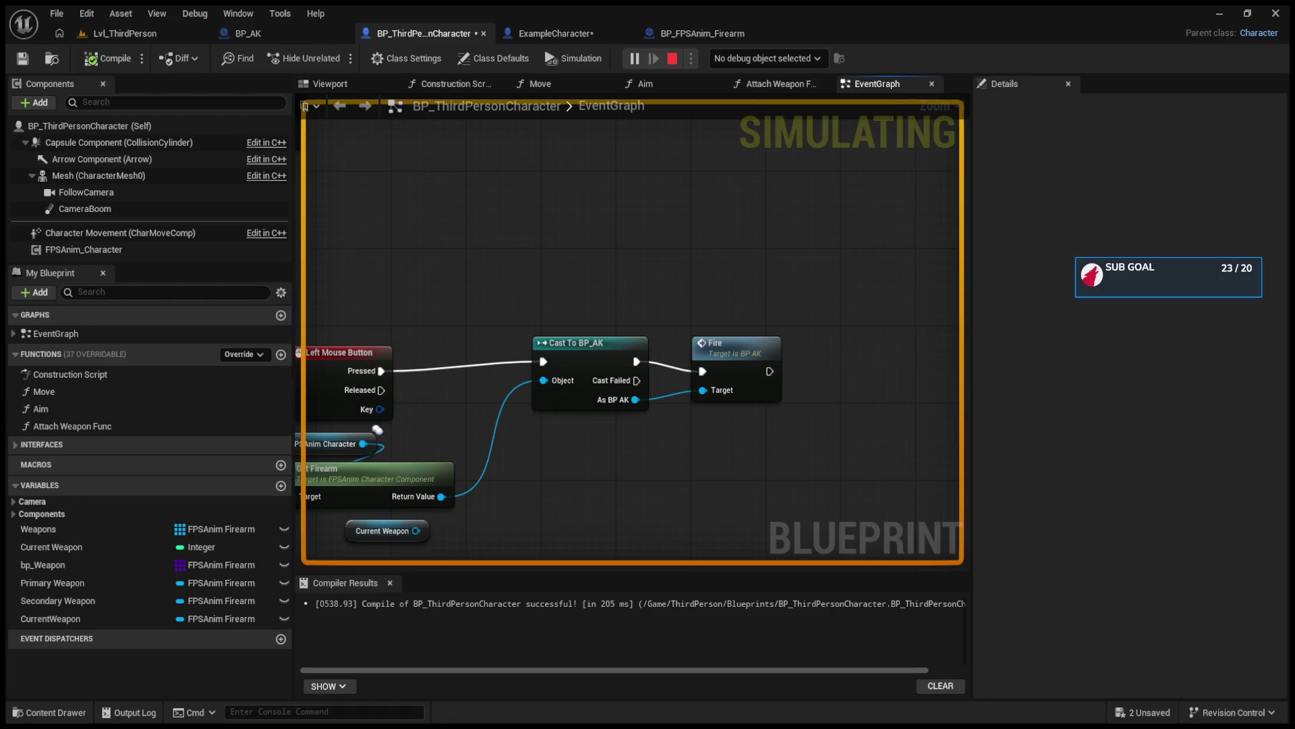
key(Escape)
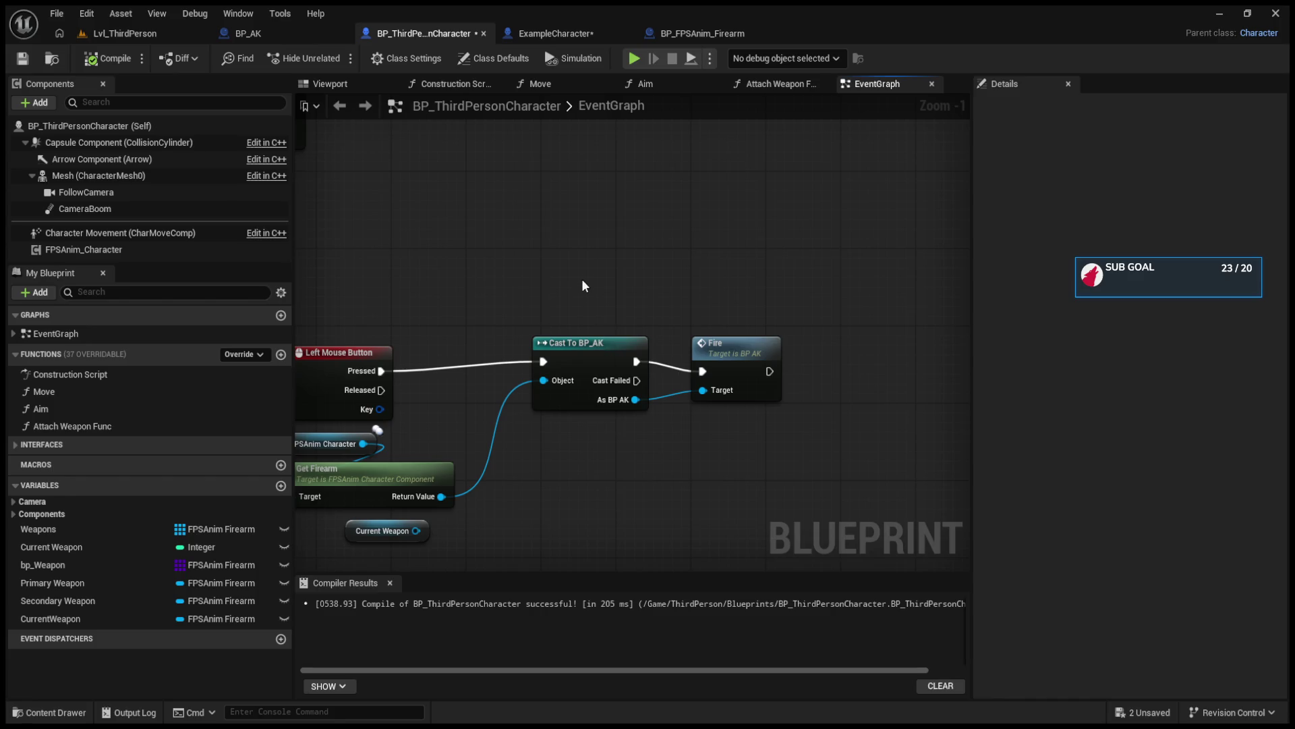
click(700, 353)
mouse_move(543, 531)
mouse_down()
mouse_move(634, 403)
mouse_move(670, 391)
mouse_up()
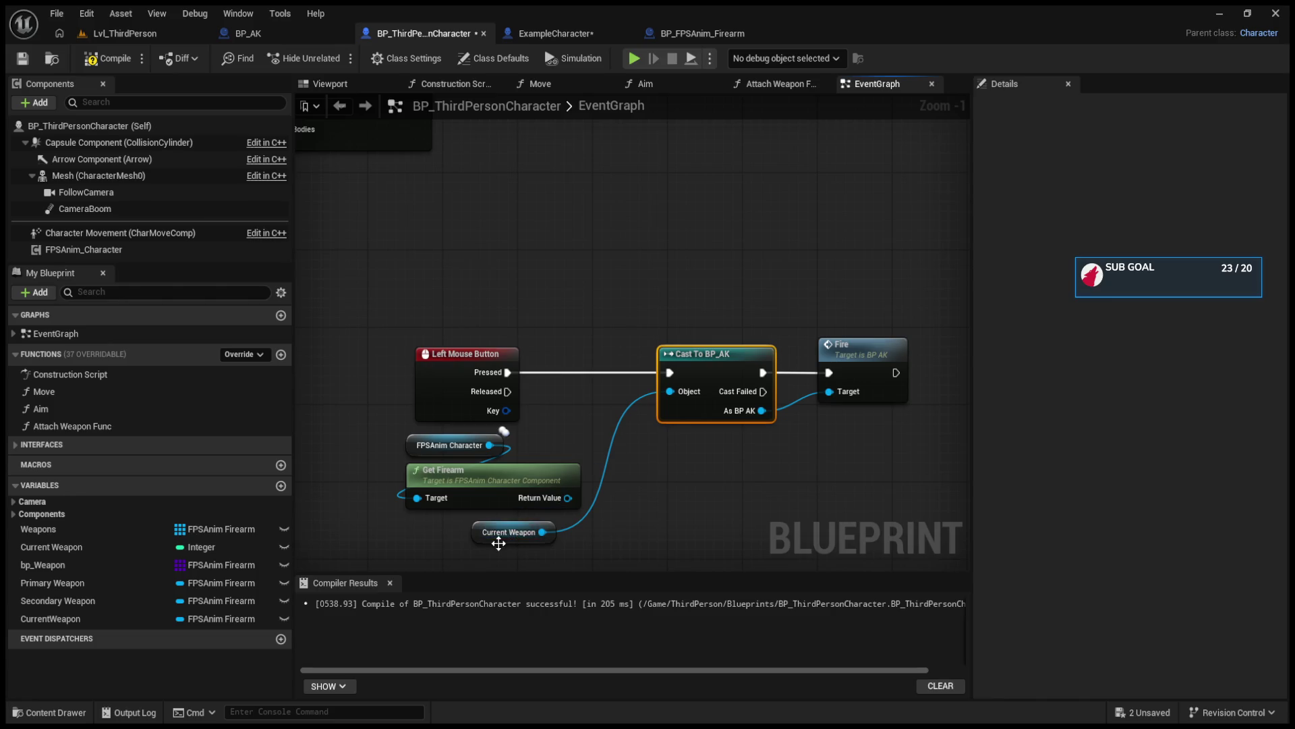
drag(480, 532, 555, 427)
mouse_move(432, 533)
mouse_down()
mouse_move(408, 452)
mouse_move(343, 449)
mouse_move(442, 507)
mouse_up()
key(Delete)
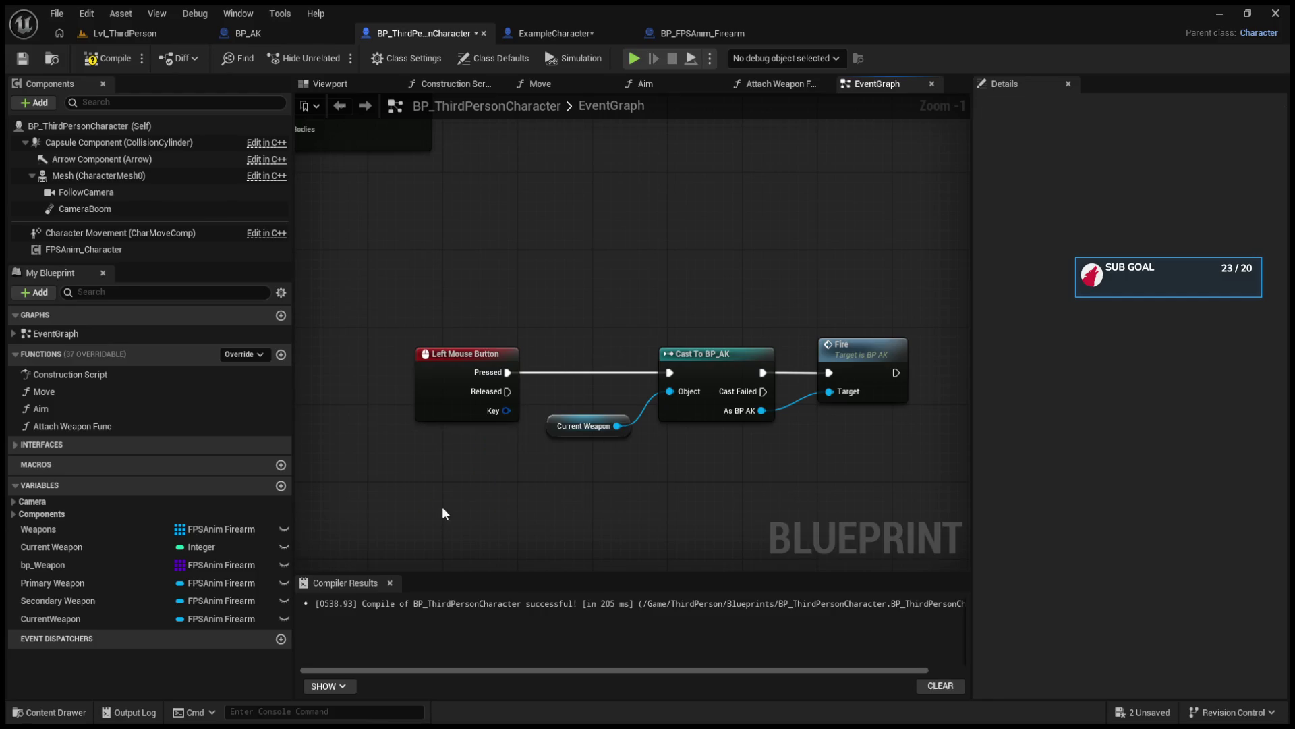
mouse_move(561, 416)
mouse_down()
mouse_move(517, 445)
mouse_move(557, 425)
mouse_move(490, 443)
mouse_up()
click(285, 33)
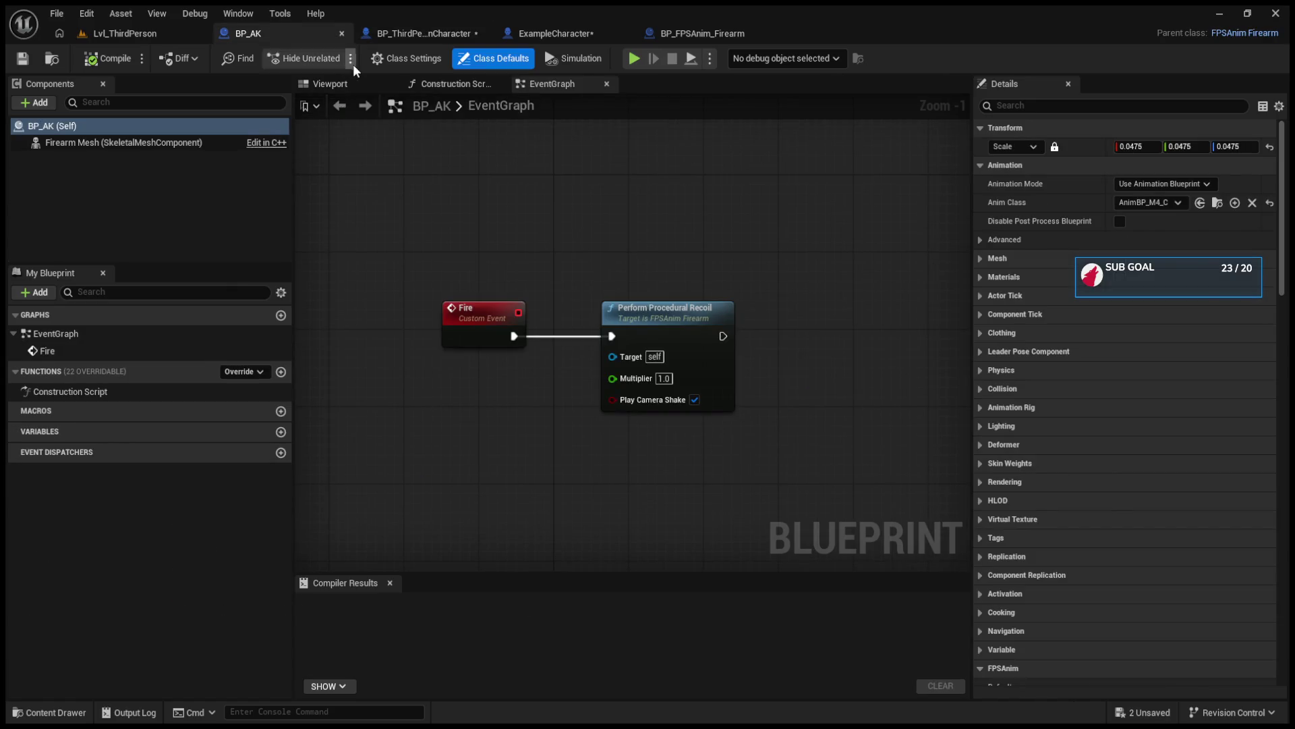
click(380, 63)
click(387, 30)
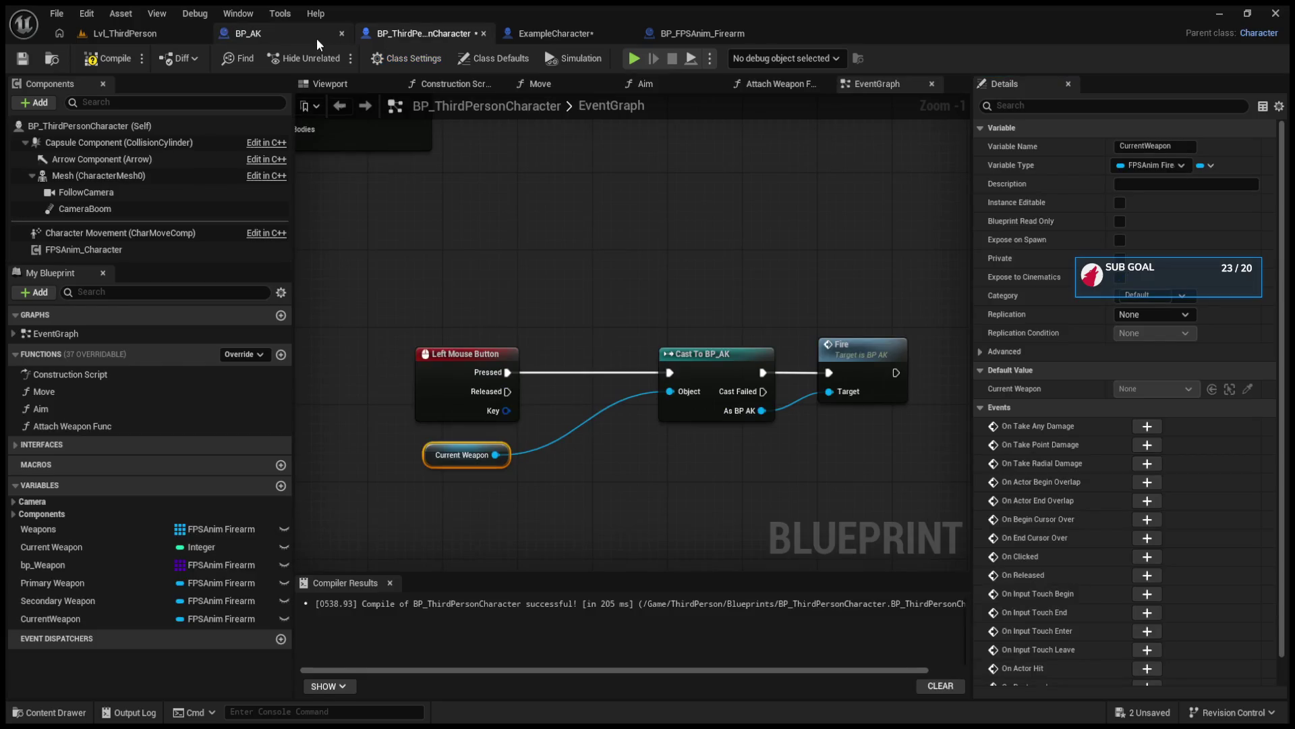
click(317, 35)
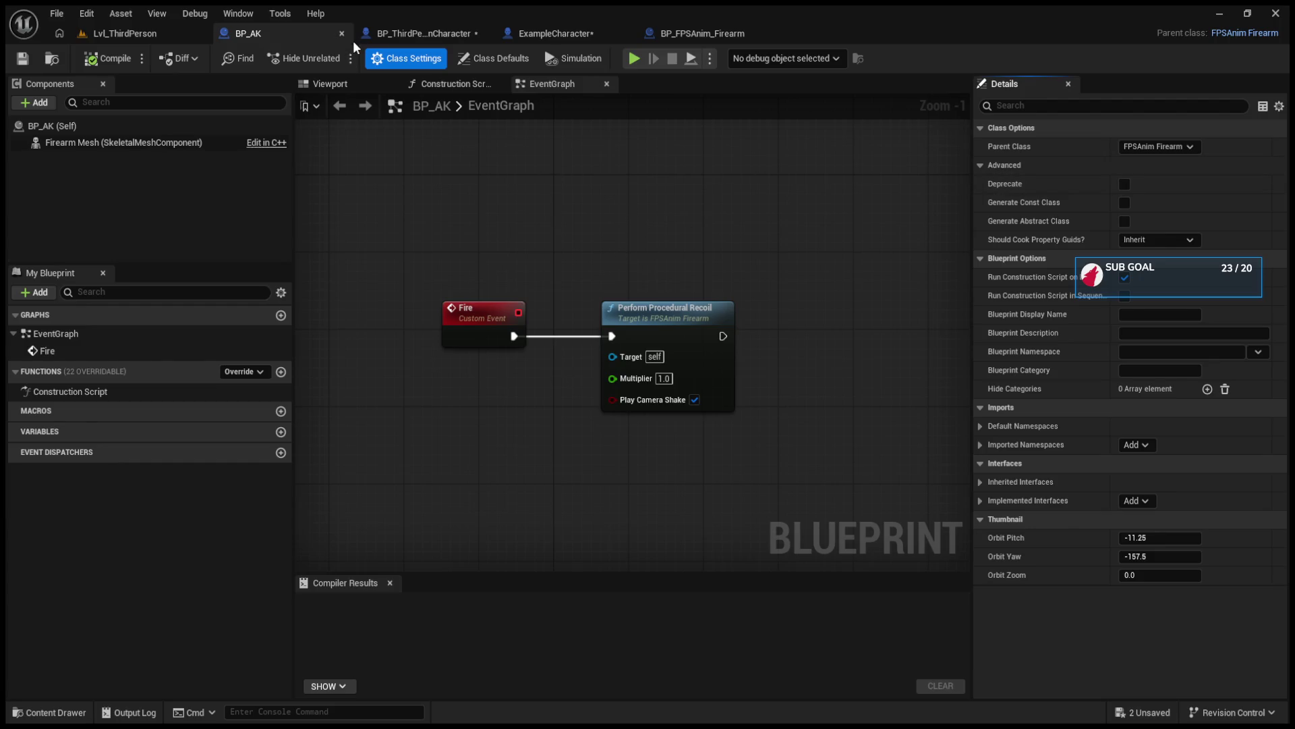
click(379, 34)
drag(503, 453, 577, 479)
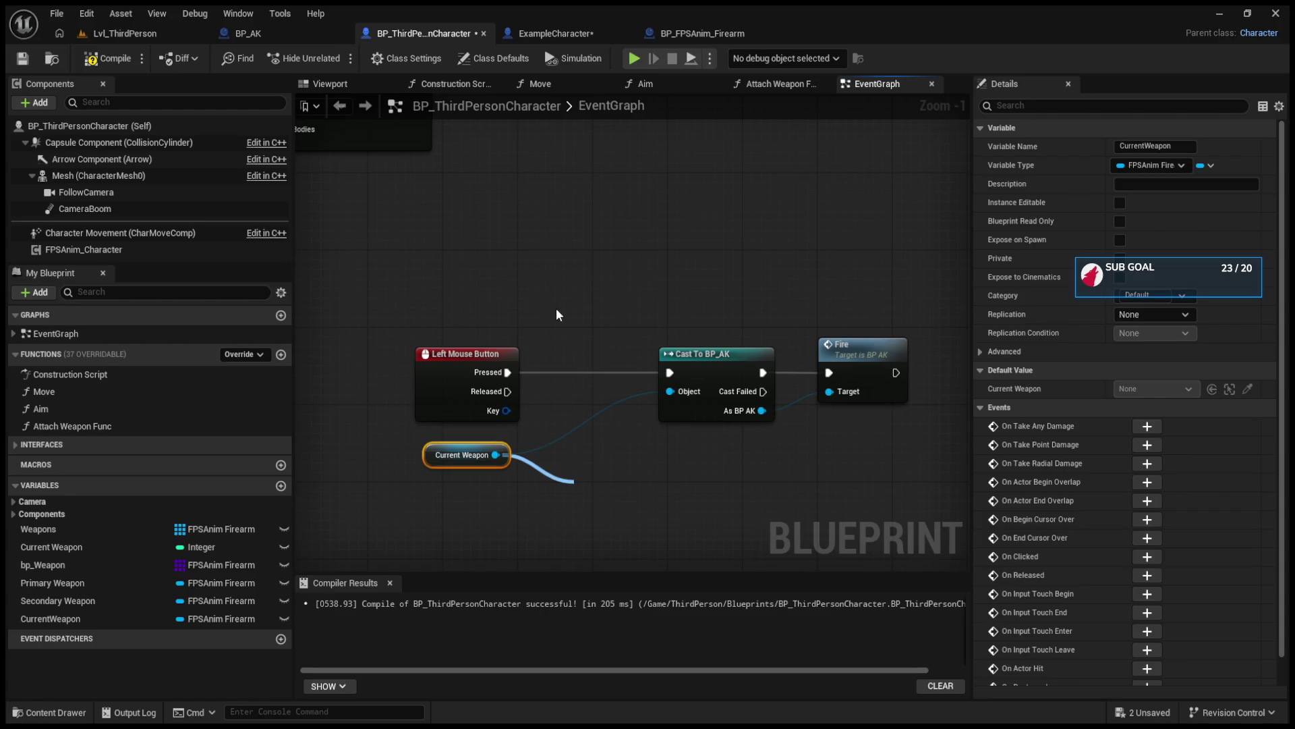
click(517, 282)
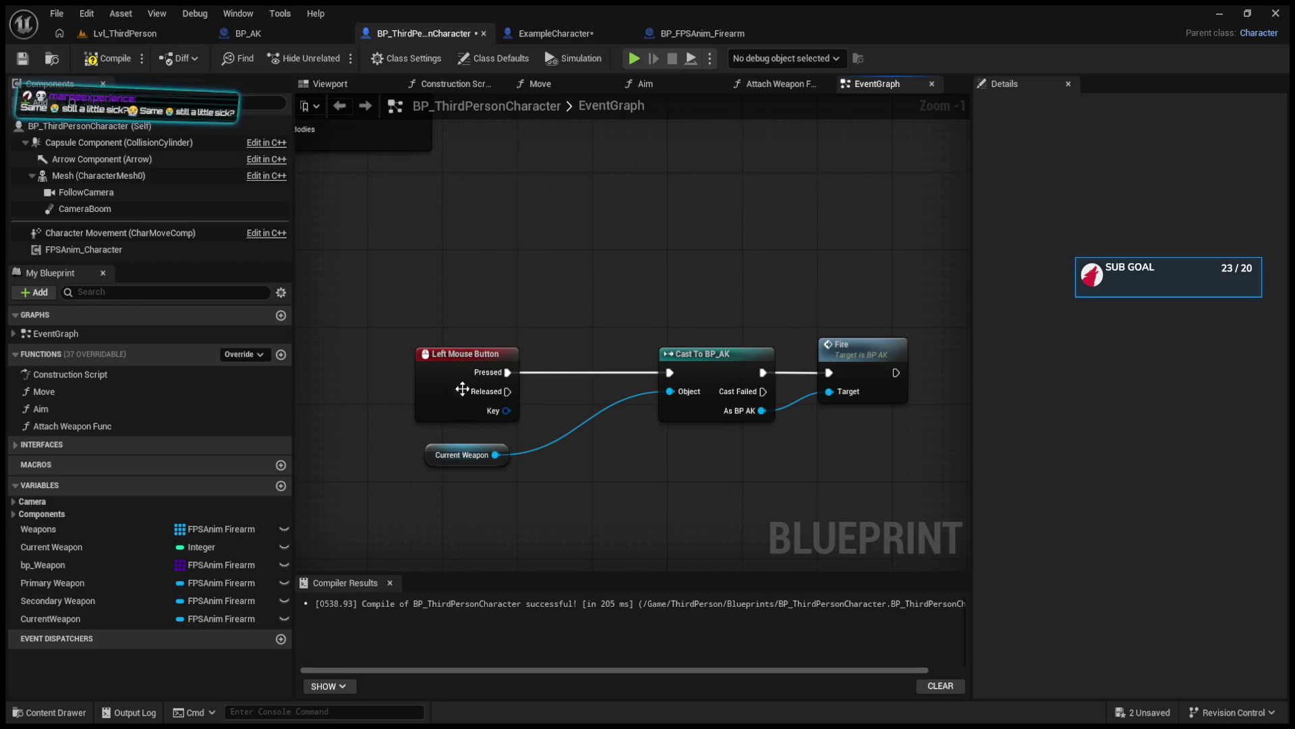
drag(491, 456, 601, 487)
click(667, 436)
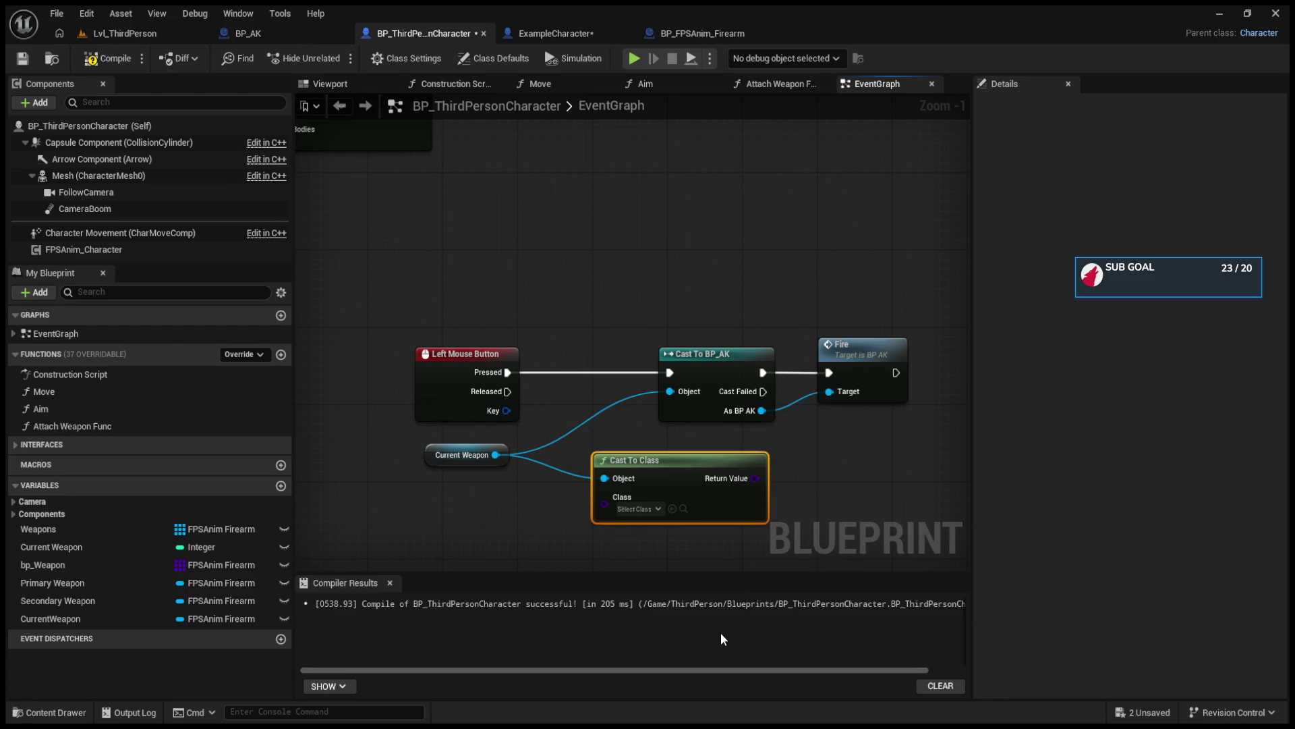
mouse_move(765, 478)
mouse_down()
mouse_move(788, 480)
mouse_move(779, 496)
mouse_up()
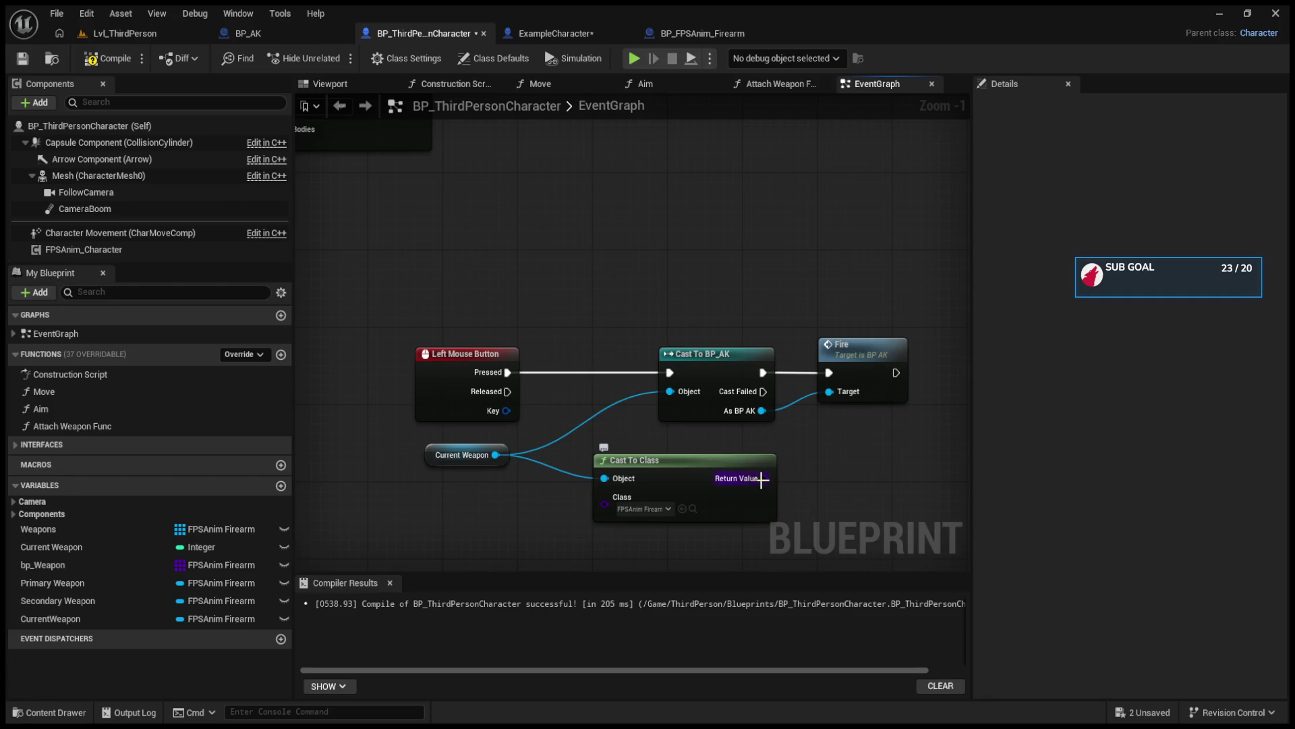
click(763, 508)
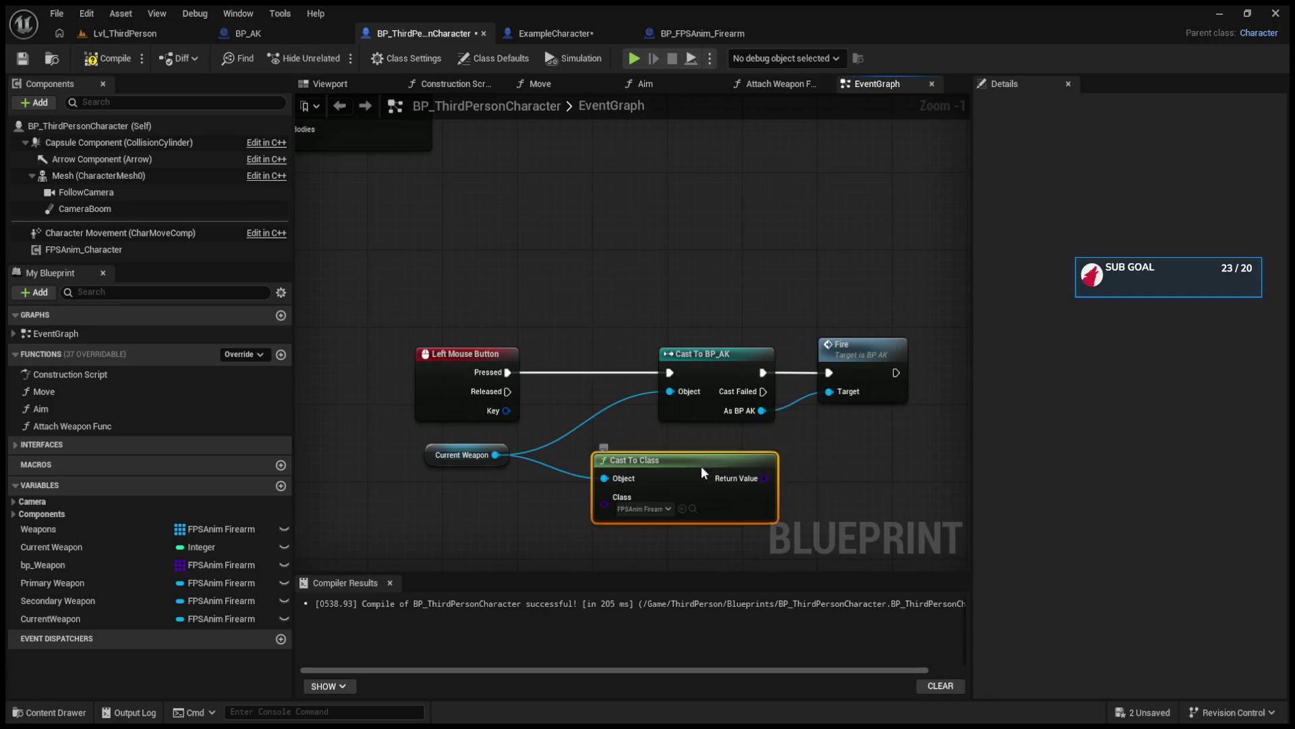
drag(701, 466, 669, 466)
drag(436, 455, 411, 468)
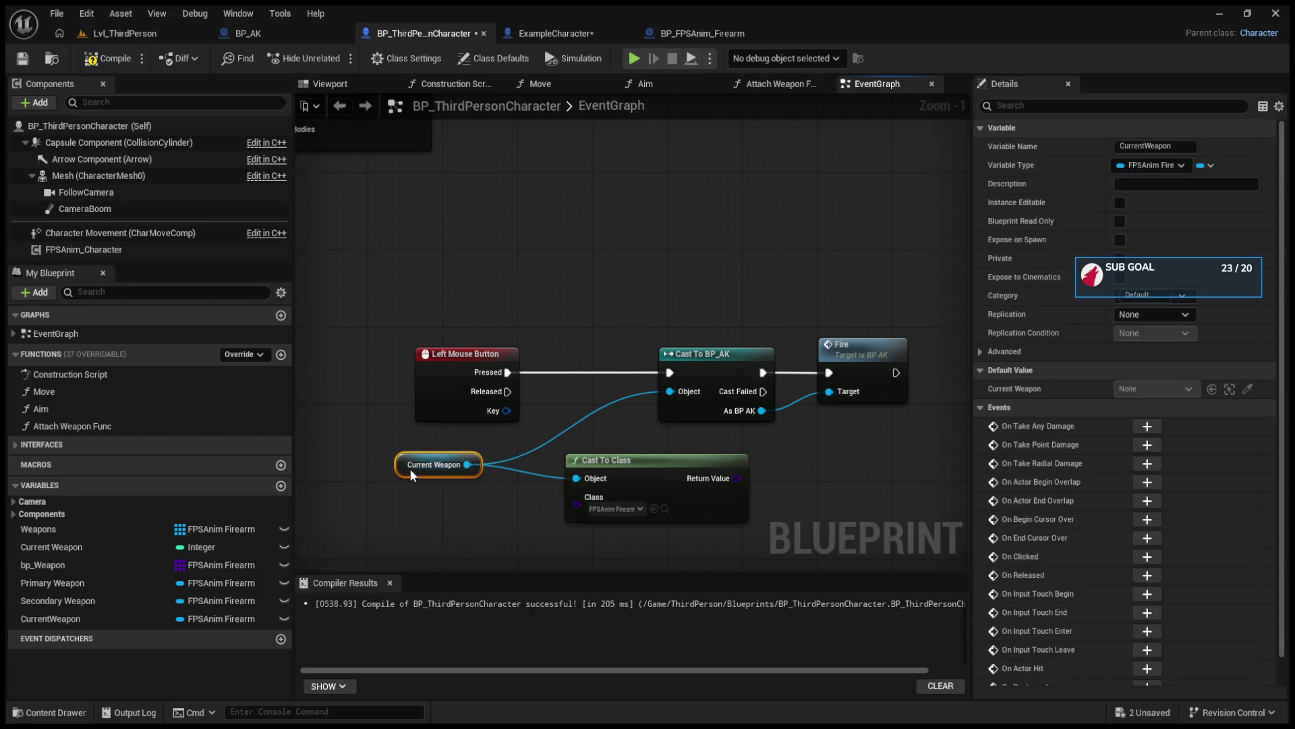
drag(614, 447, 409, 438)
drag(532, 468, 634, 442)
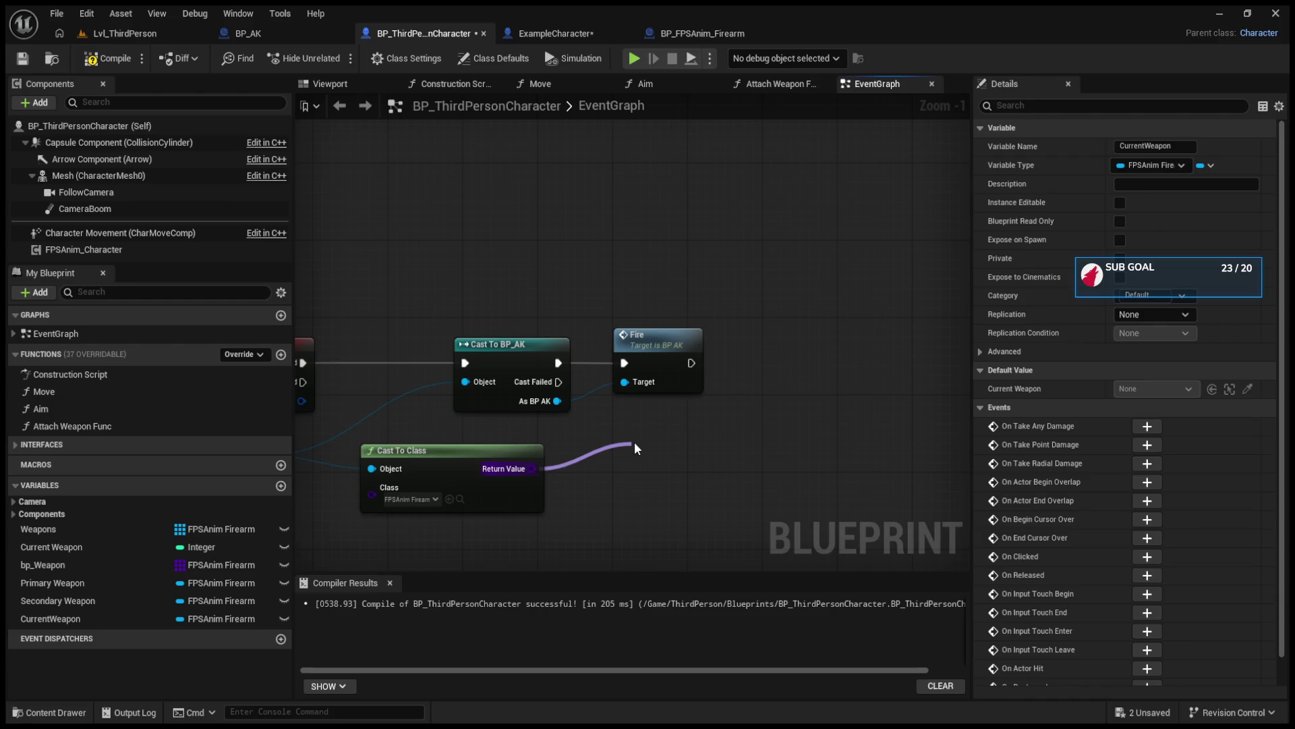
key(Escape)
drag(621, 487, 795, 512)
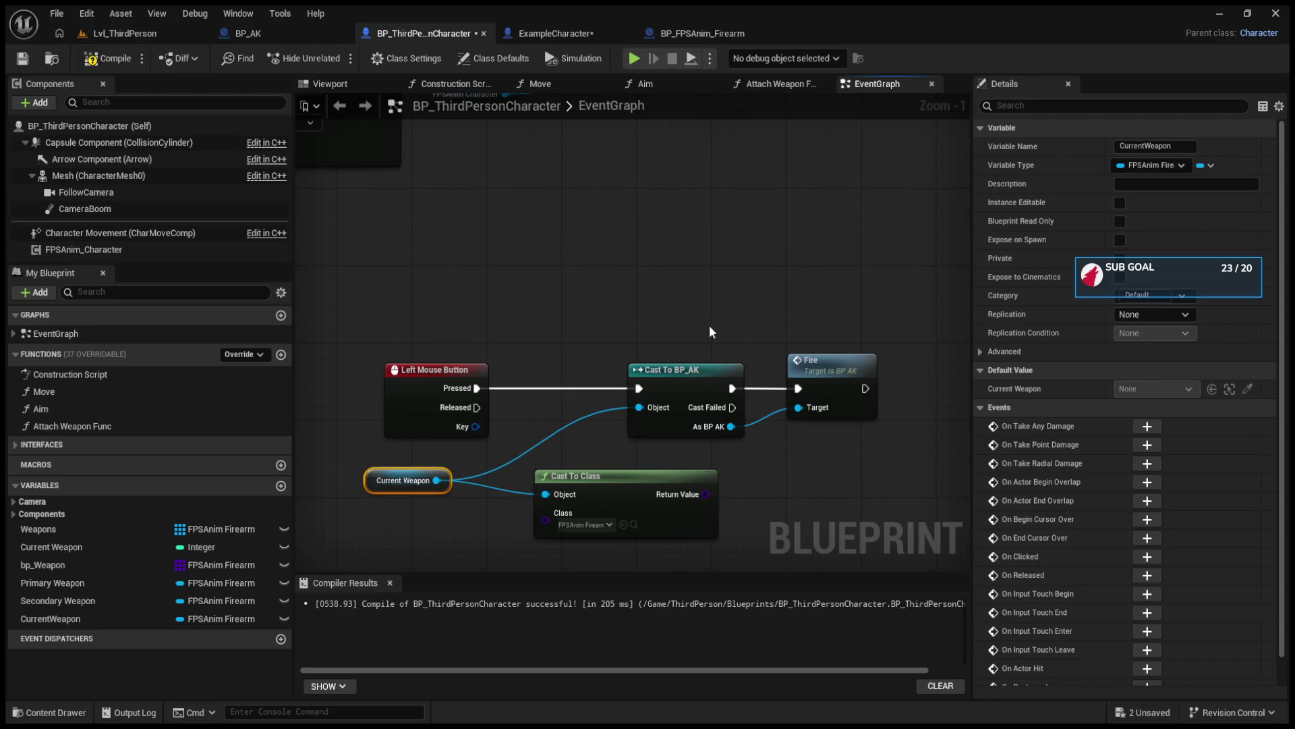
scroll(710, 327, down, 6)
mouse_move(604, 334)
mouse_down()
mouse_move(530, 323)
mouse_move(669, 297)
mouse_move(529, 372)
mouse_move(662, 341)
mouse_up()
scroll(662, 341, up, 5)
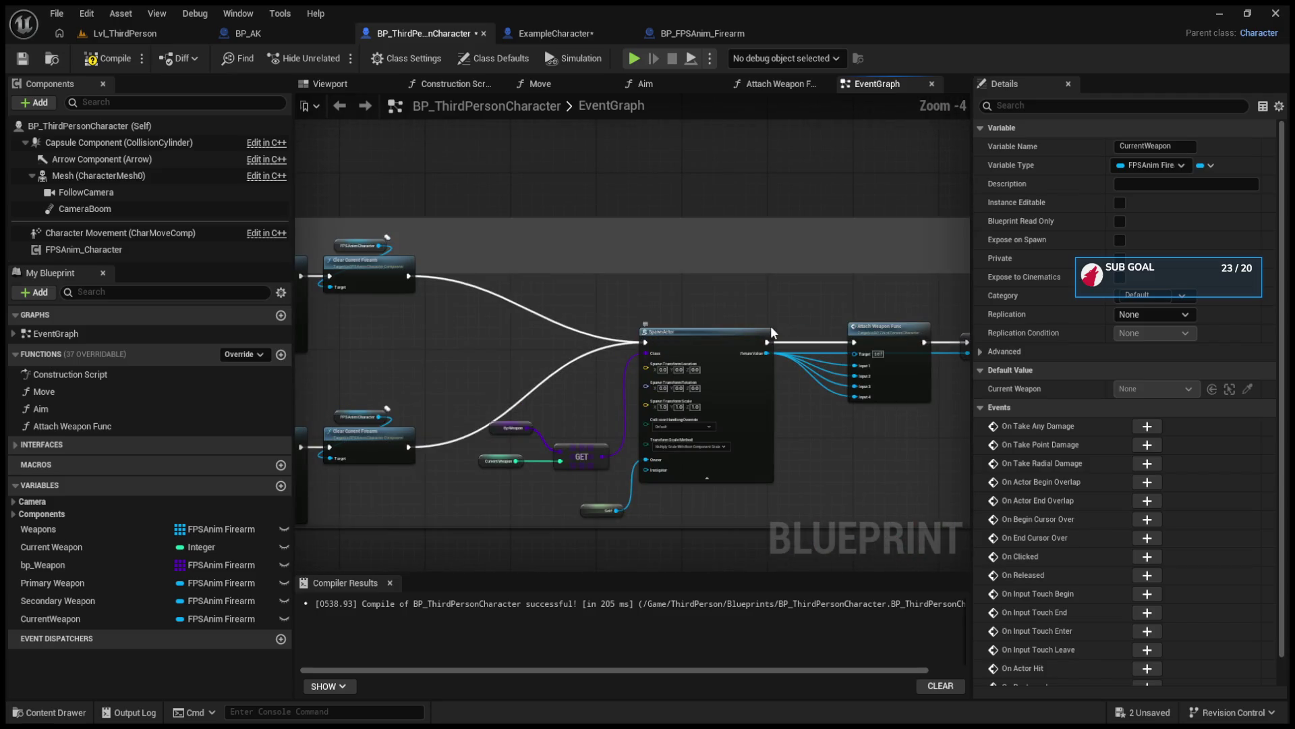
scroll(777, 313, down, 9)
drag(800, 349, 633, 384)
scroll(634, 386, up, 6)
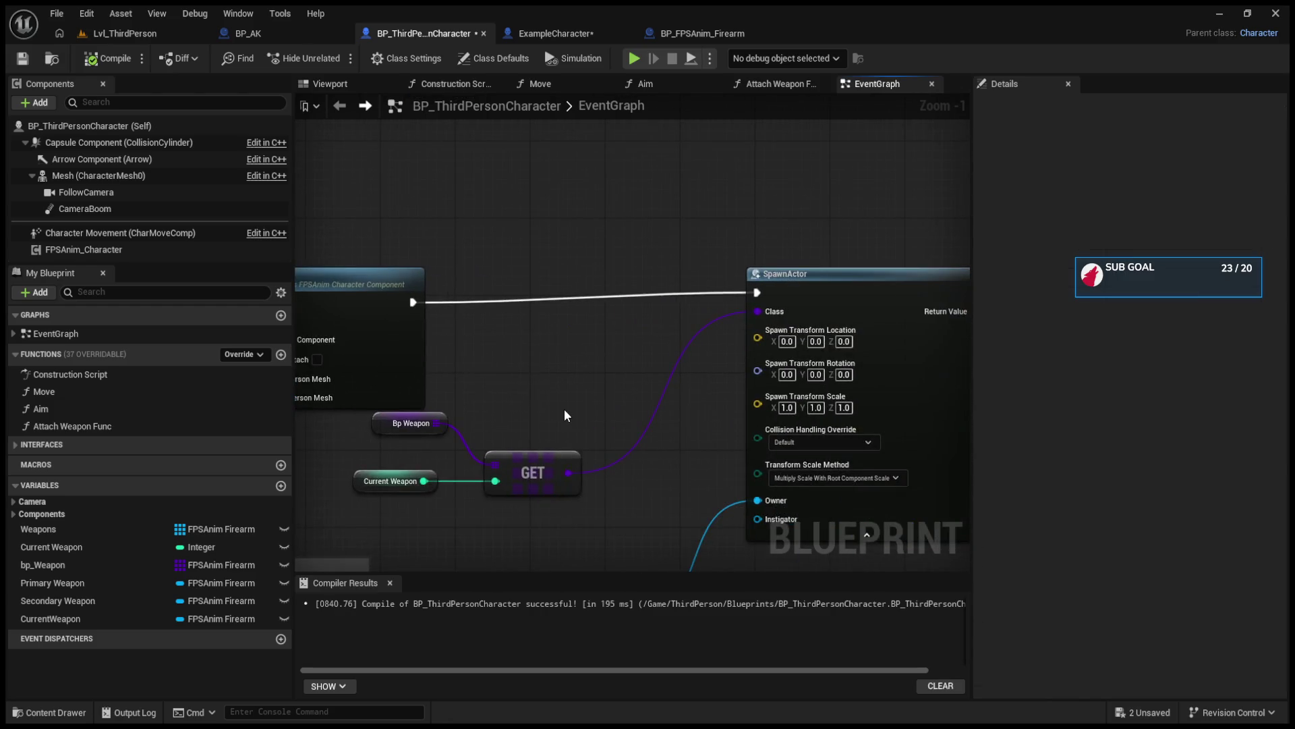
mouse_move(453, 434)
mouse_down()
mouse_move(443, 452)
mouse_move(611, 495)
mouse_up()
click(456, 440)
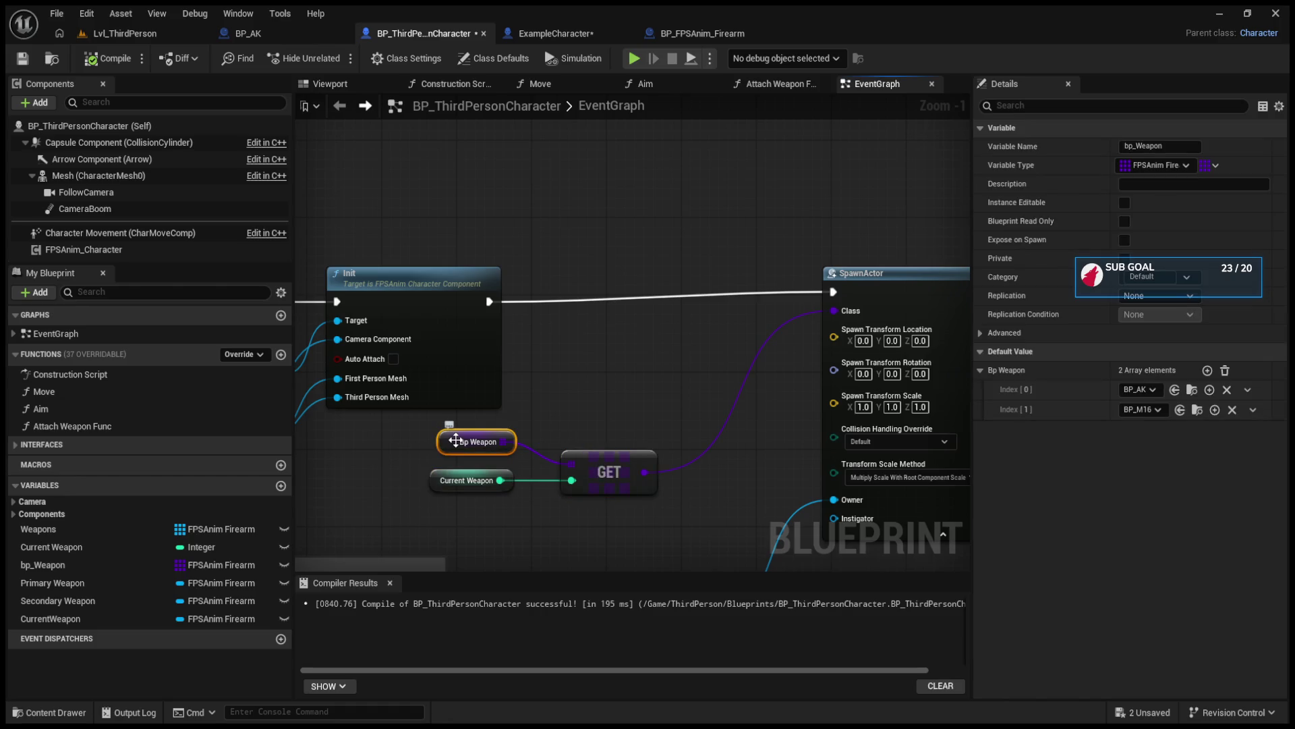
mouse_move(455, 440)
mouse_down()
mouse_move(469, 465)
mouse_move(1050, 471)
mouse_up()
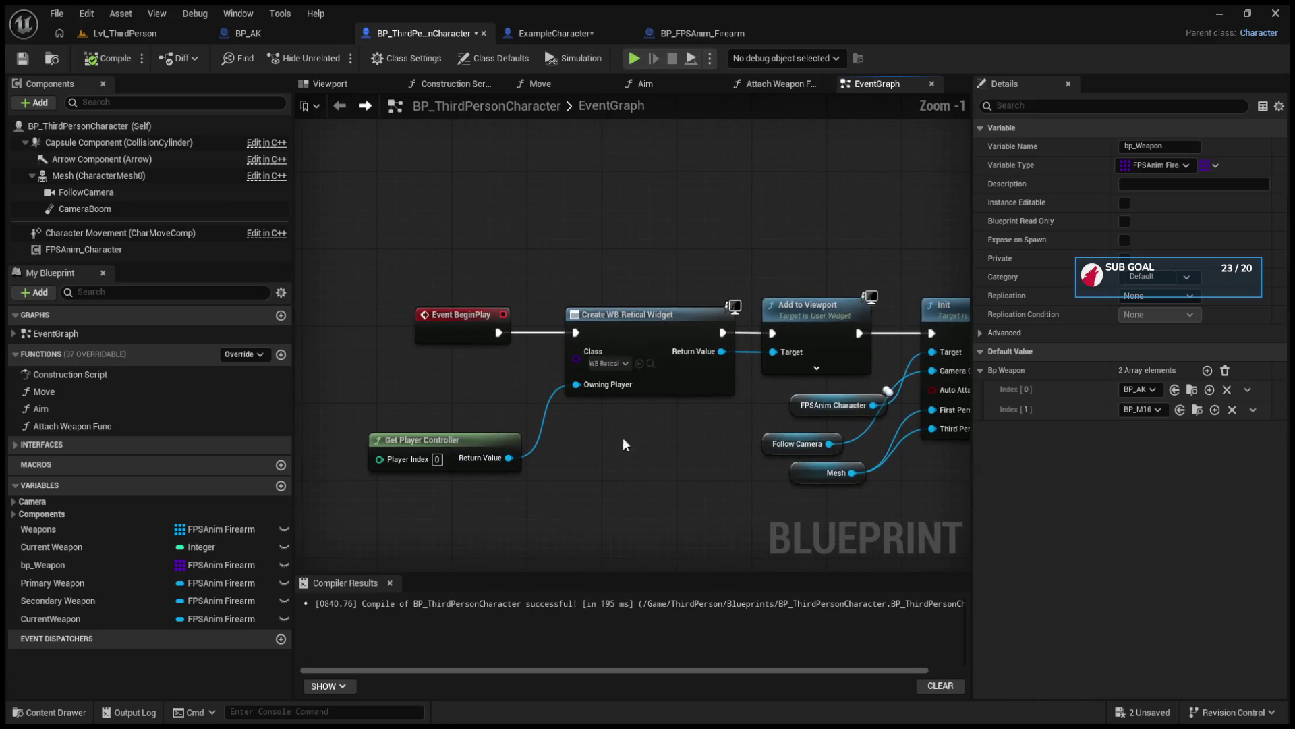
drag(432, 314, 422, 314)
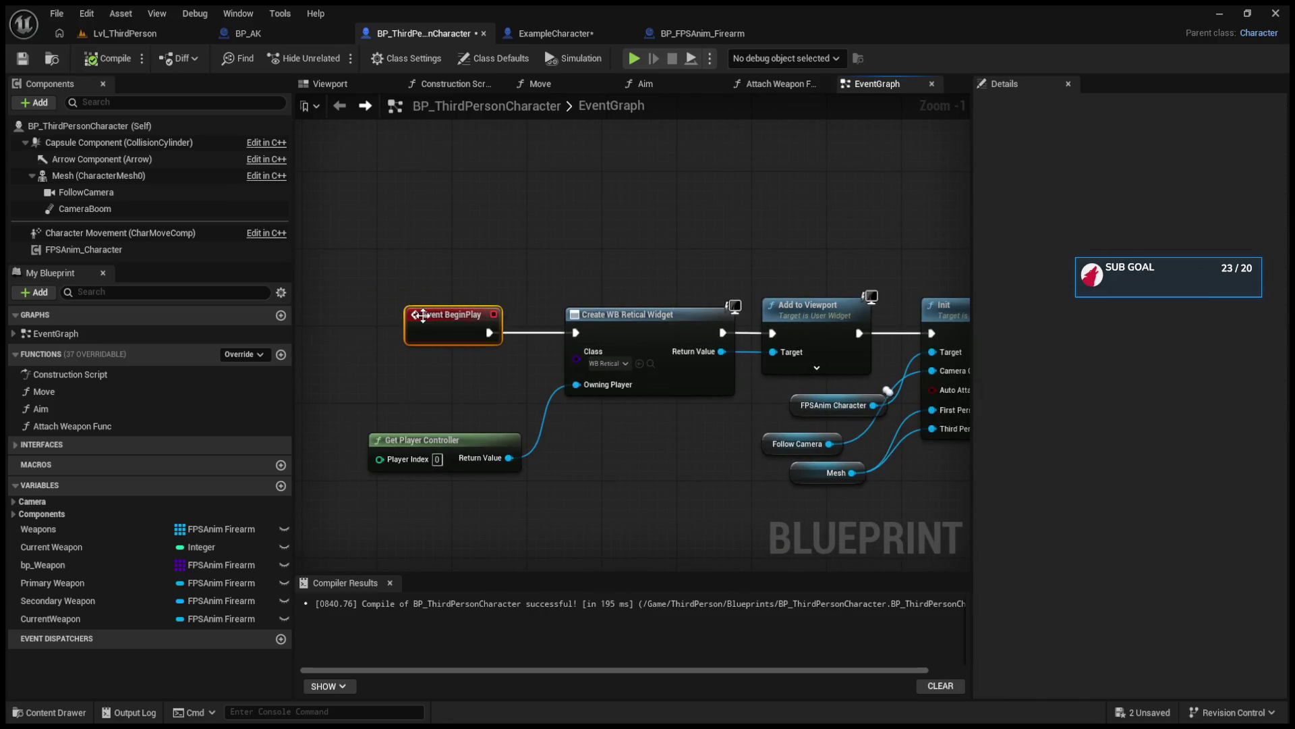
mouse_move(411, 443)
mouse_down()
mouse_move(460, 415)
mouse_move(455, 403)
mouse_up()
drag(388, 268, 672, 397)
drag(652, 463, 349, 447)
drag(476, 233, 506, 284)
mouse_move(665, 520)
mouse_down()
mouse_move(552, 381)
mouse_move(465, 377)
mouse_up()
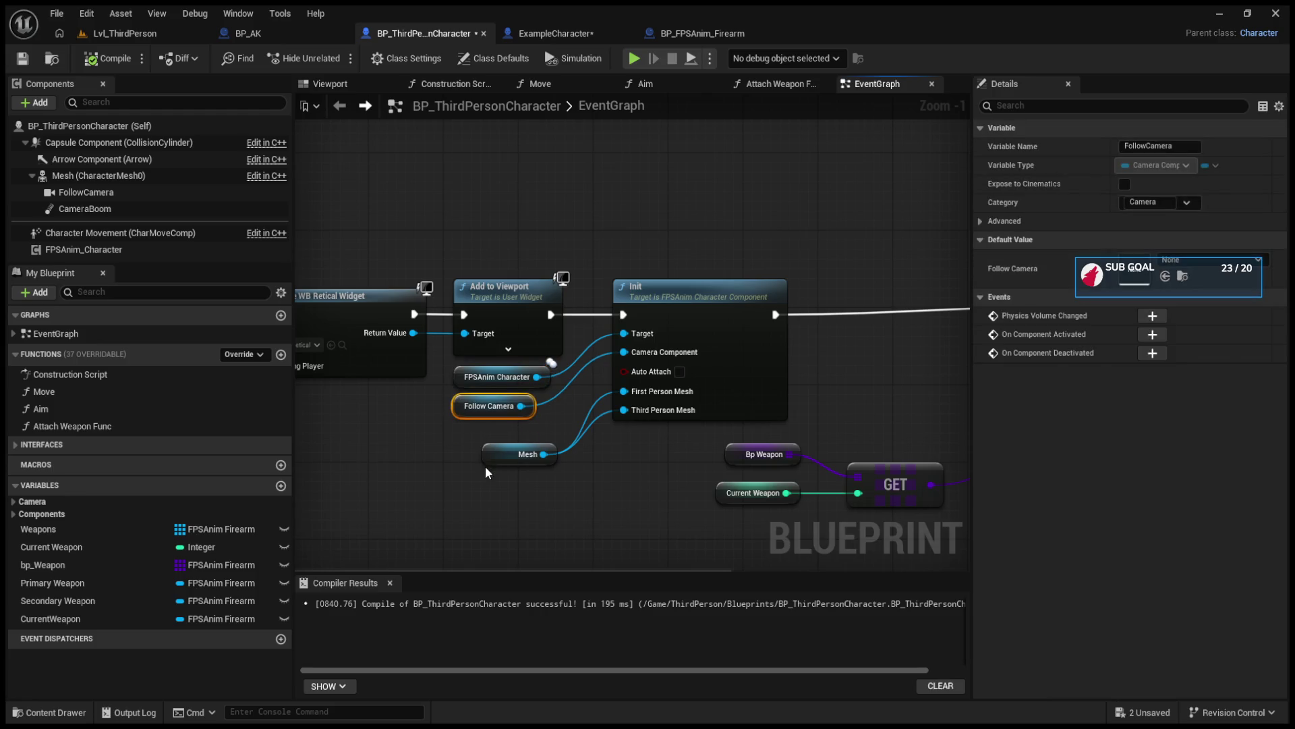
click(513, 454)
mouse_move(510, 428)
mouse_down()
mouse_move(302, 419)
mouse_move(680, 495)
mouse_move(758, 456)
mouse_move(753, 466)
mouse_up()
drag(754, 419, 610, 413)
click(464, 407)
mouse_move(465, 407)
mouse_down()
mouse_move(493, 398)
mouse_move(469, 408)
mouse_up()
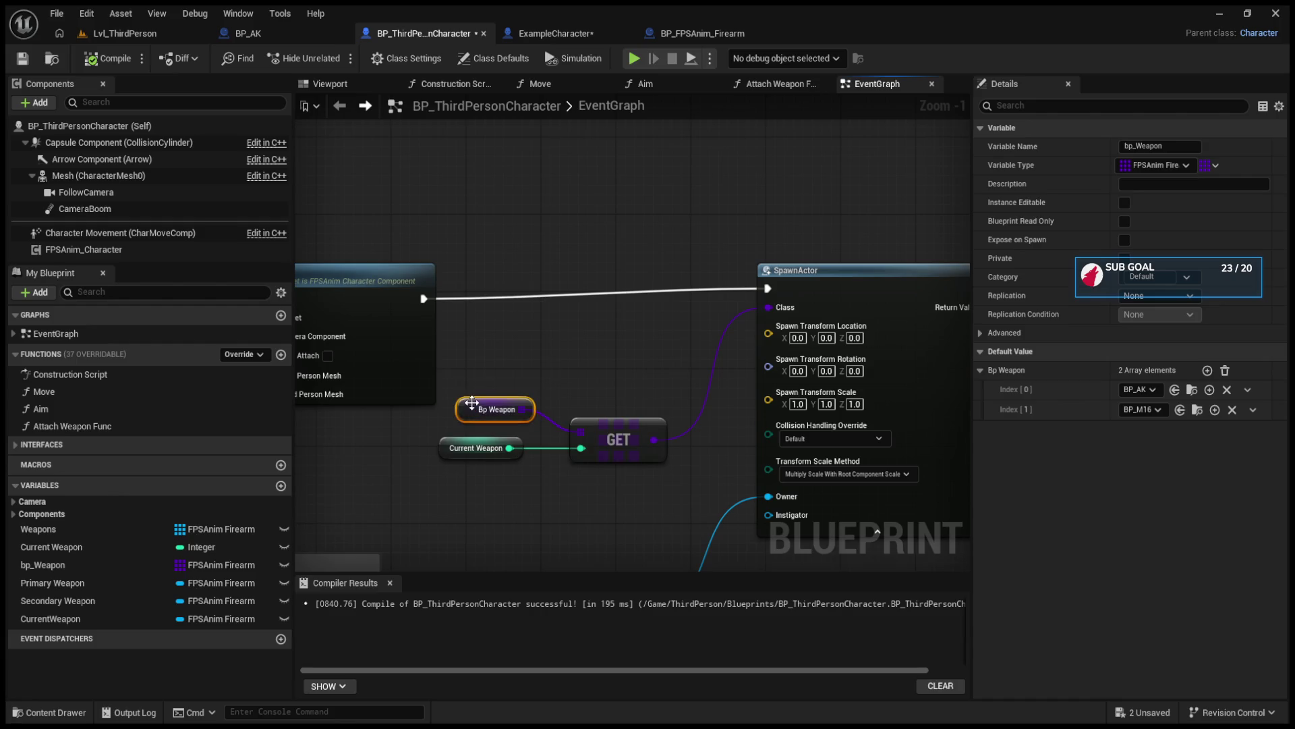
click(496, 338)
click(497, 407)
drag(536, 518, 461, 442)
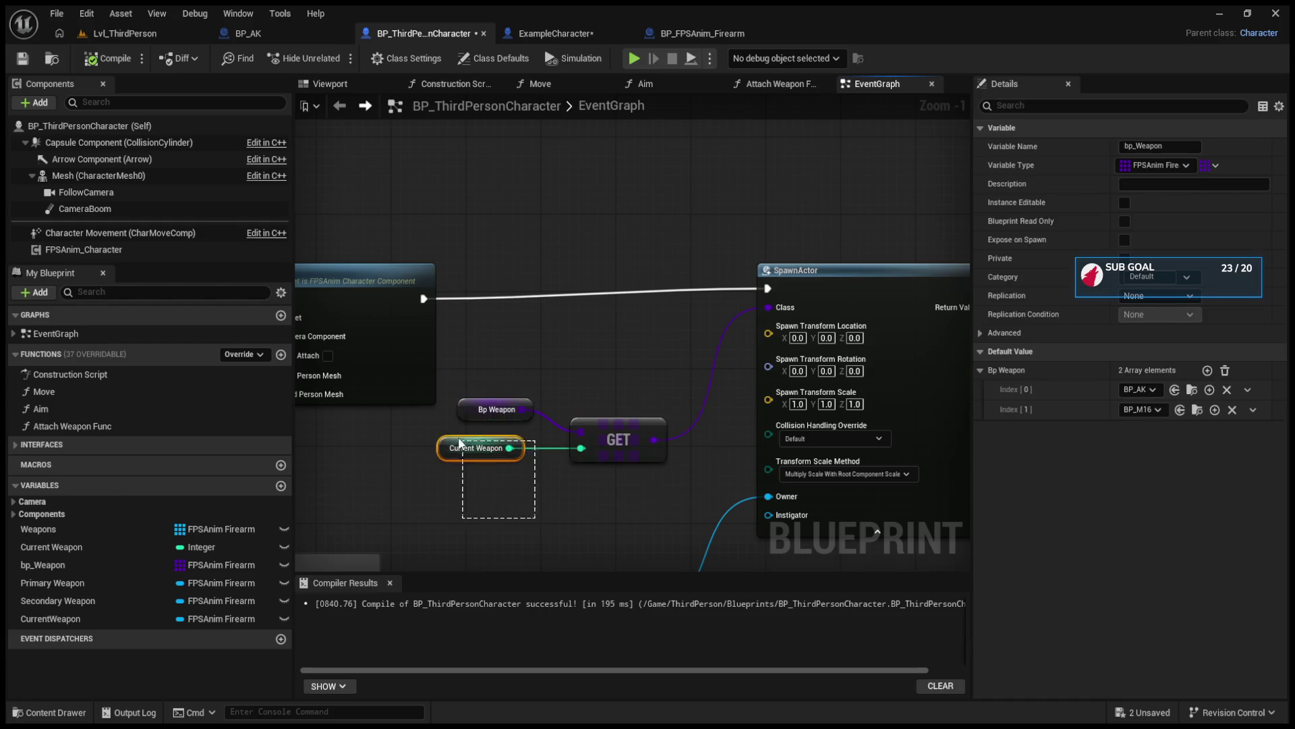
click(583, 492)
drag(583, 493, 416, 462)
click(458, 474)
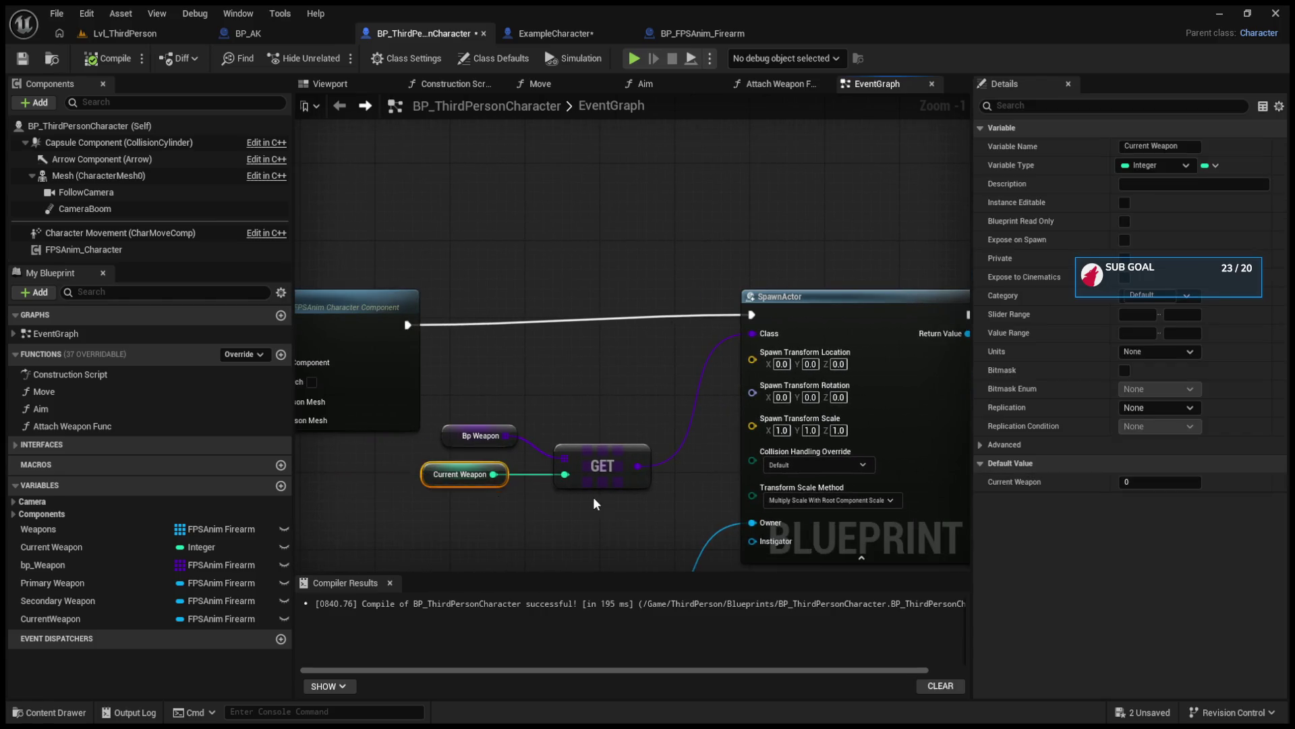
drag(584, 496, 367, 501)
mouse_move(564, 193)
mouse_down()
mouse_move(842, 522)
mouse_move(579, 500)
mouse_up()
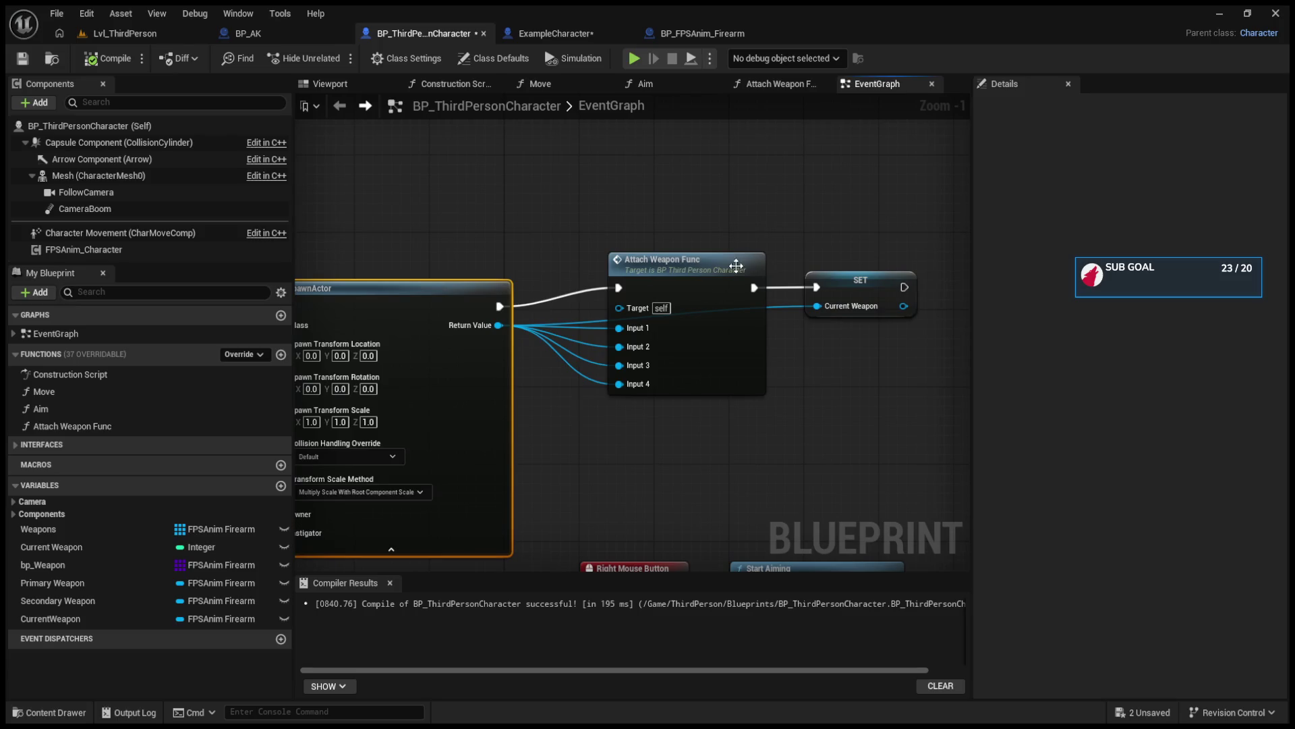
click(689, 304)
double_click(689, 304)
drag(687, 304, 533, 307)
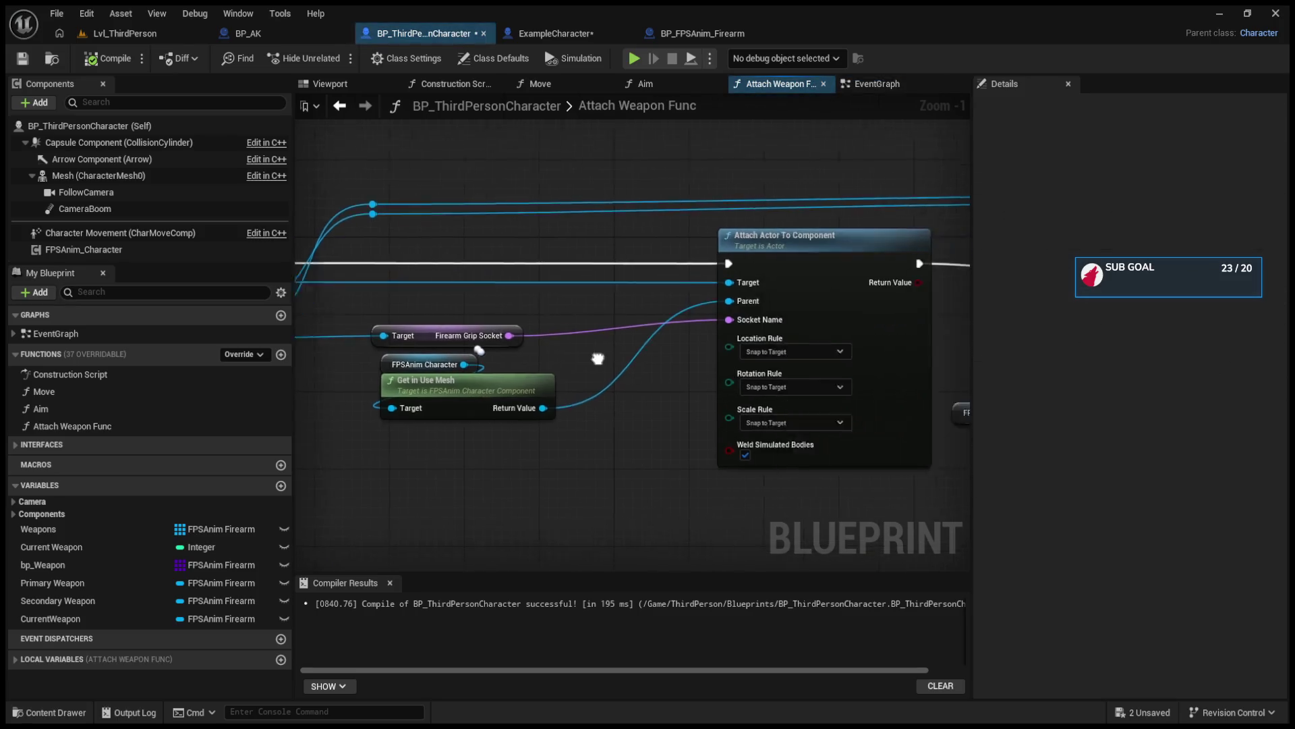
click(868, 394)
drag(868, 394, 412, 425)
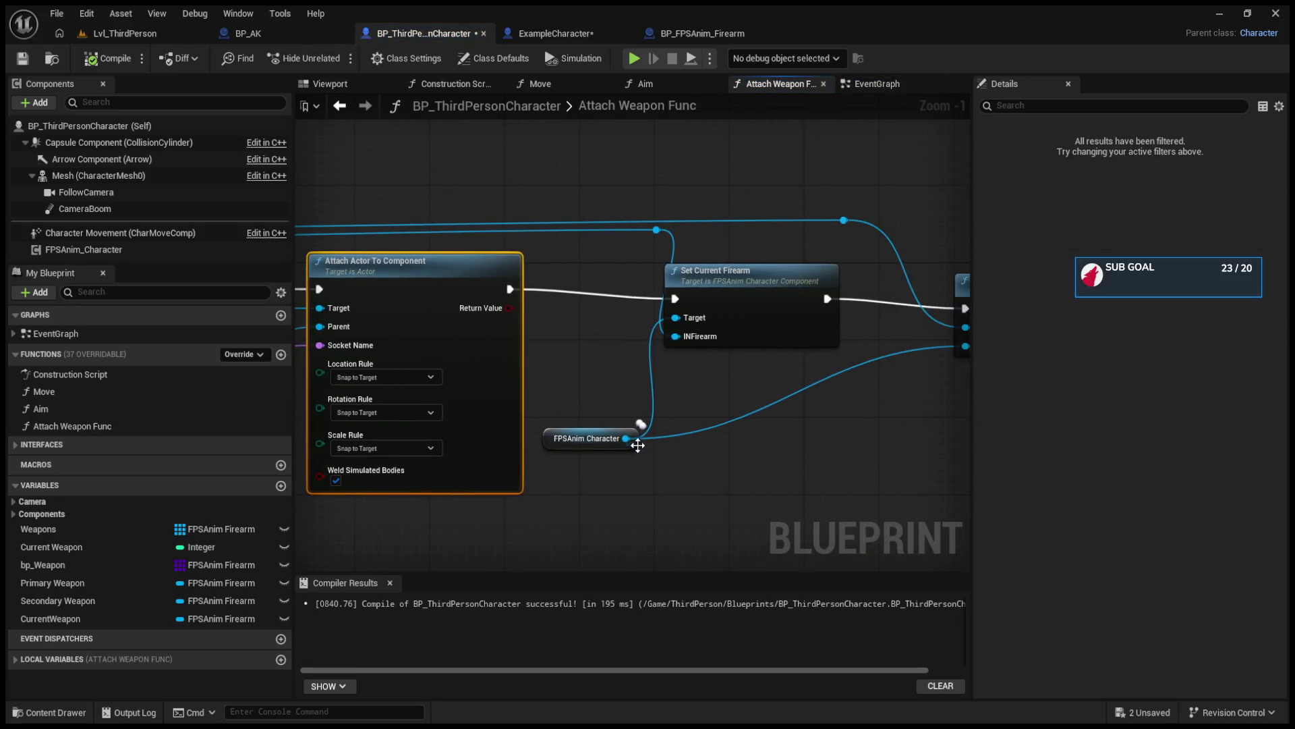
mouse_move(564, 273)
mouse_down()
mouse_move(771, 446)
mouse_move(683, 458)
mouse_up()
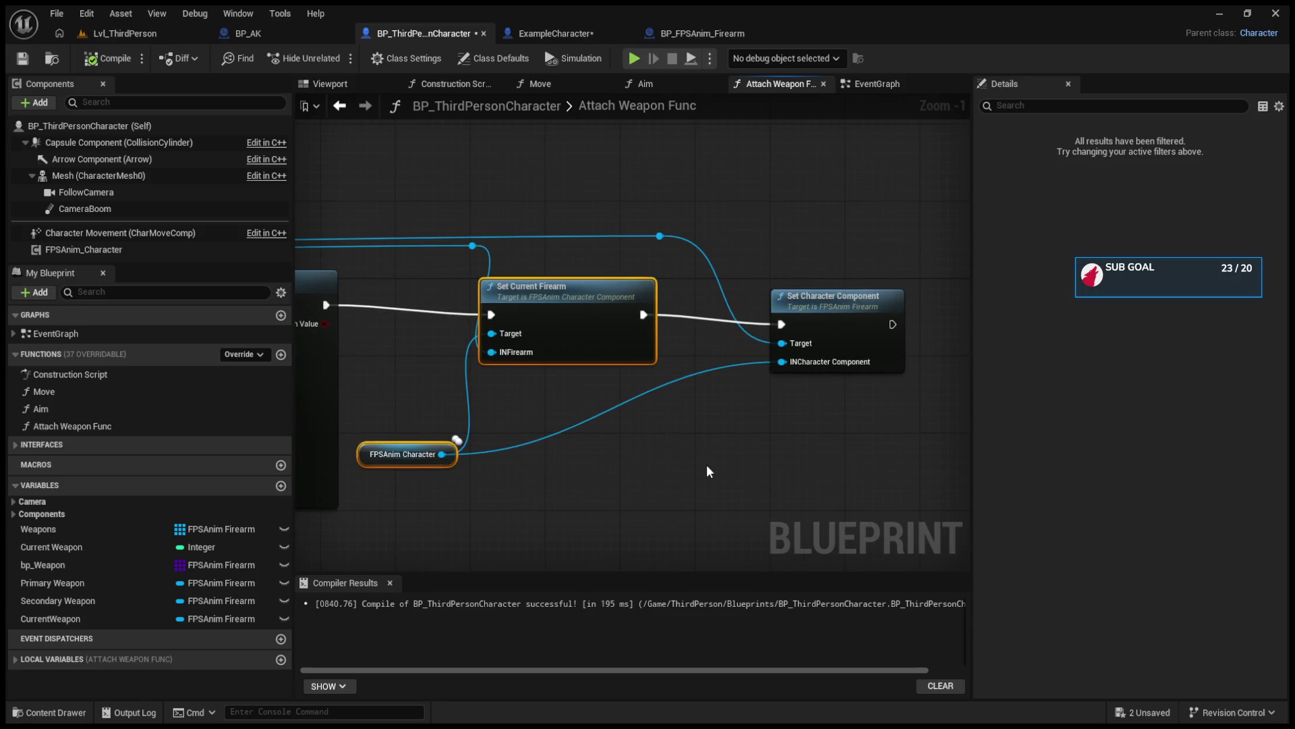
drag(706, 464, 569, 468)
drag(704, 304, 683, 290)
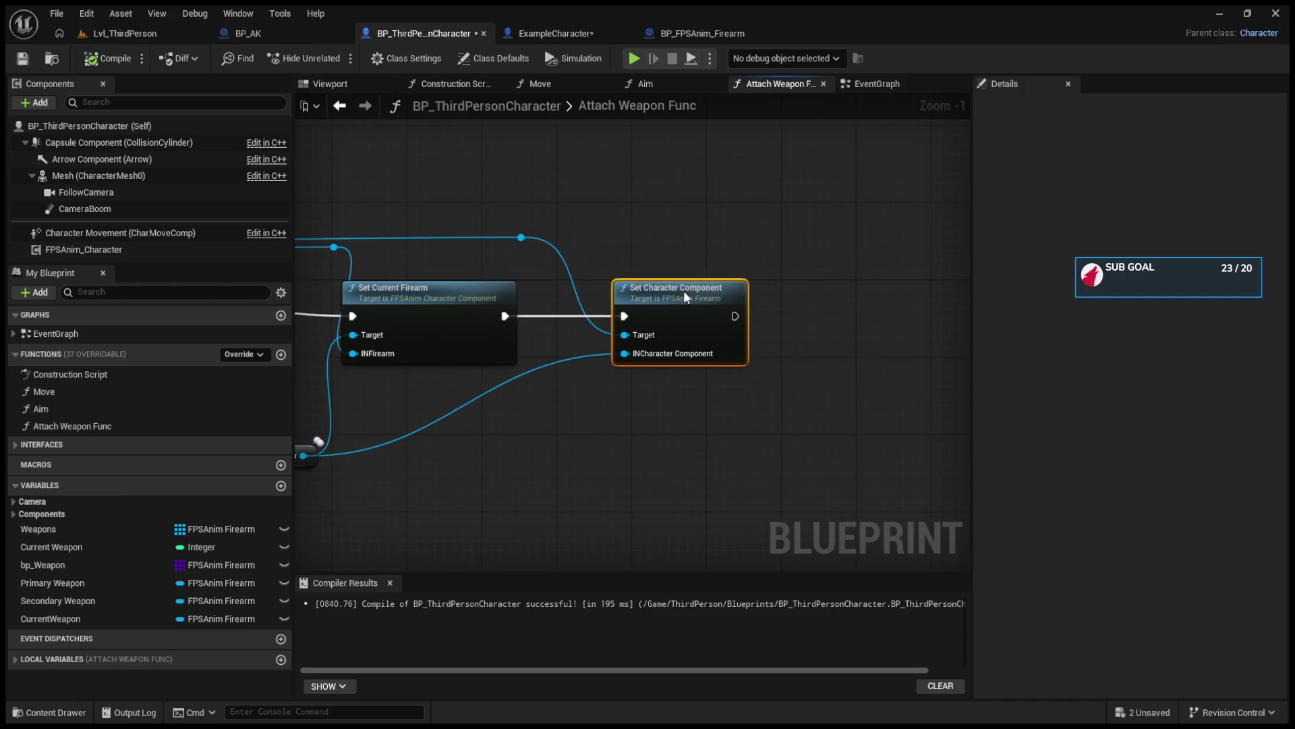
click(340, 106)
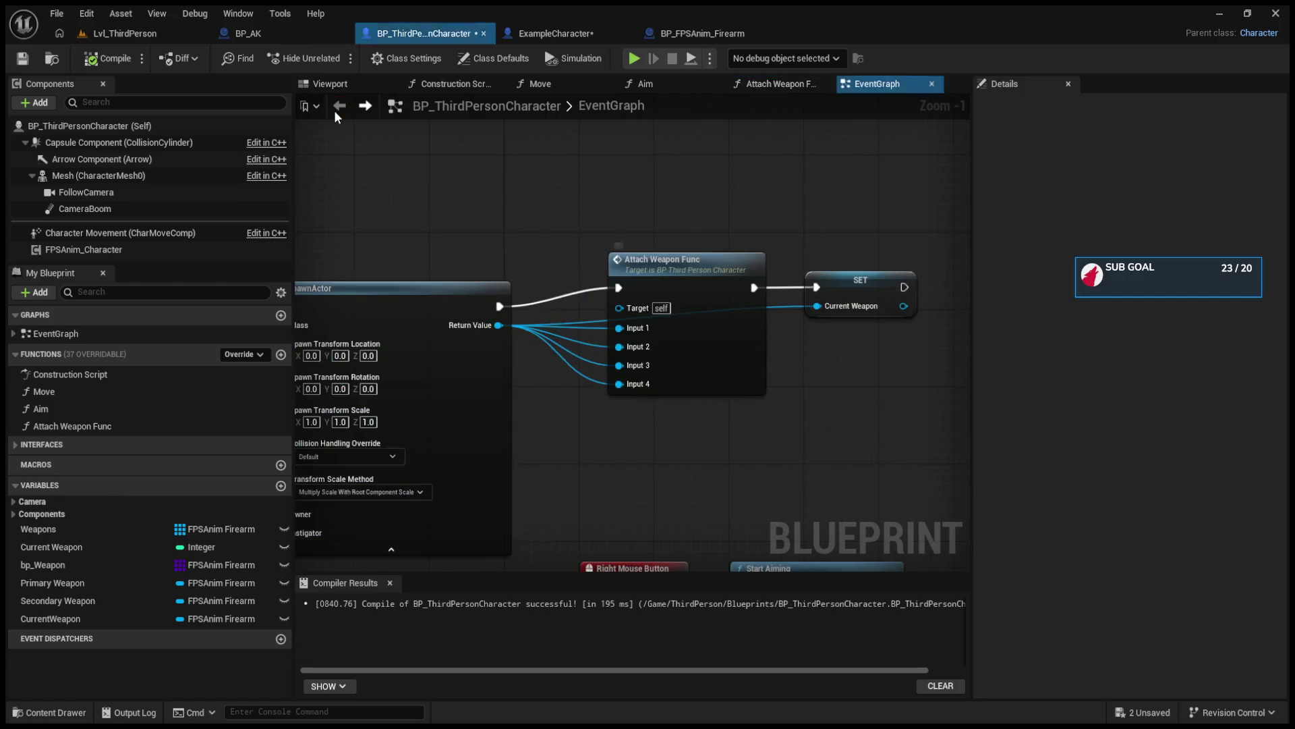
drag(705, 303, 696, 303)
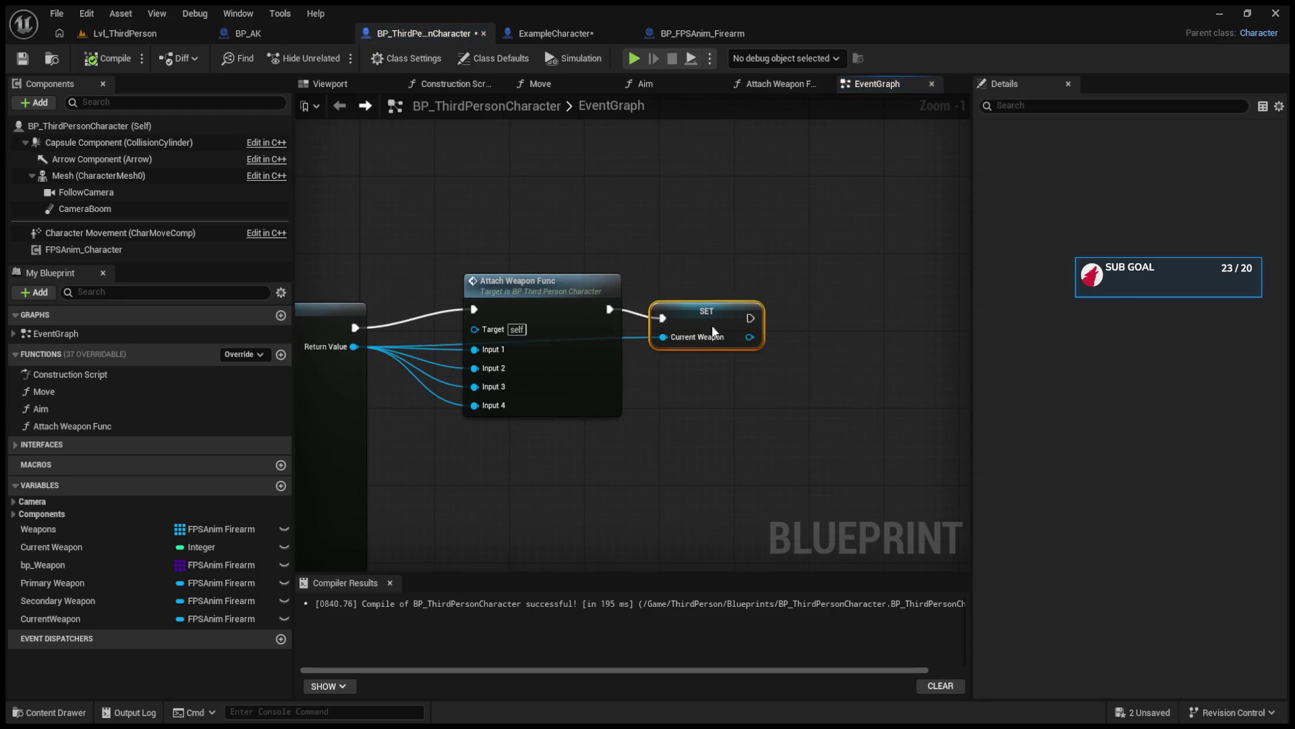
click(111, 59)
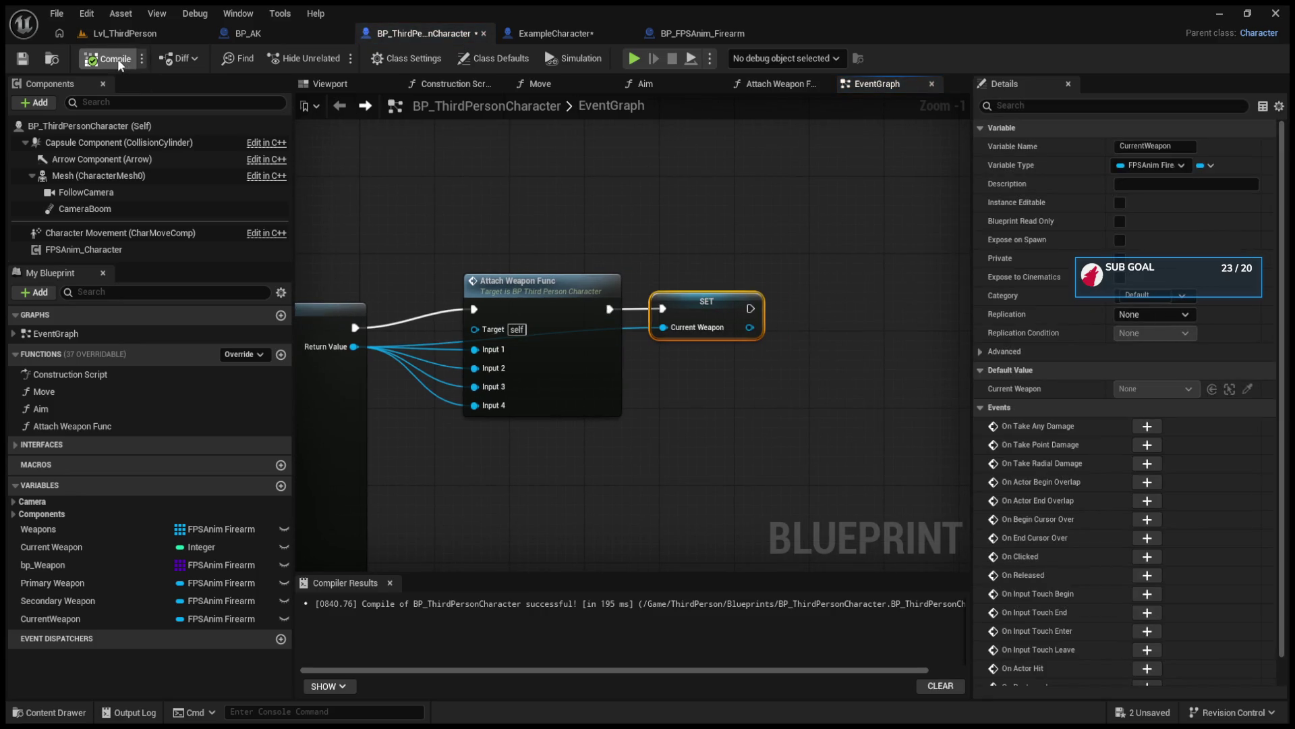
scroll(723, 358, down, 8)
scroll(666, 399, up, 7)
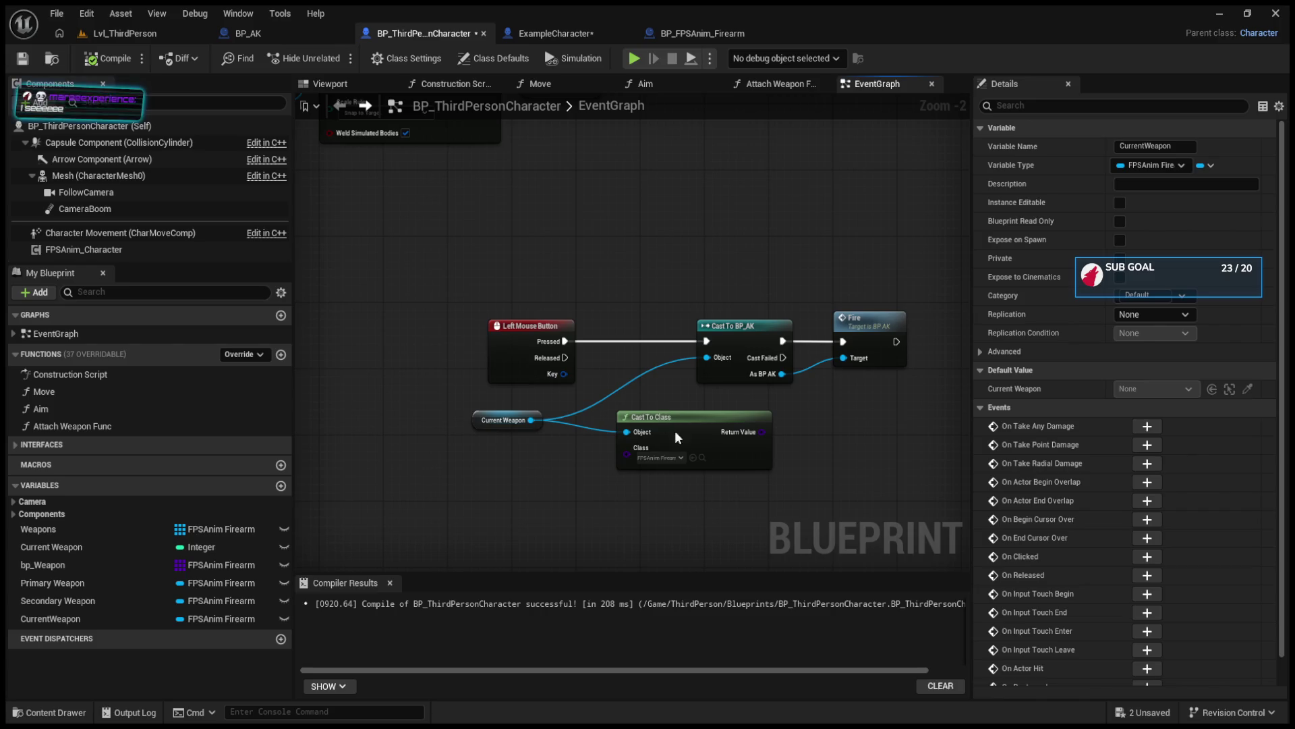
drag(669, 423, 708, 465)
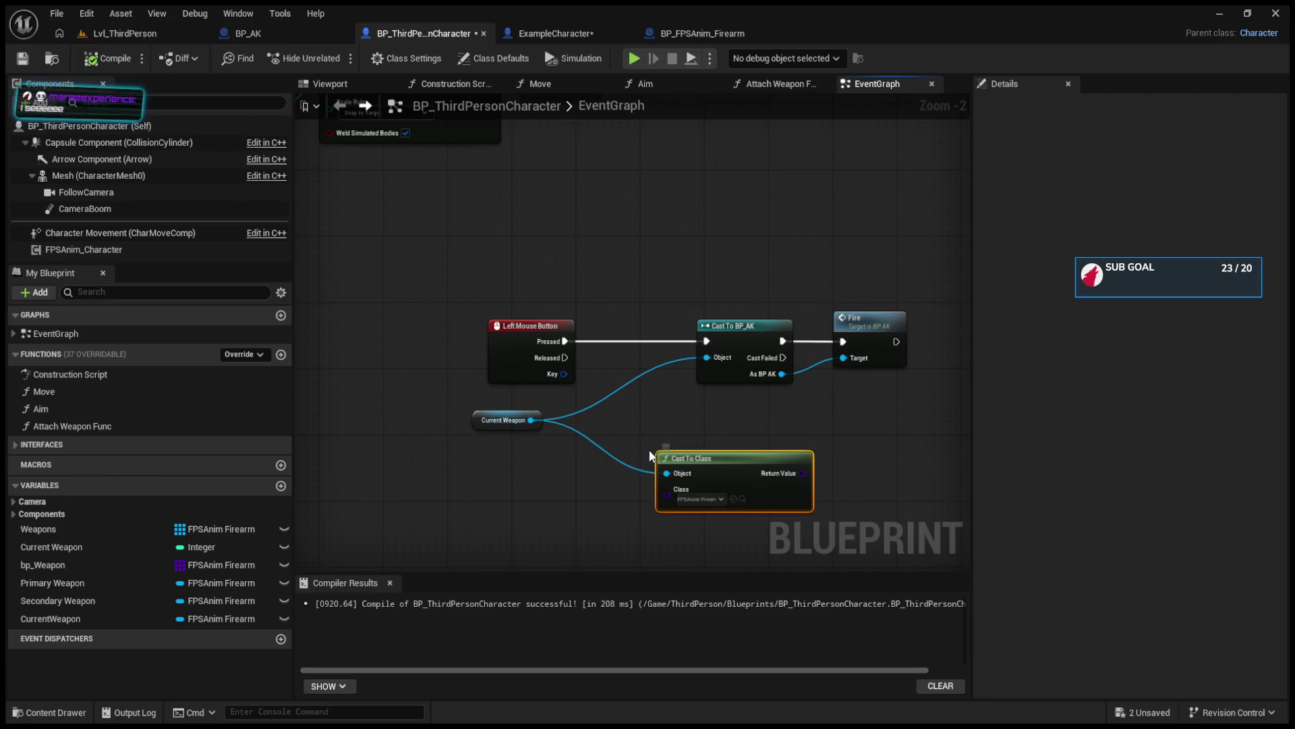
scroll(563, 472, down, 3)
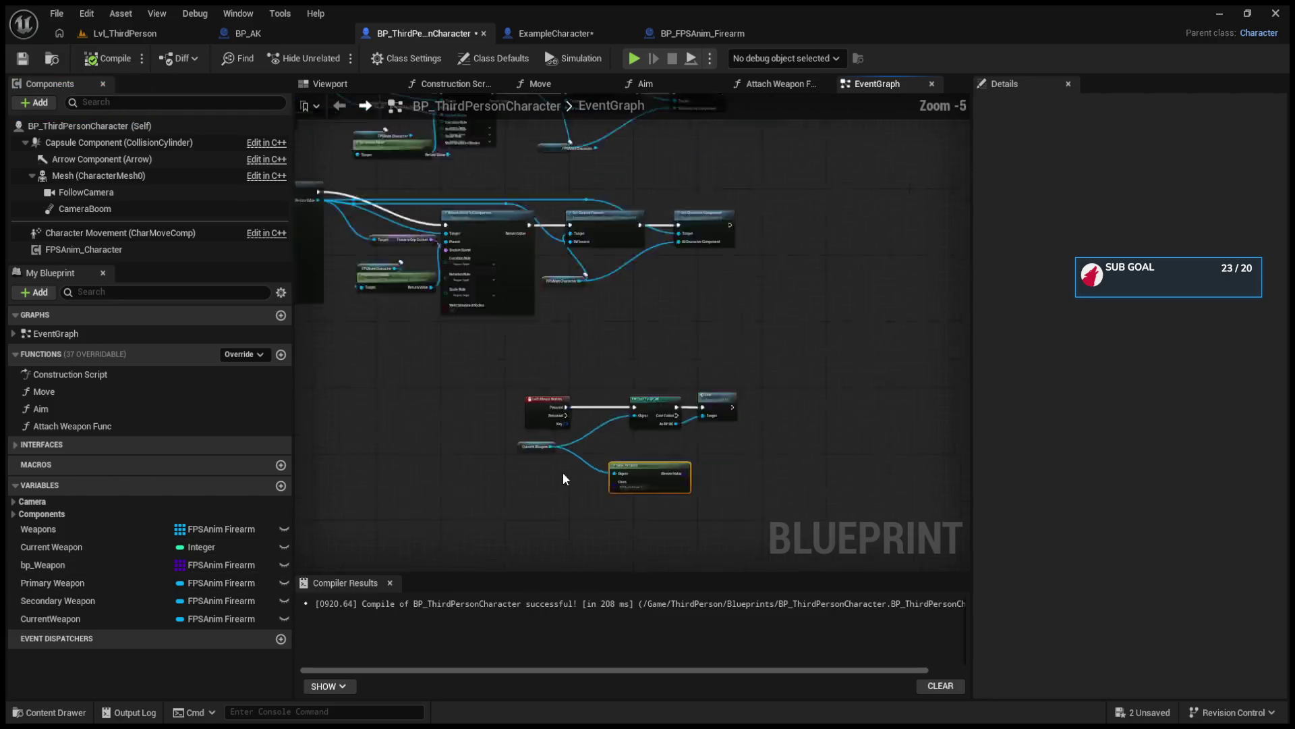
scroll(566, 428, up, 3)
click(567, 419)
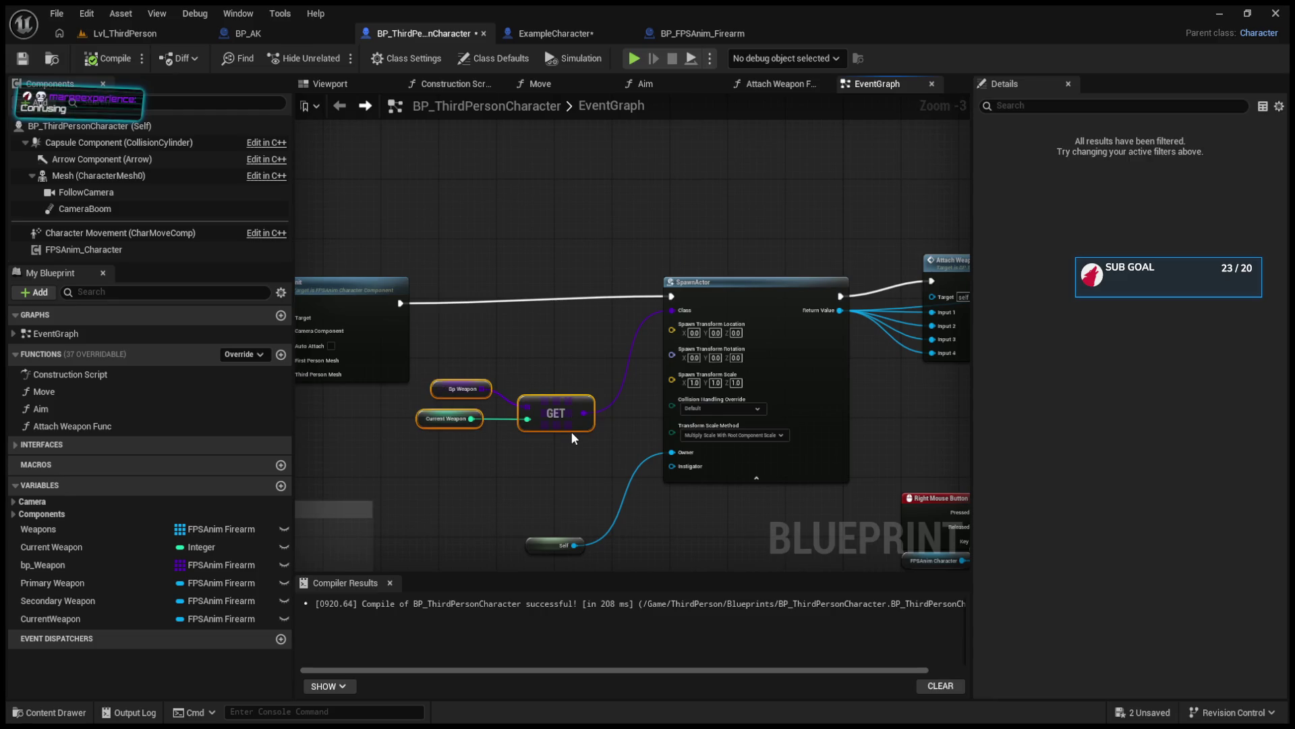
drag(626, 411, 434, 400)
scroll(433, 400, down, 3)
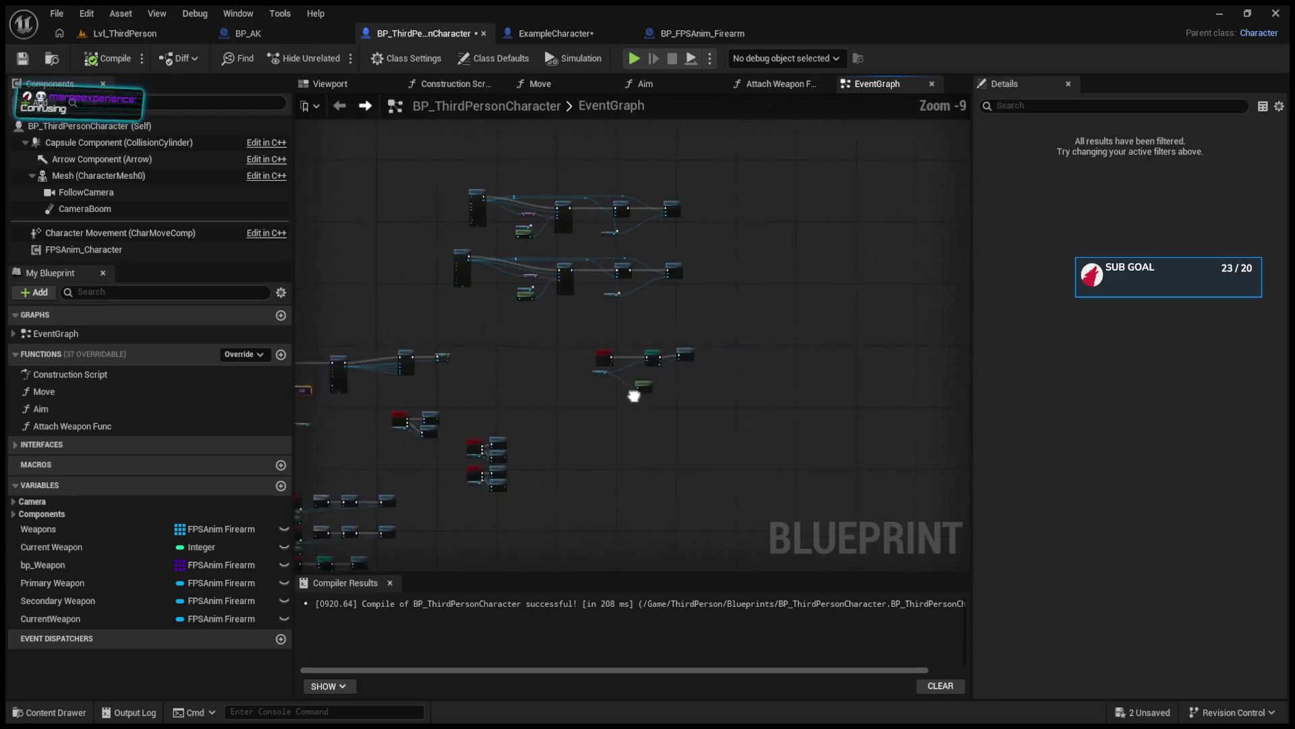
scroll(557, 414, up, 1)
scroll(537, 438, up, 2)
drag(653, 448, 745, 403)
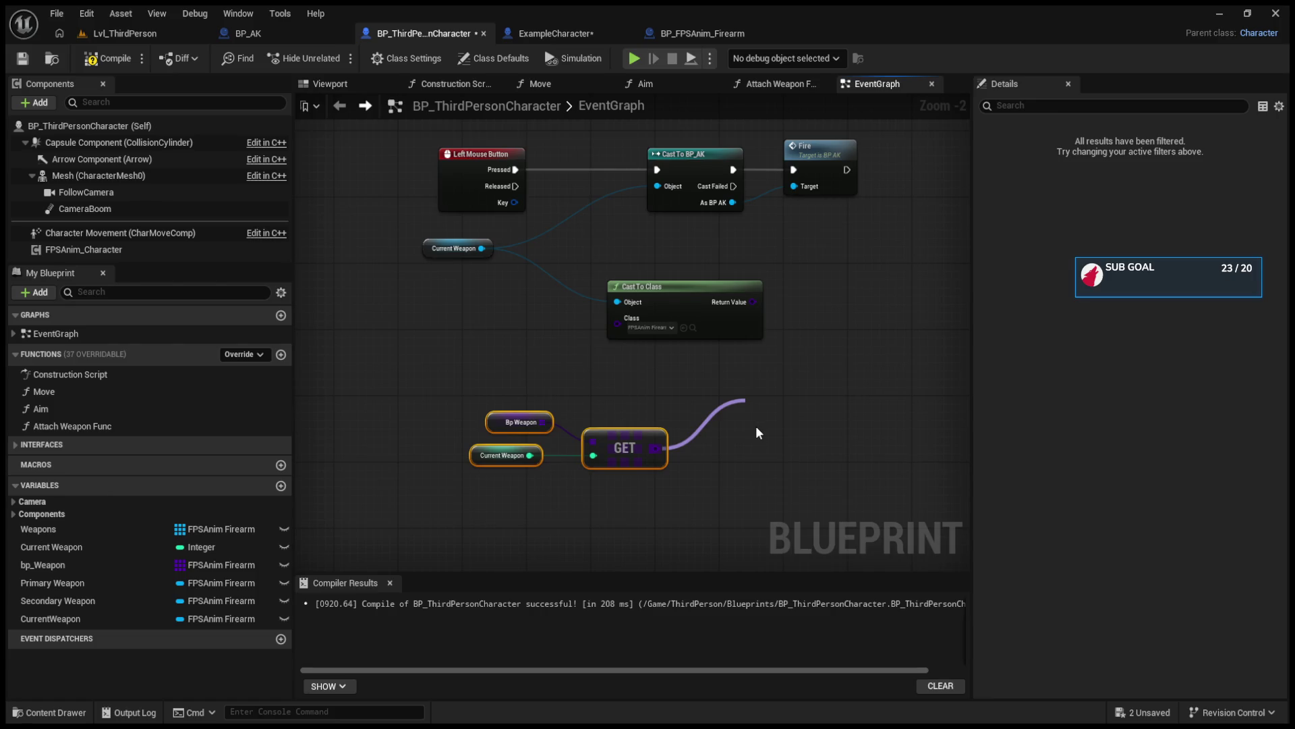
click(813, 474)
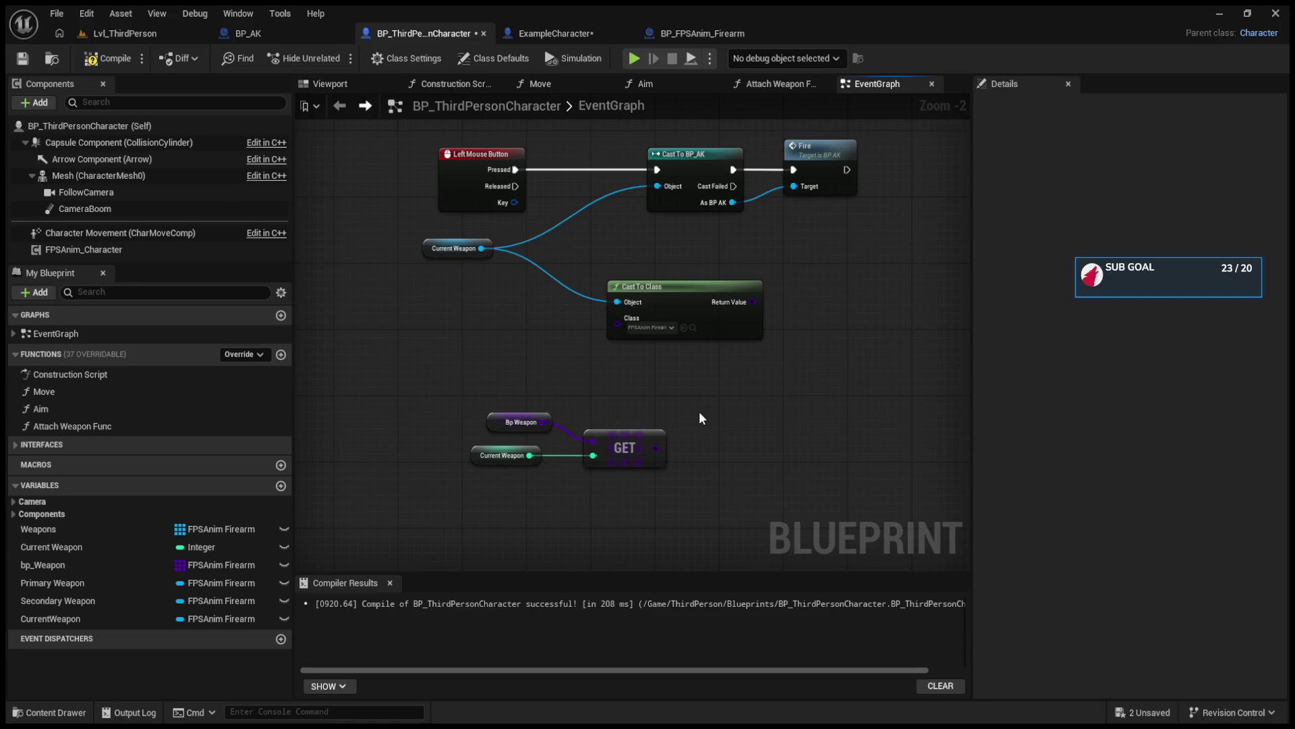
key(ctrl+v)
scroll(642, 471, up, 2)
drag(703, 424, 795, 379)
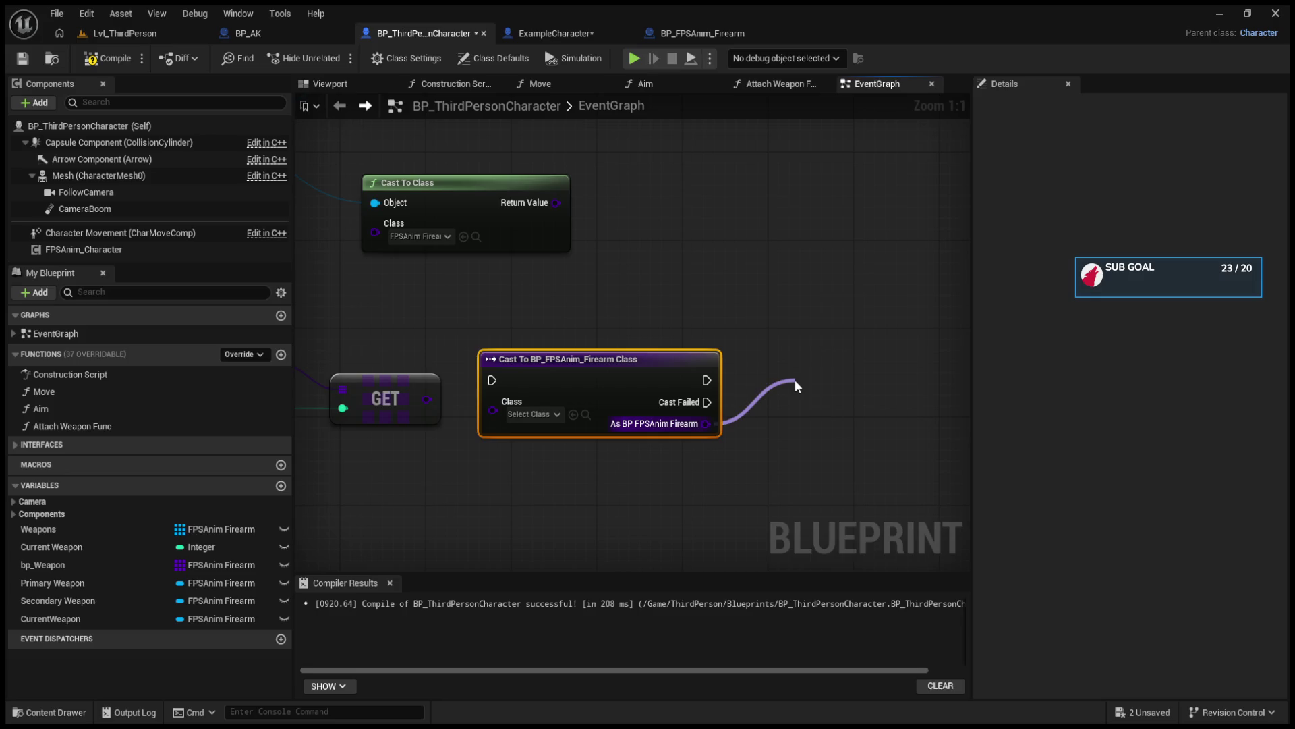
drag(794, 379, 795, 379)
drag(743, 263, 790, 382)
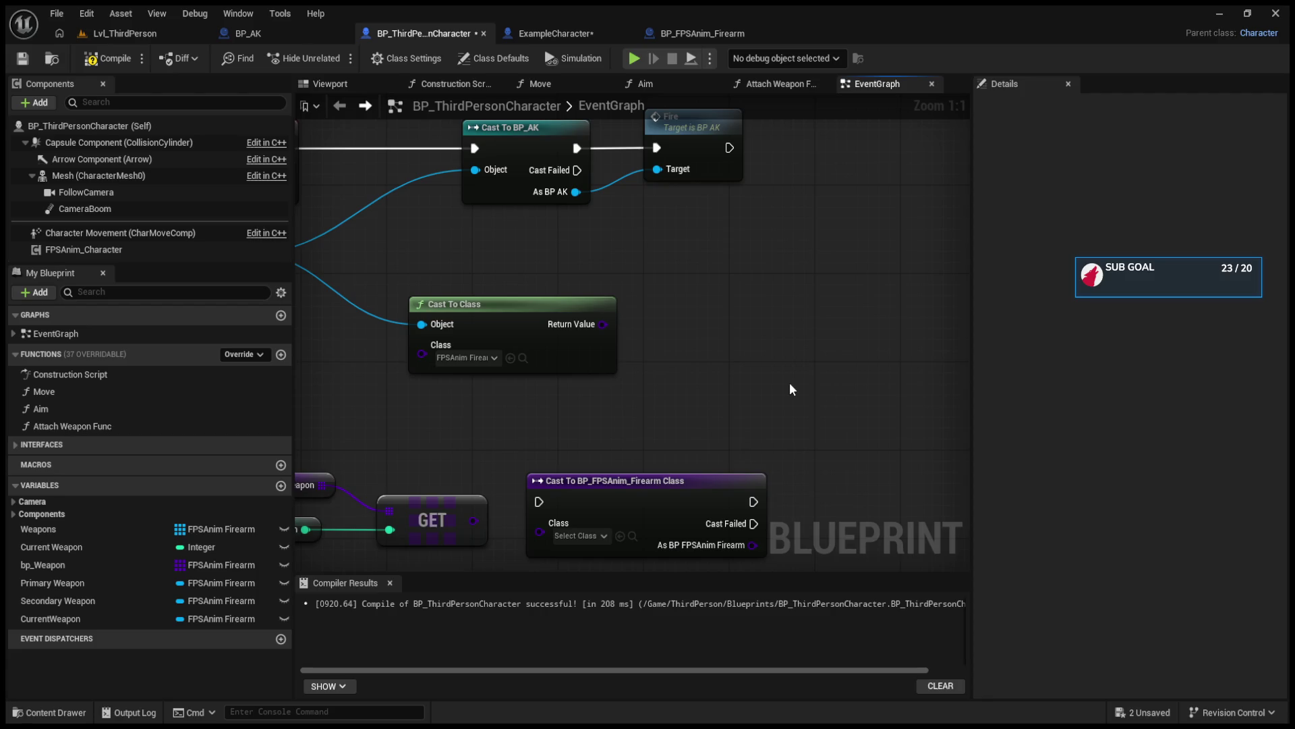
click(128, 33)
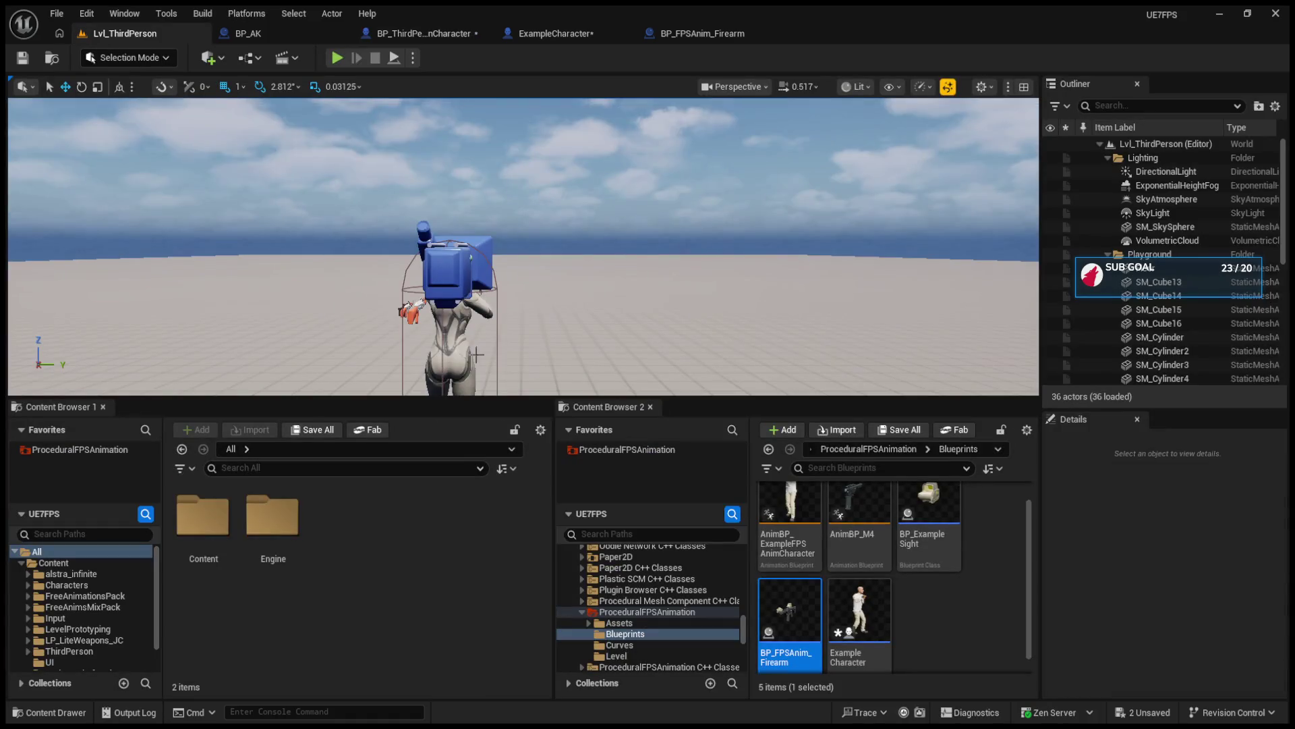
click(601, 453)
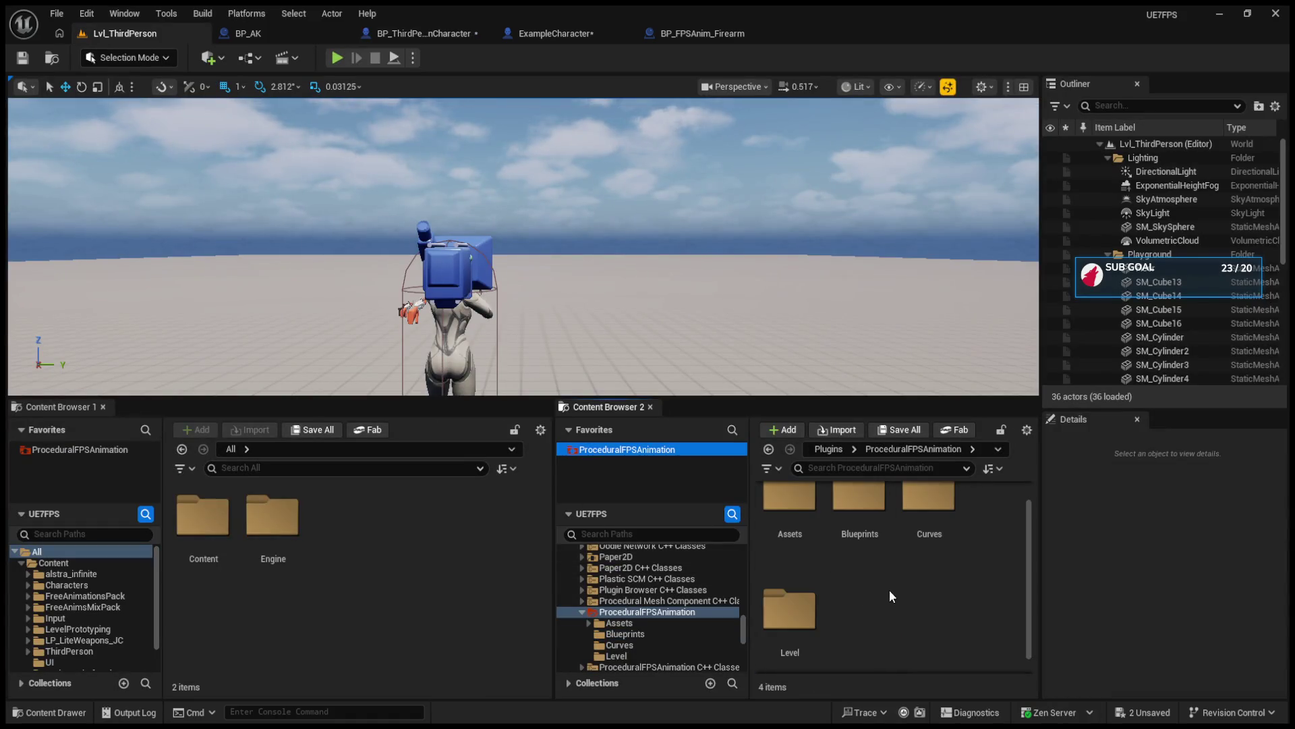
double_click(789, 513)
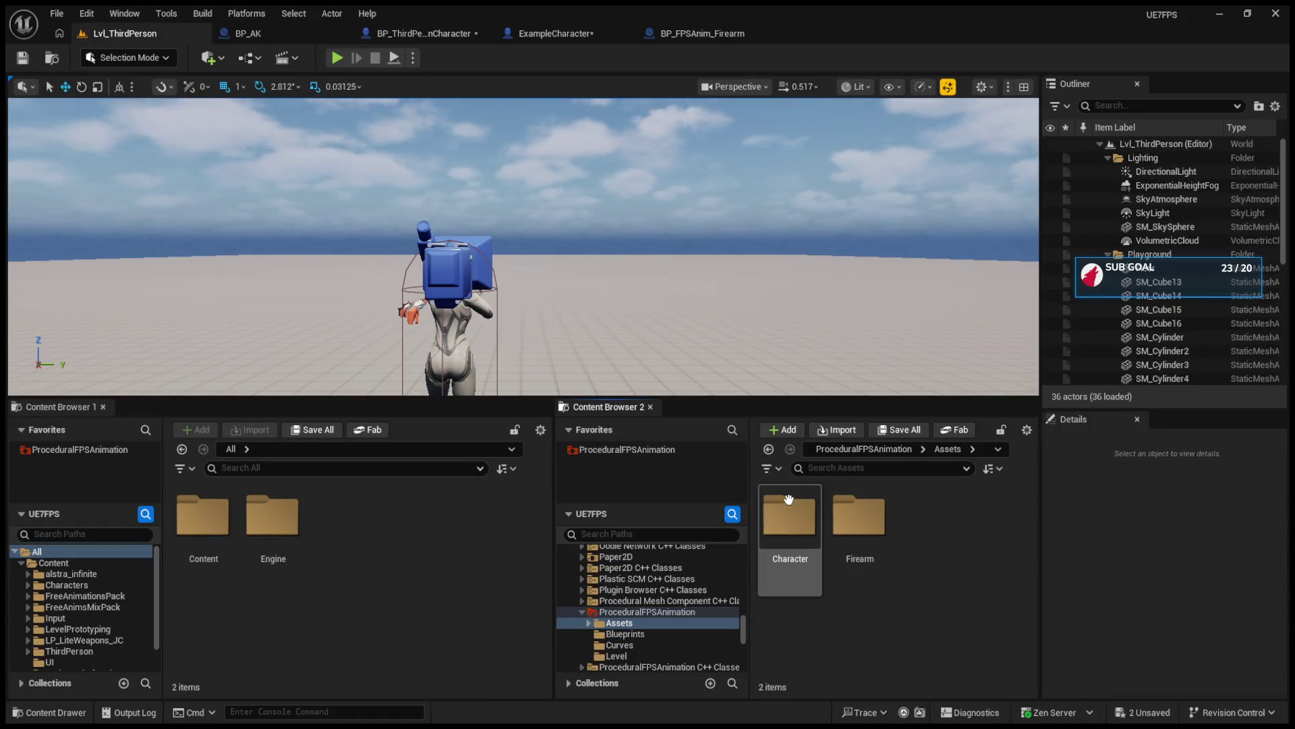
double_click(854, 538)
click(922, 552)
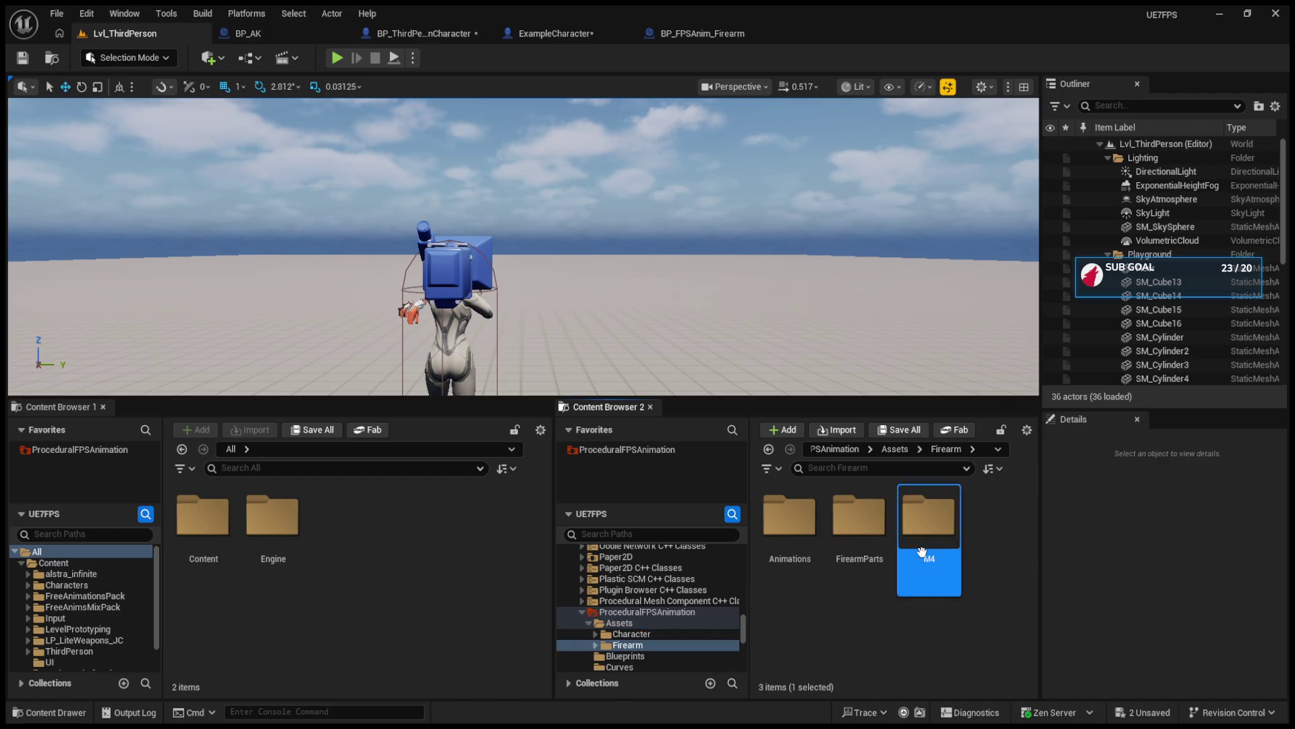
double_click(922, 552)
scroll(921, 552, down, 1)
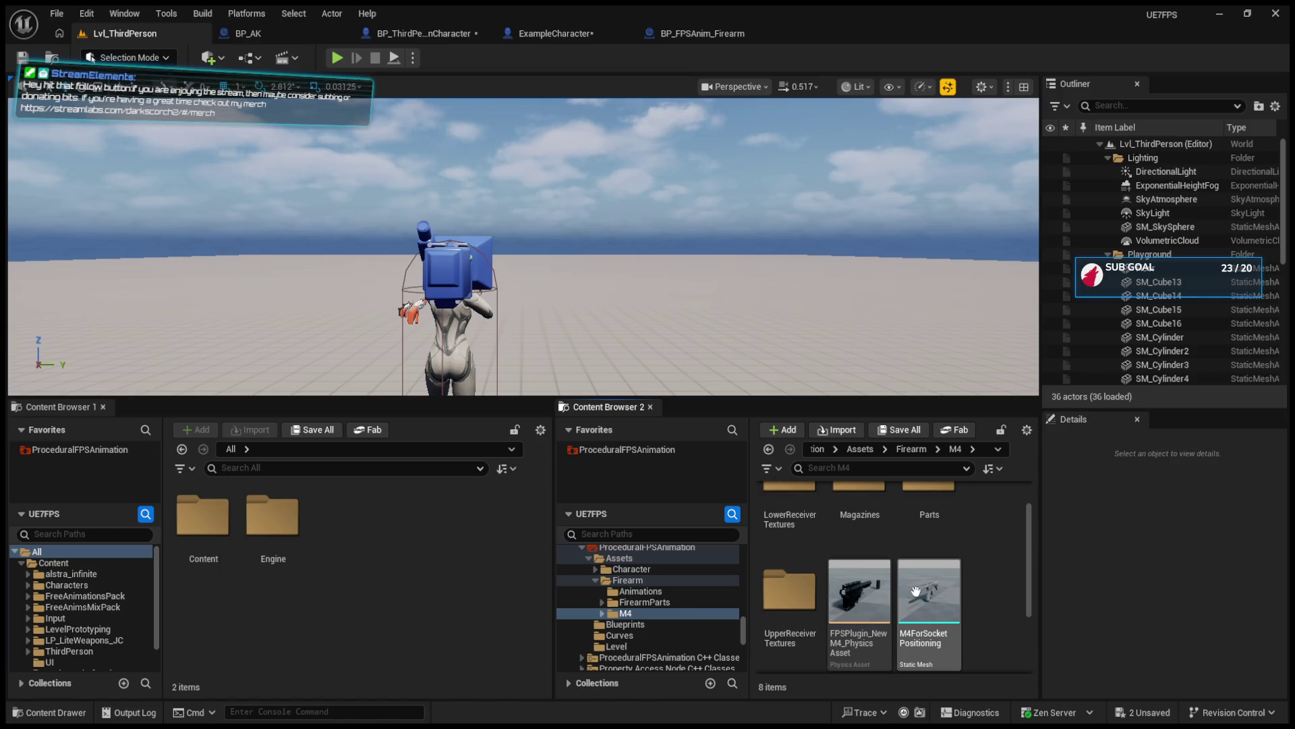
click(769, 449)
click(770, 449)
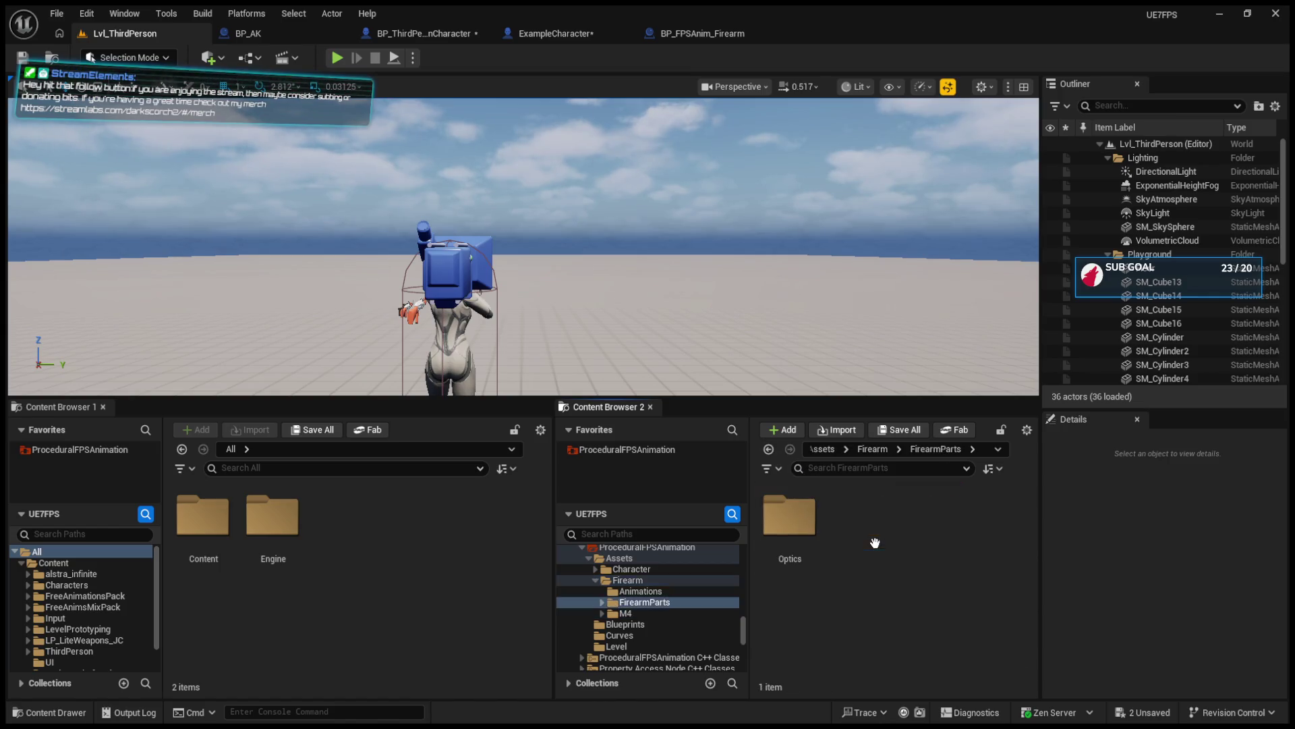
click(769, 449)
click(769, 449)
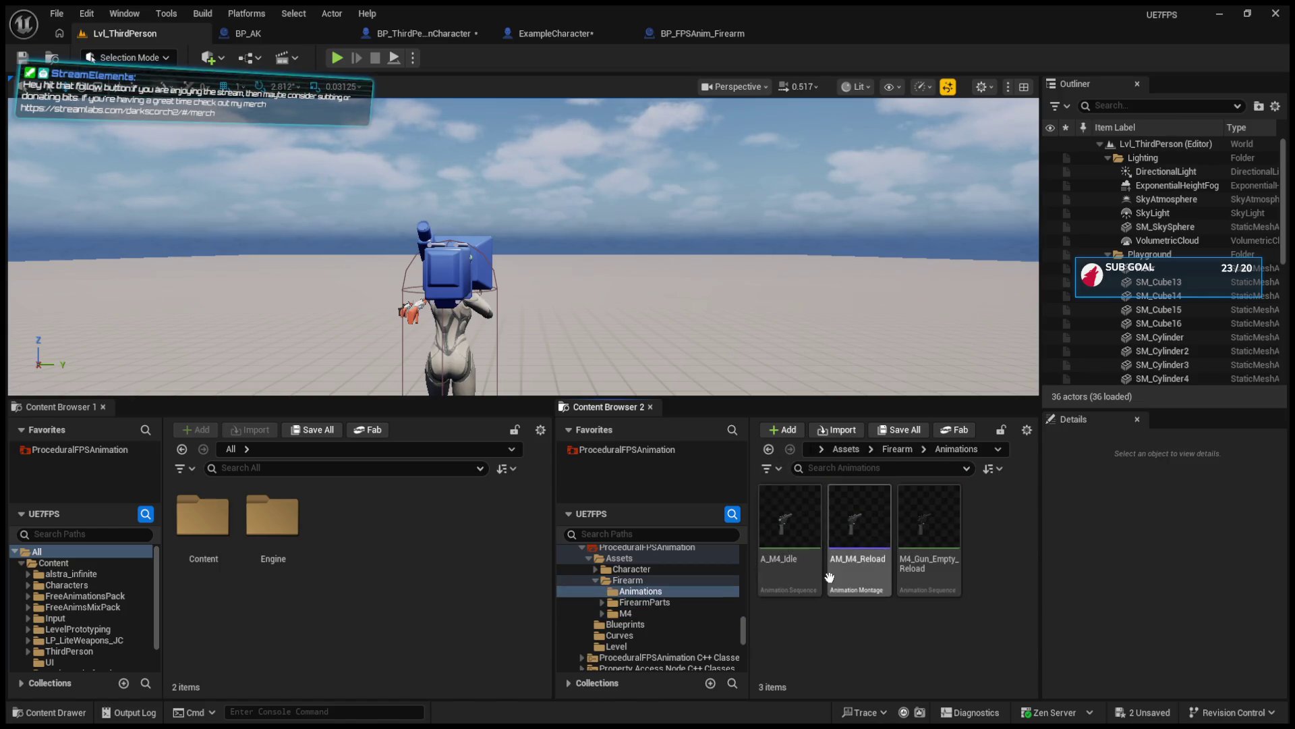
click(769, 449)
double_click(790, 516)
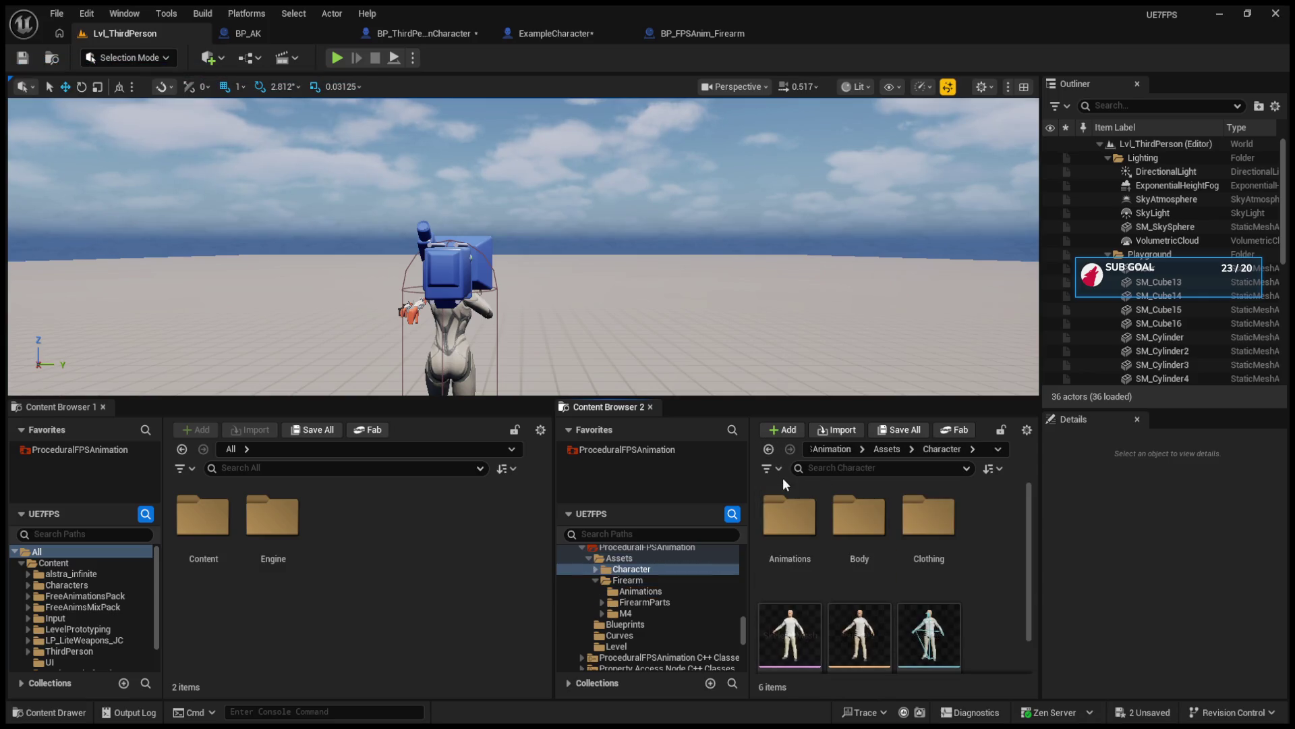
click(769, 449)
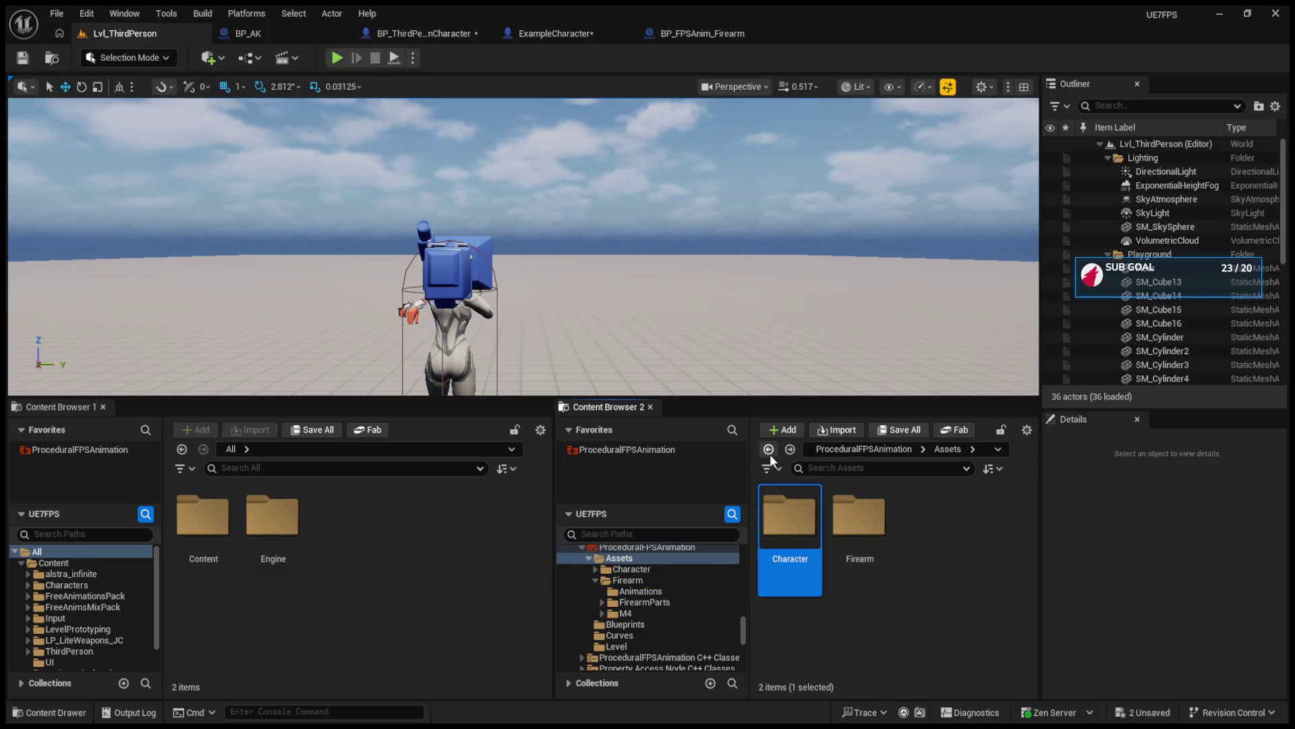
click(770, 449)
scroll(805, 596, down, 1)
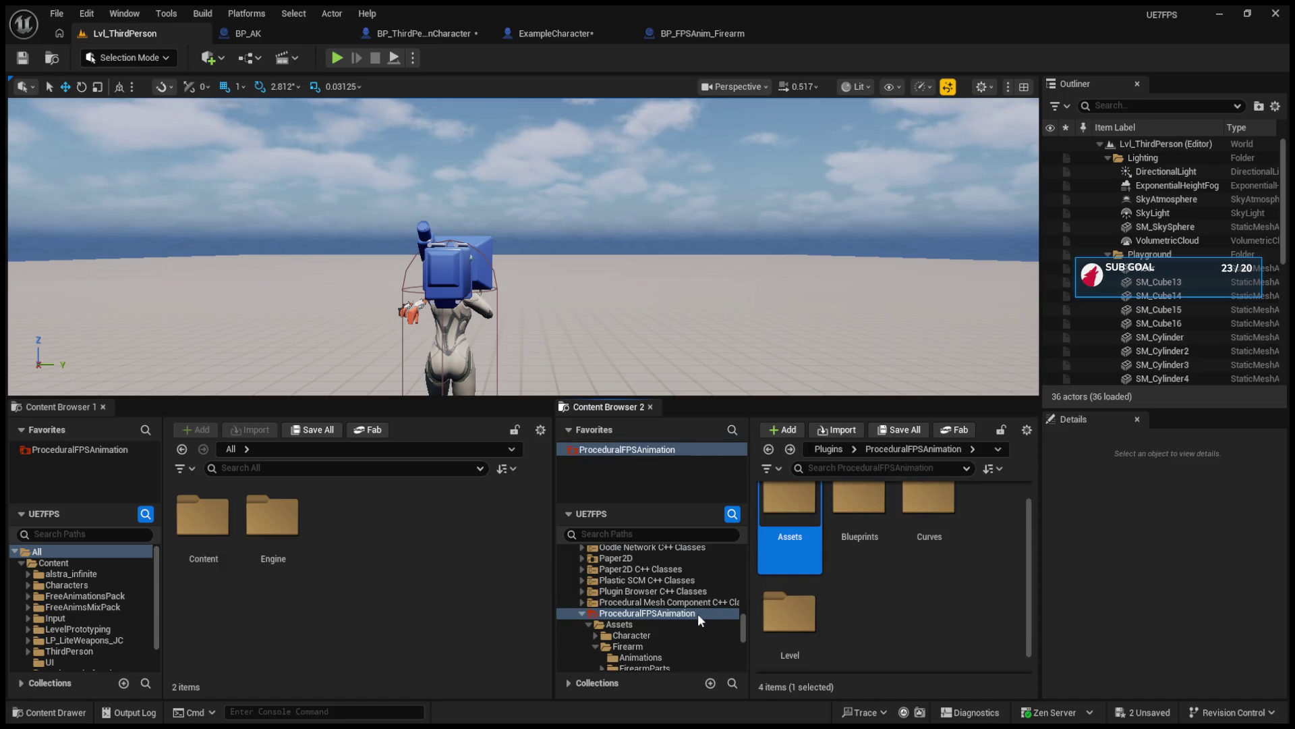
scroll(699, 616, down, 2)
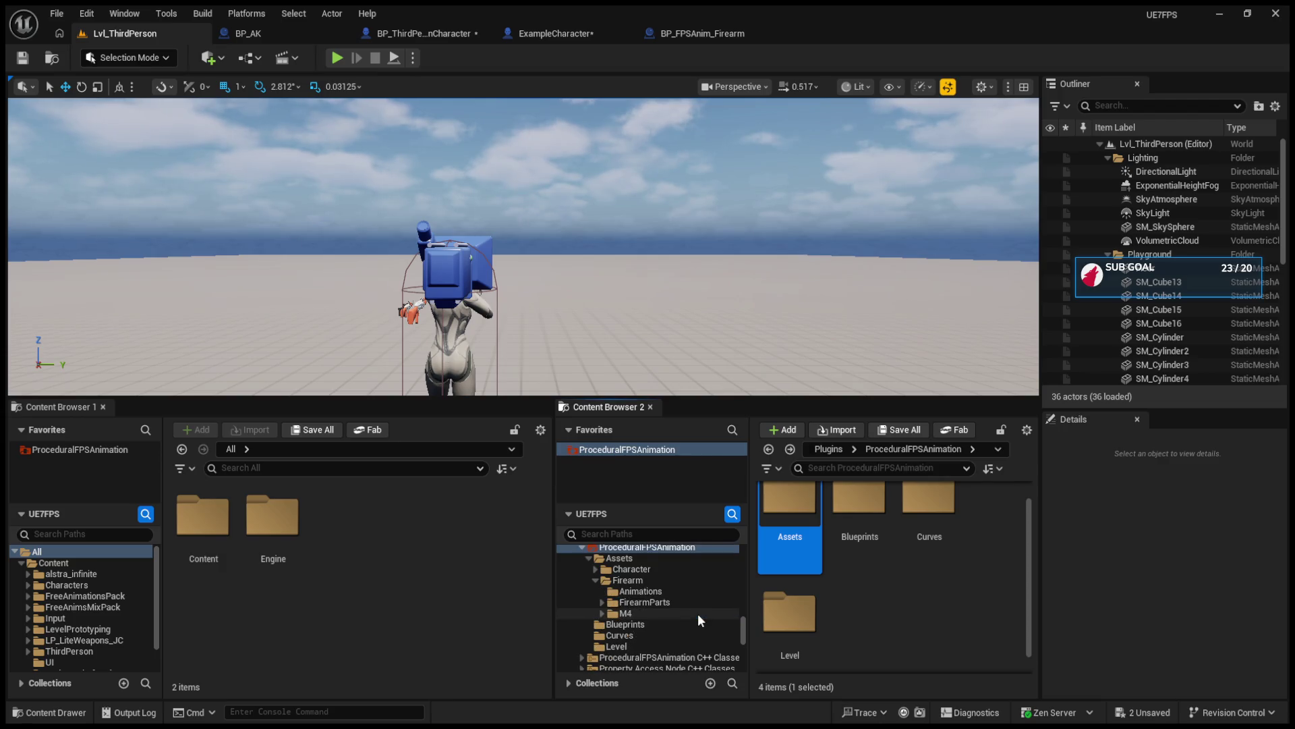
click(427, 38)
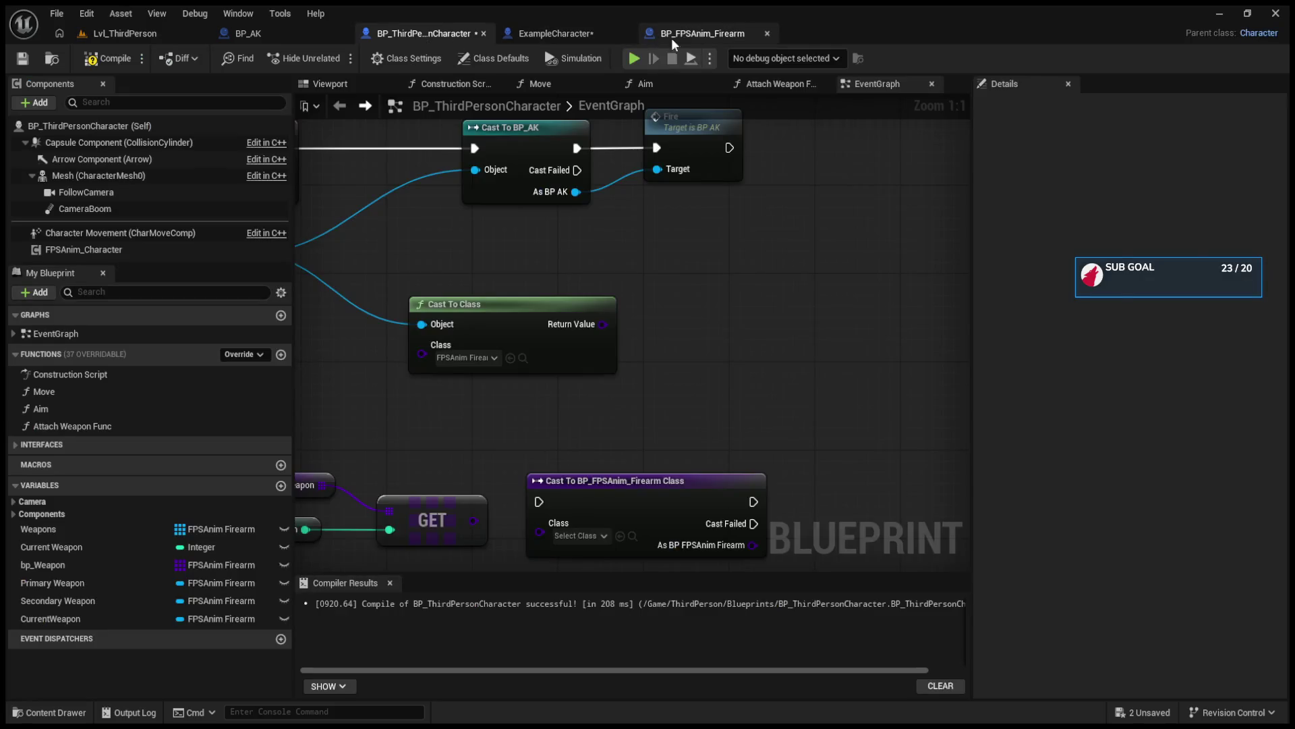
click(670, 39)
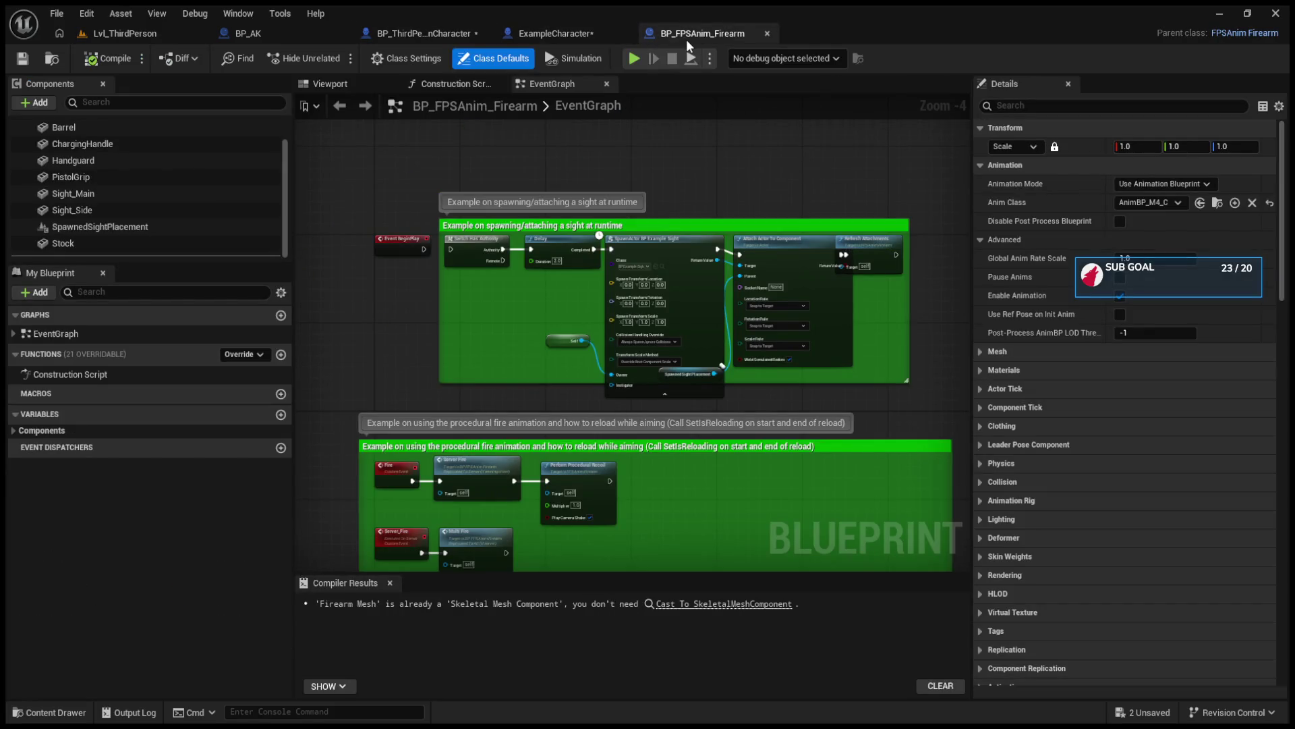
click(407, 58)
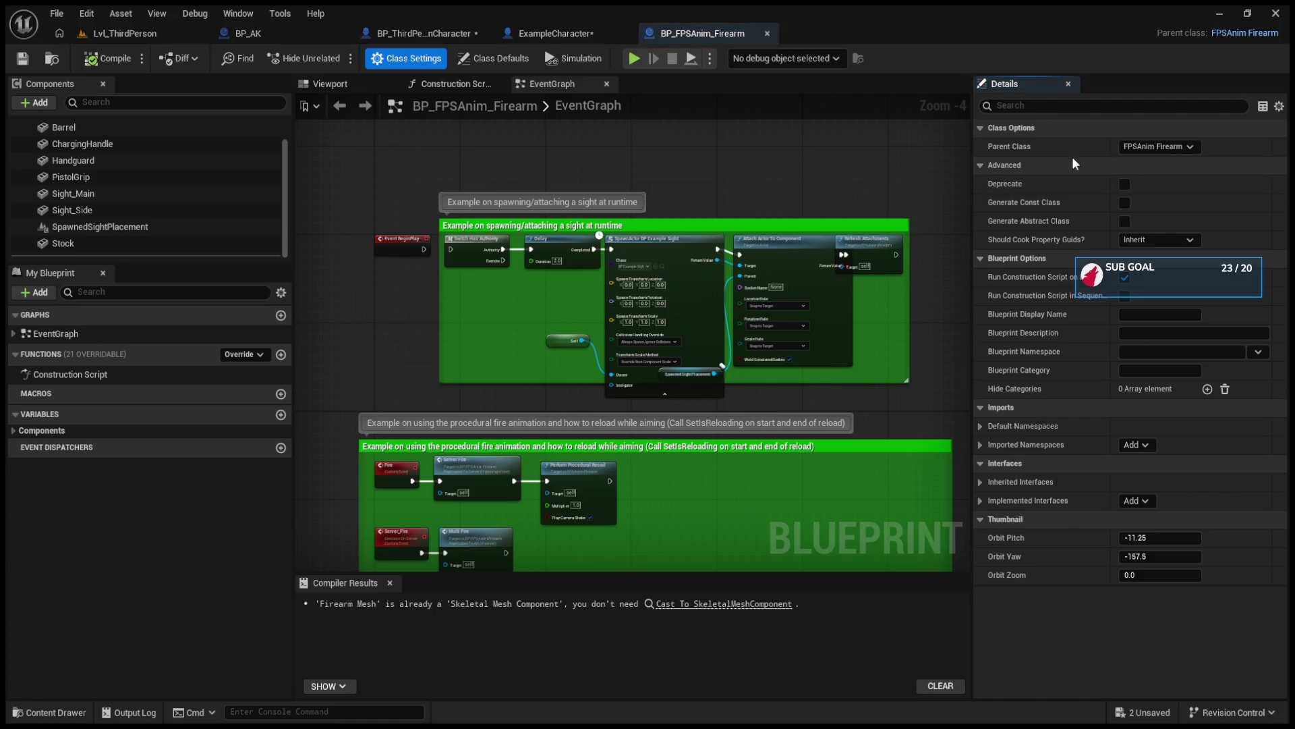
click(286, 37)
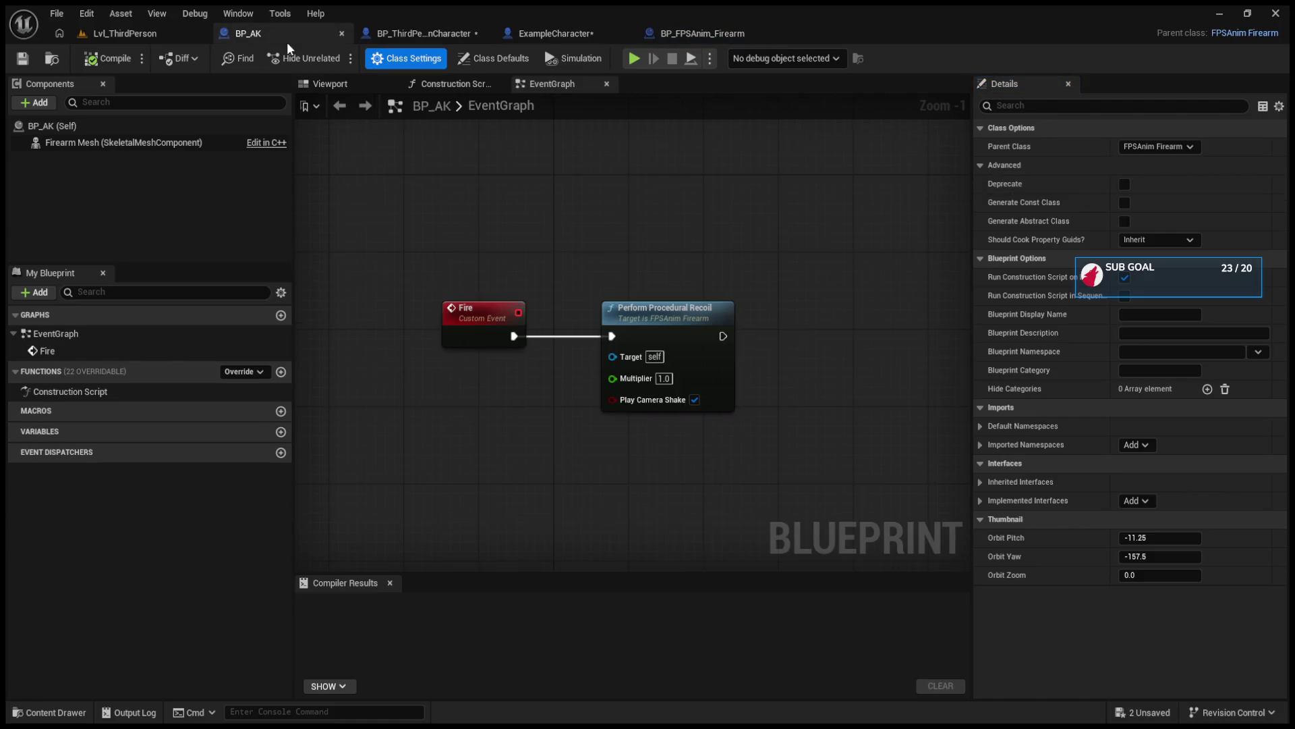
click(378, 36)
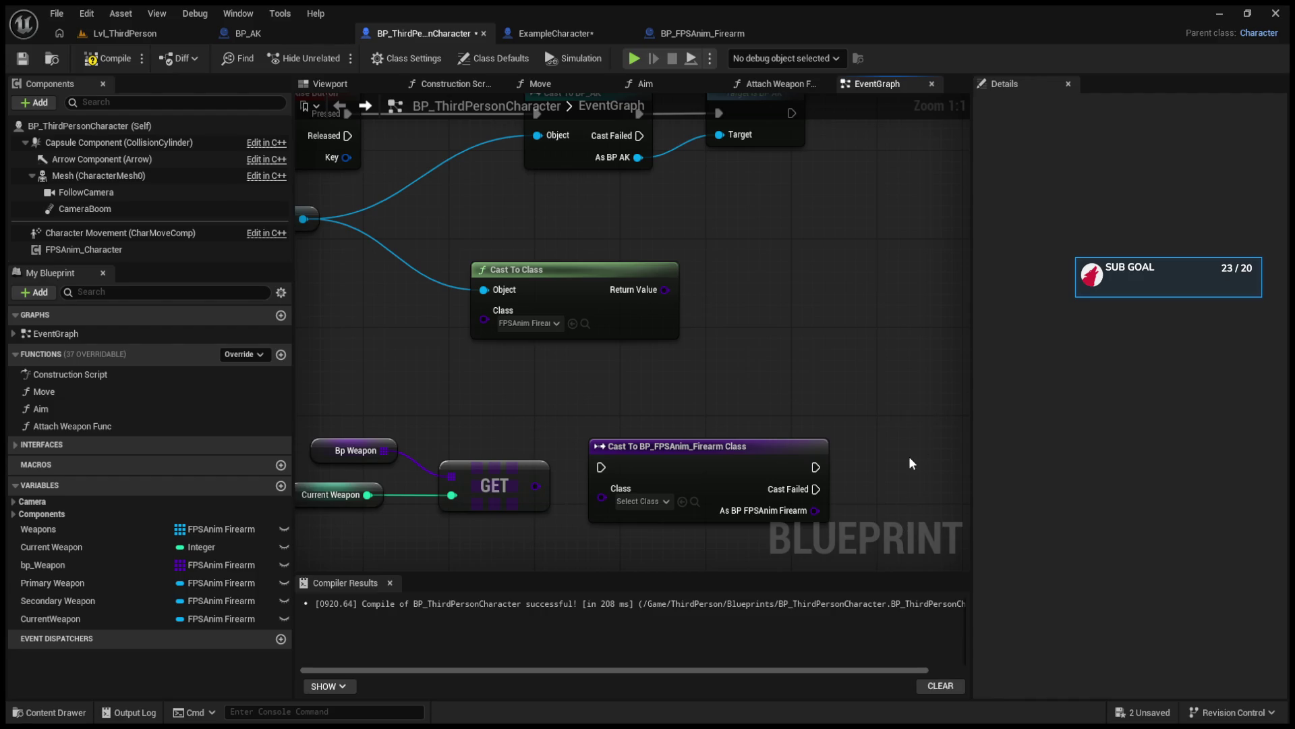
key(ctrl+v)
drag(909, 456, 693, 457)
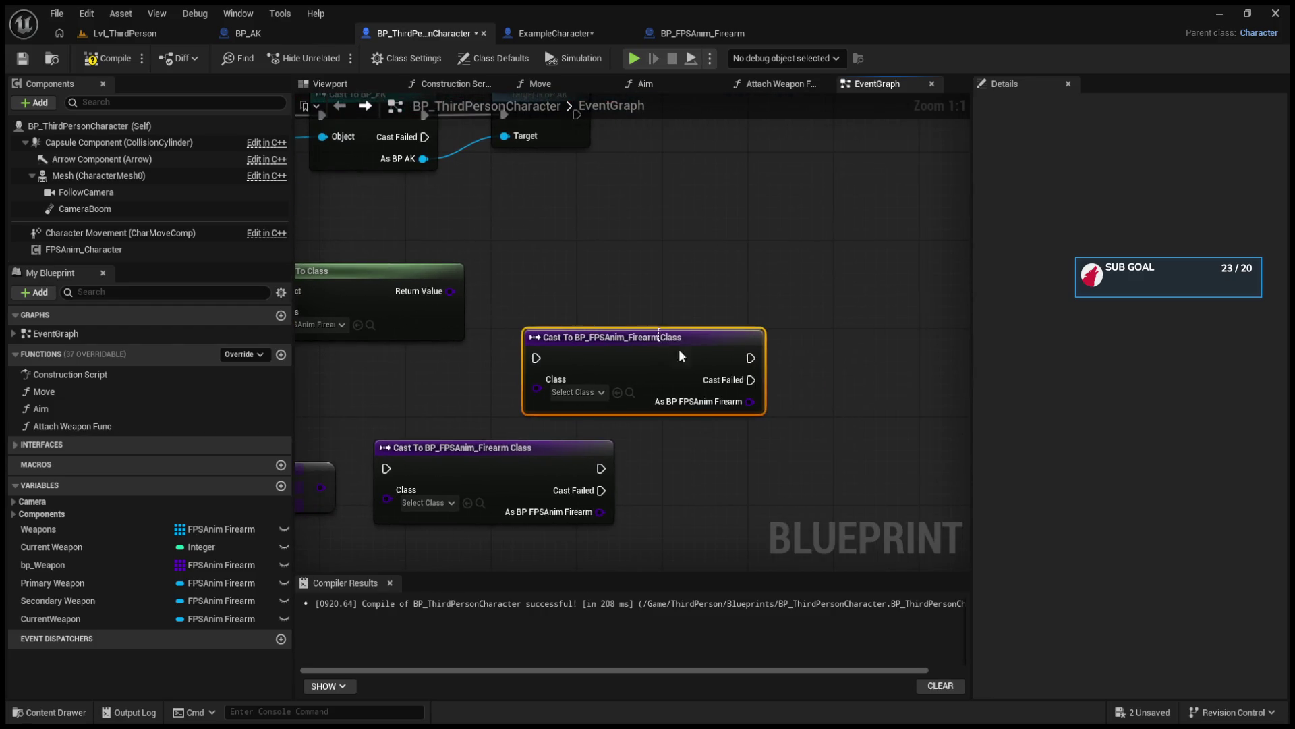
mouse_move(588, 348)
mouse_down()
mouse_move(546, 358)
mouse_move(581, 364)
mouse_move(483, 365)
mouse_move(492, 341)
mouse_up()
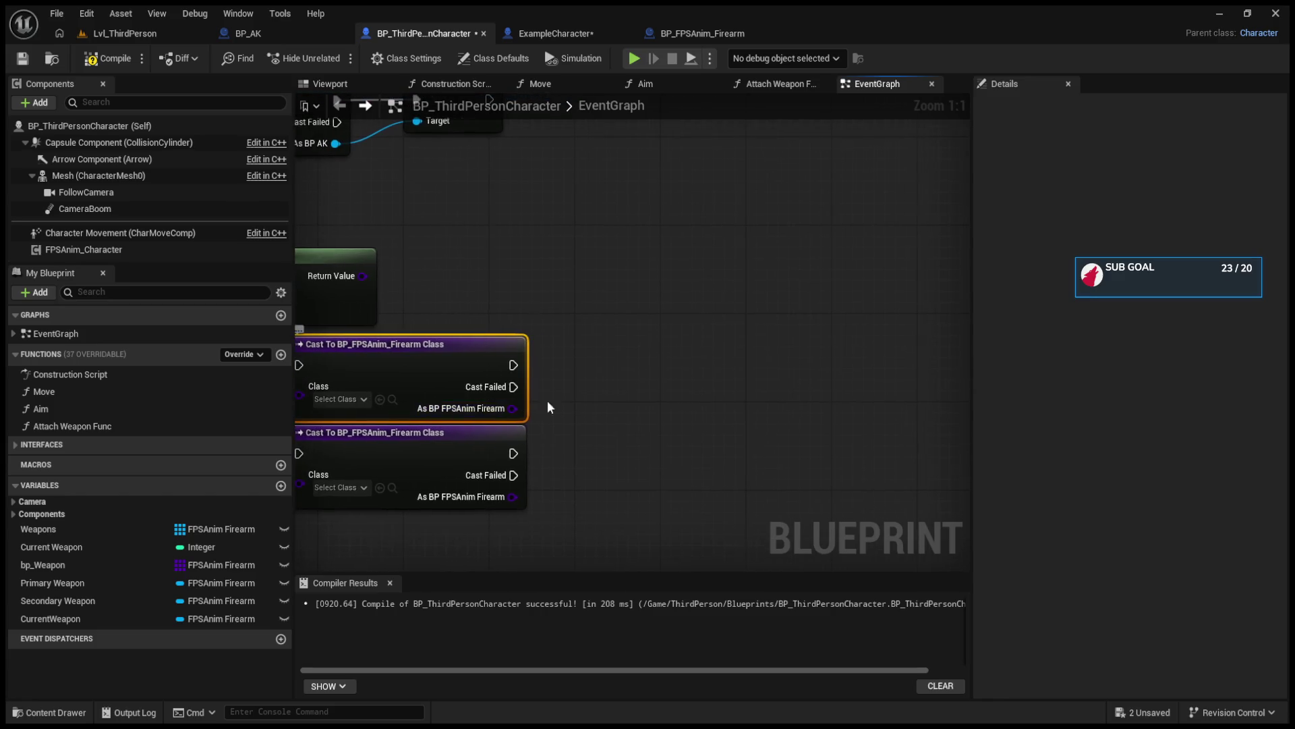
drag(533, 403, 860, 377)
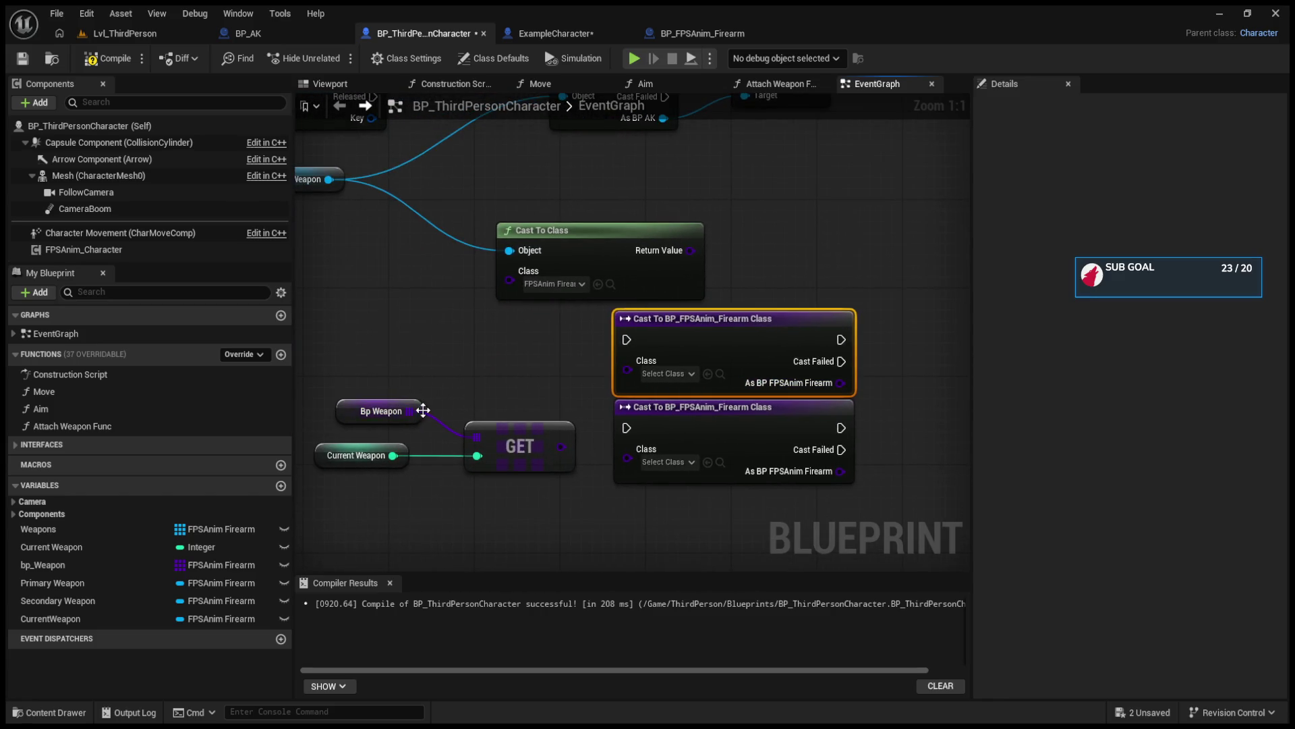
click(443, 398)
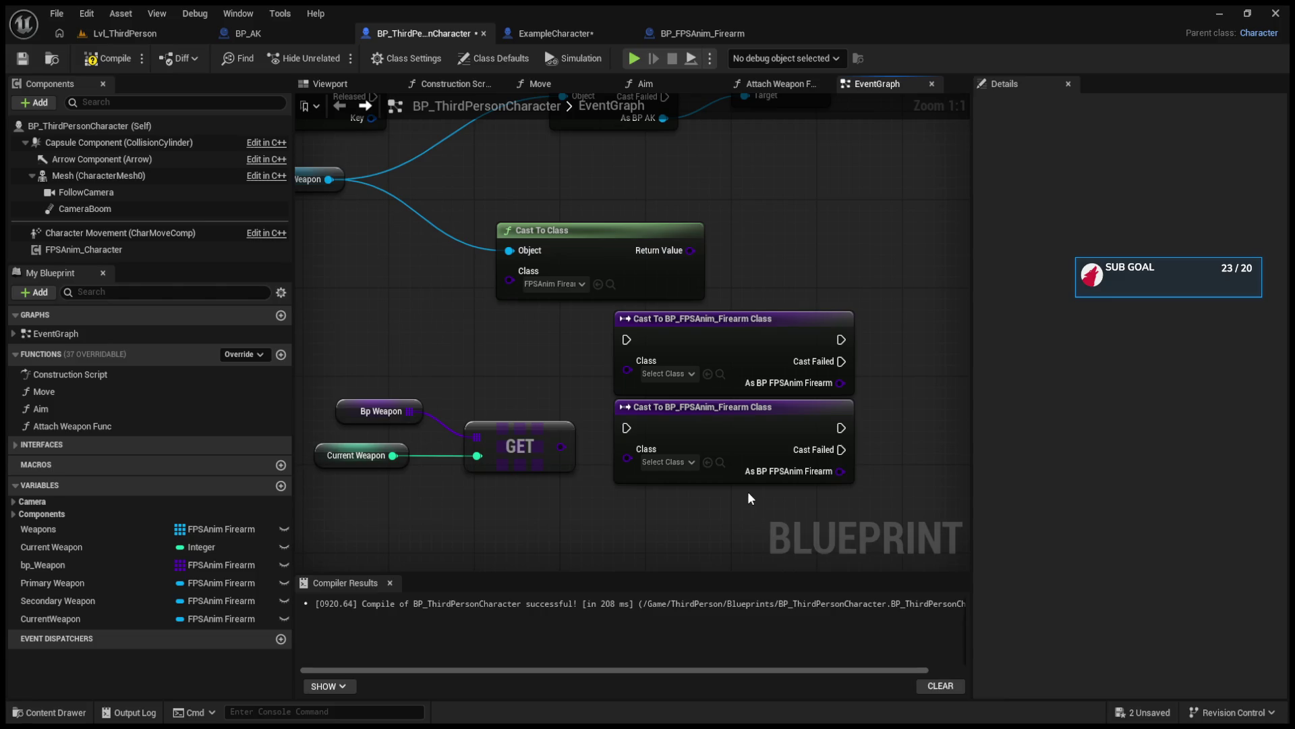
drag(746, 484, 495, 480)
drag(597, 378, 696, 336)
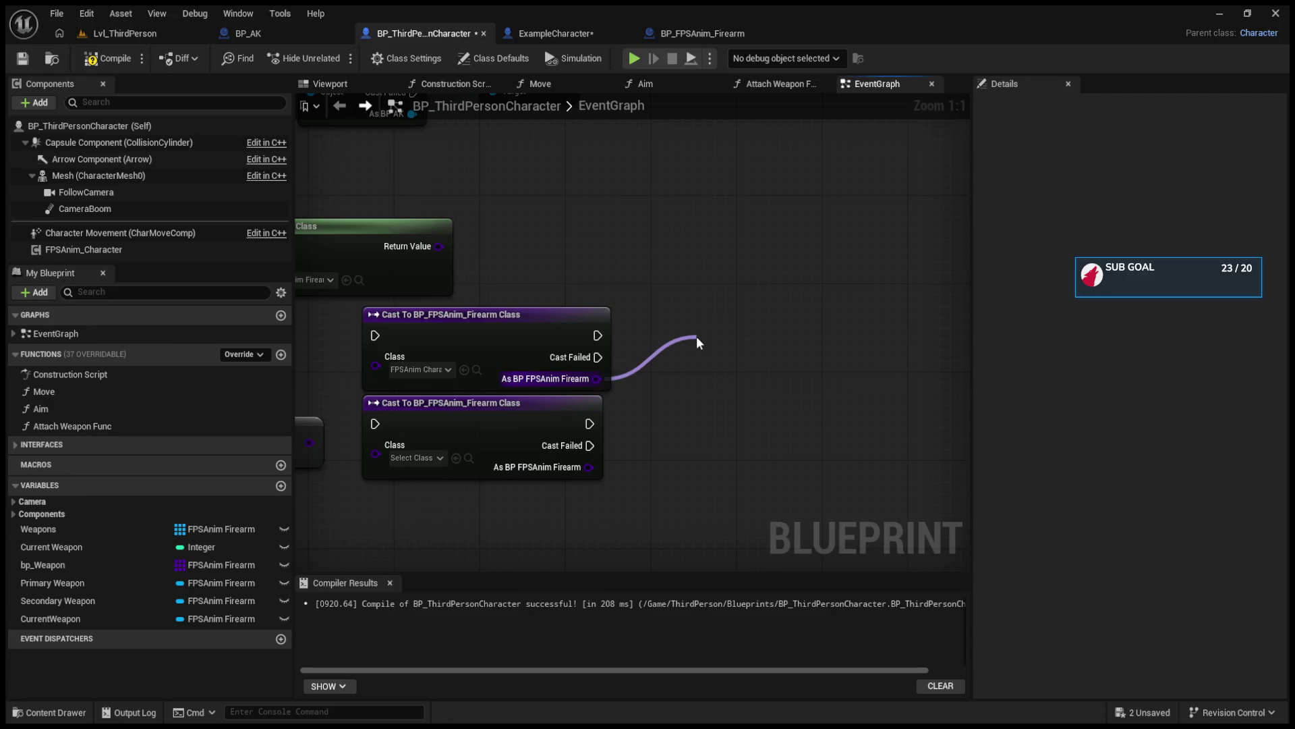
drag(696, 336, 696, 336)
drag(676, 378, 876, 373)
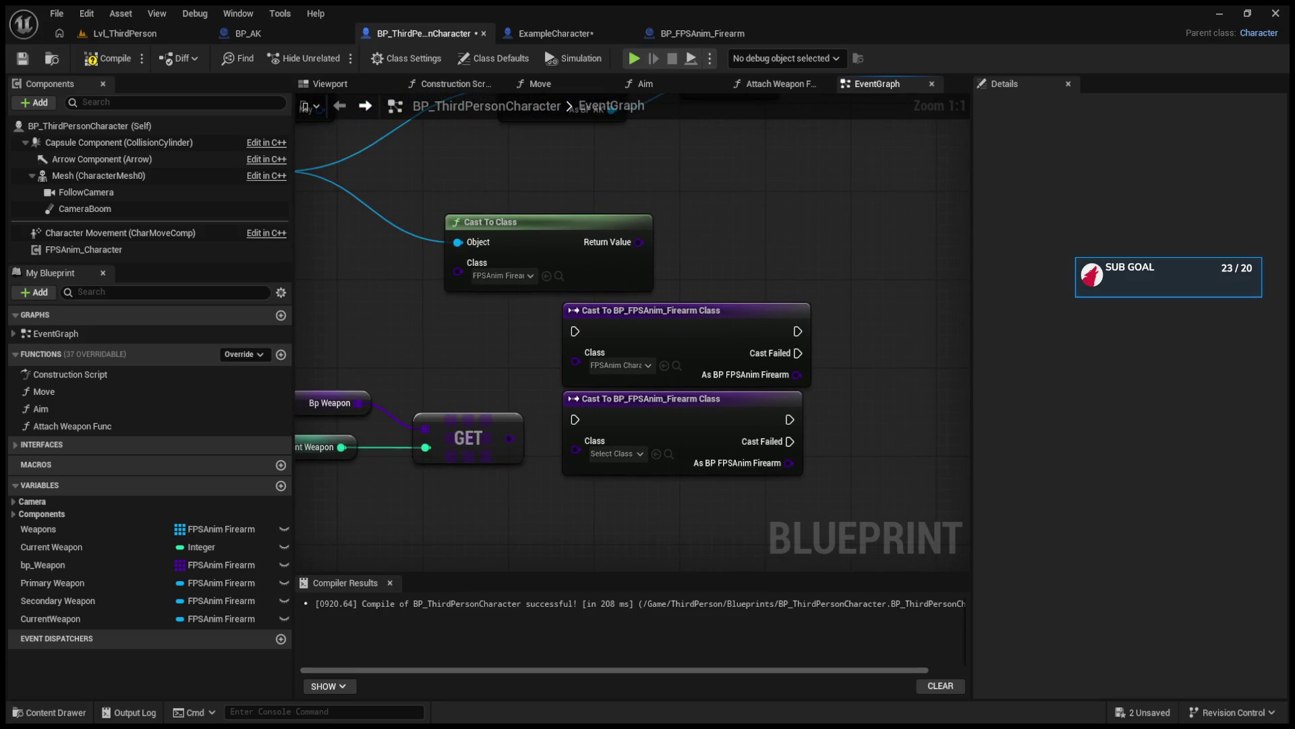
key(Home)
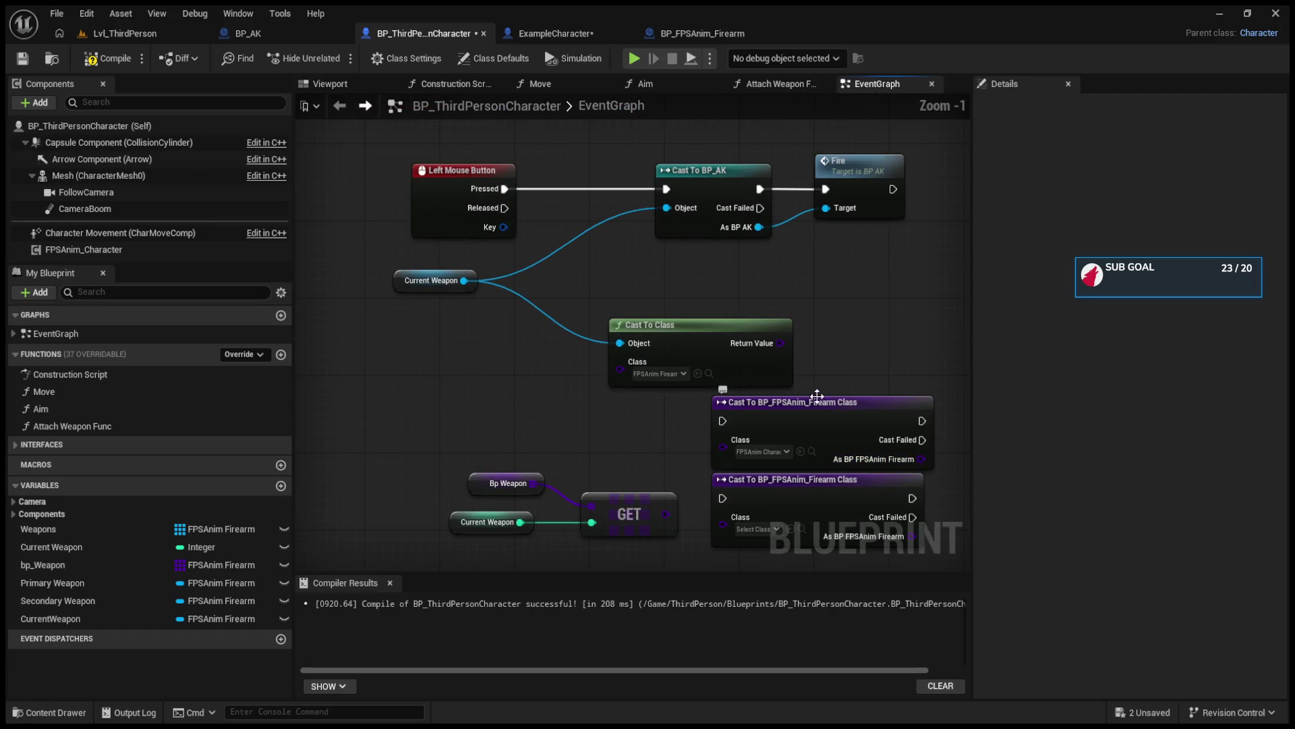
drag(400, 283, 409, 303)
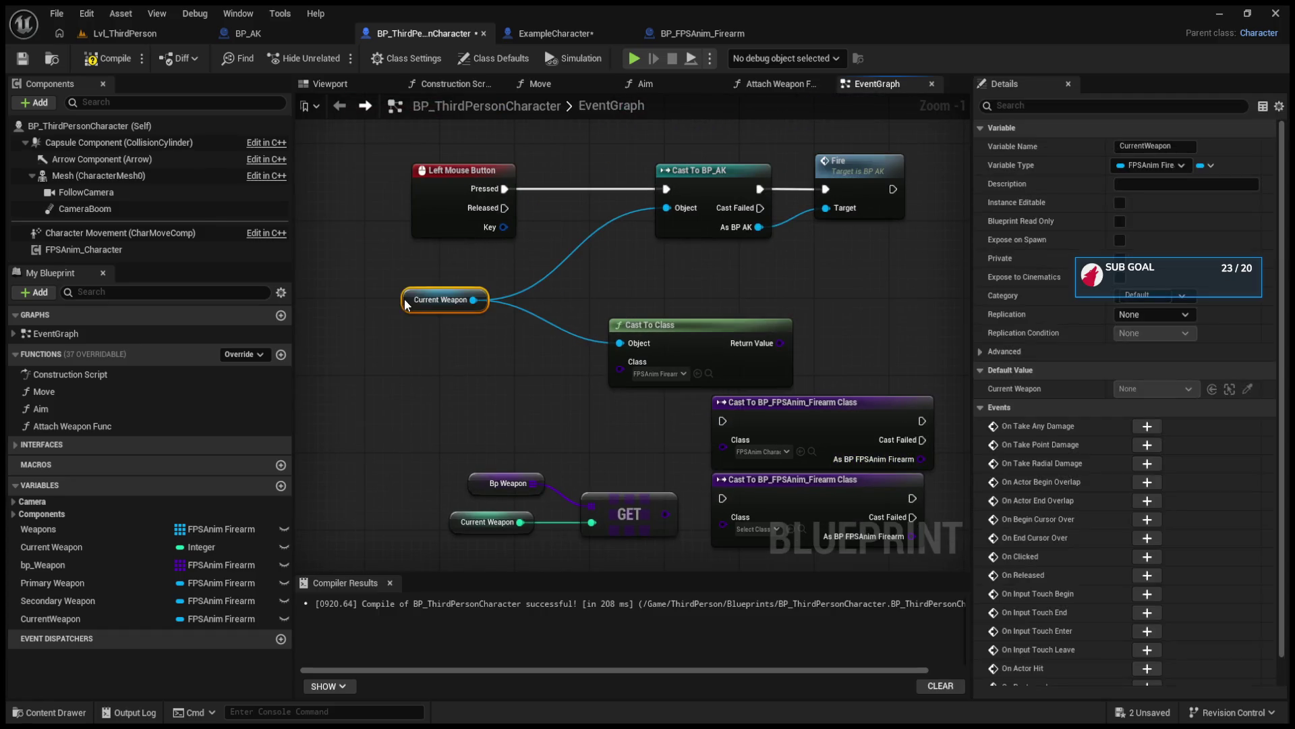
mouse_move(360, 260)
mouse_down()
mouse_move(514, 383)
mouse_move(436, 290)
mouse_up()
click(436, 291)
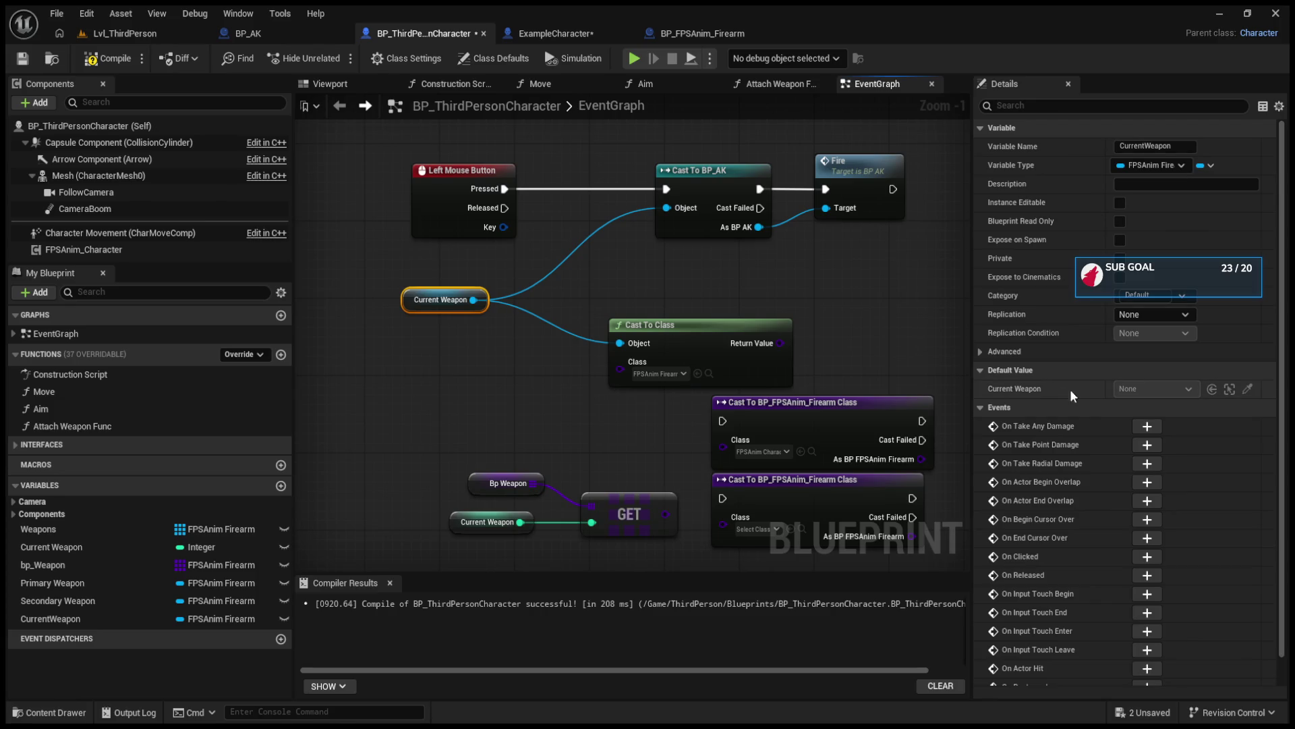
click(102, 61)
click(105, 617)
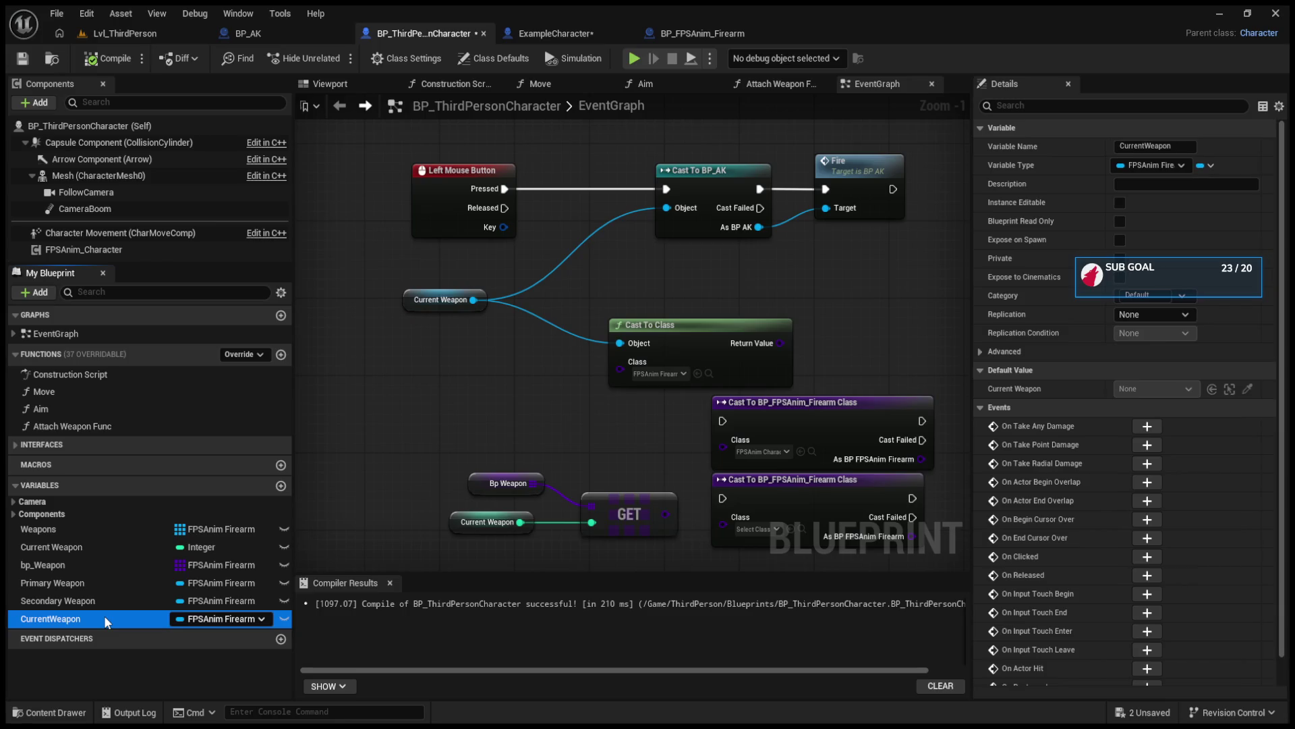
click(530, 327)
drag(474, 299, 608, 273)
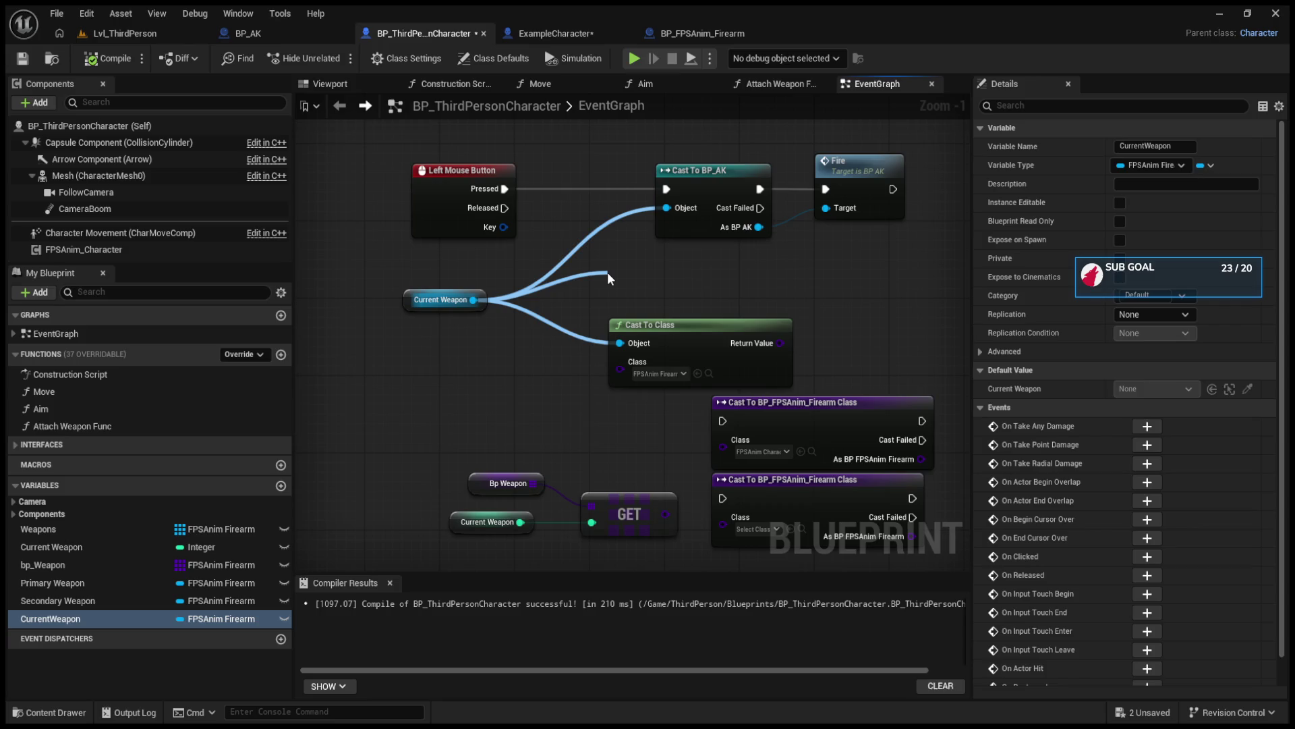
drag(607, 273, 607, 272)
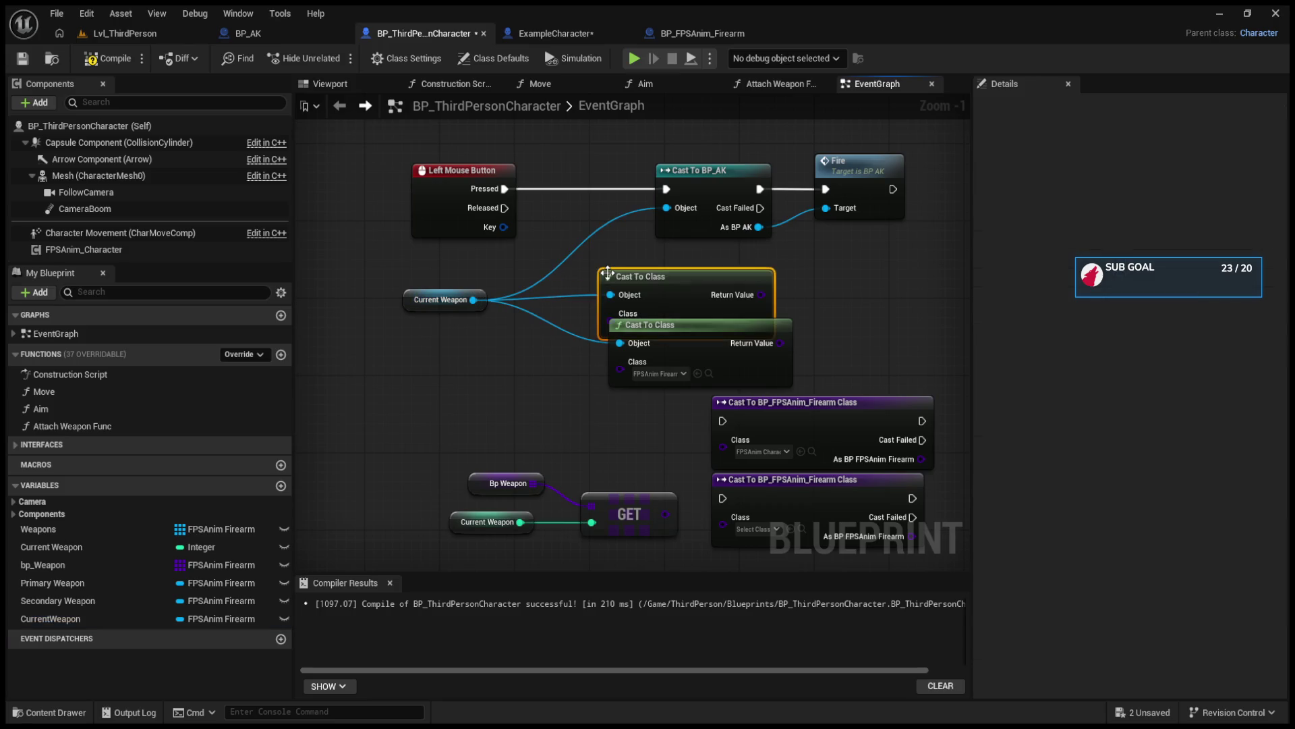
mouse_move(684, 296)
mouse_down()
mouse_move(613, 250)
mouse_move(608, 271)
mouse_up()
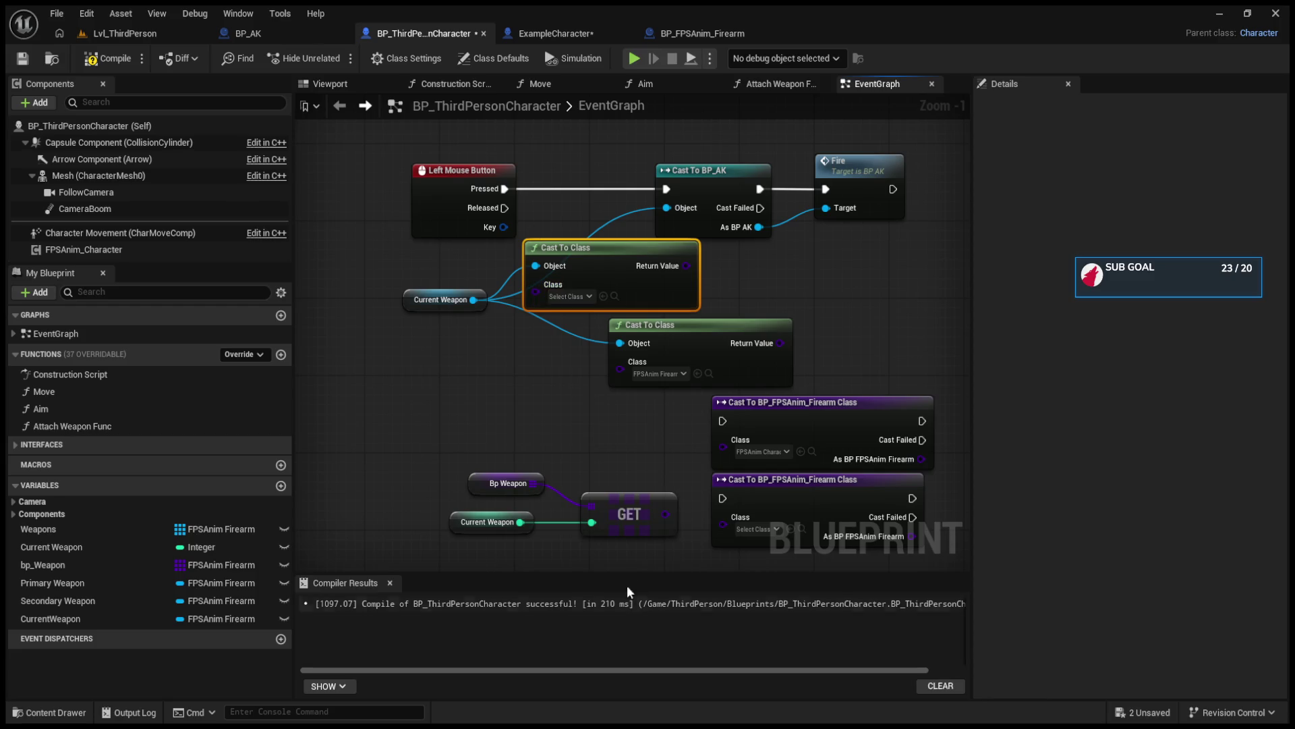
drag(695, 265, 841, 280)
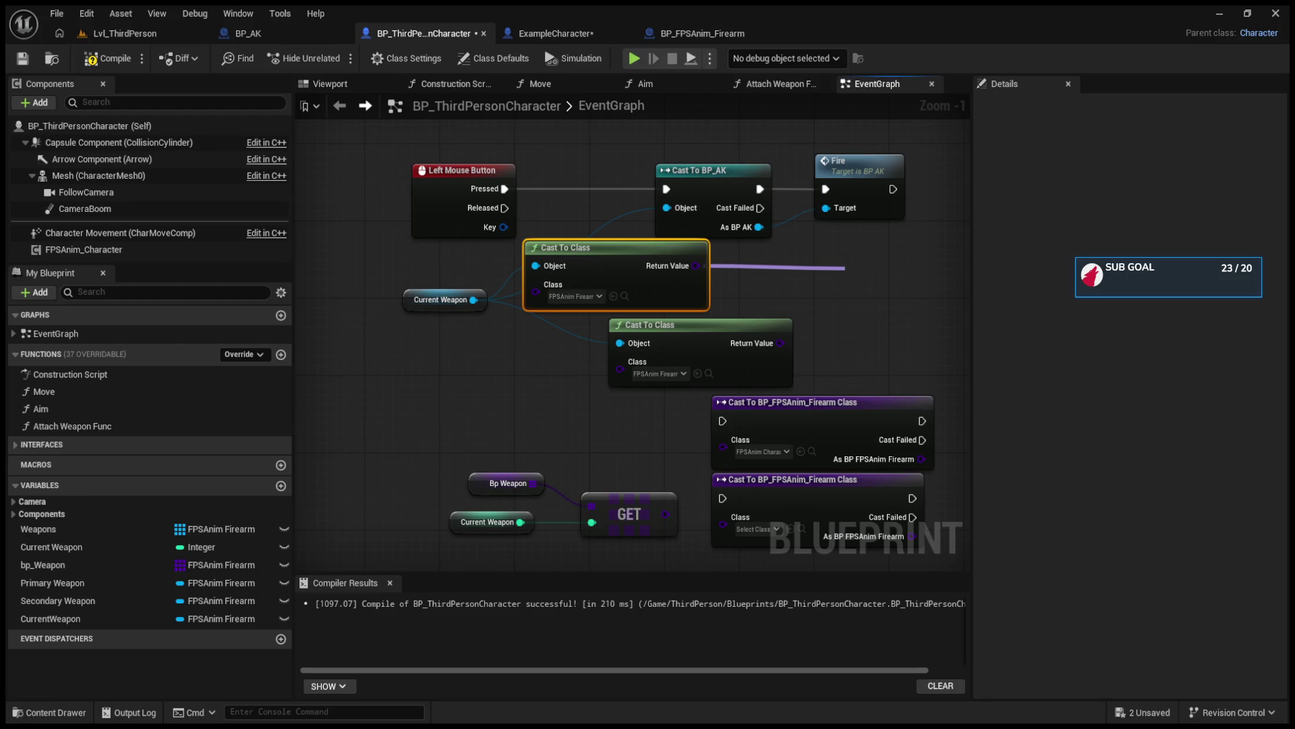
drag(844, 268, 696, 266)
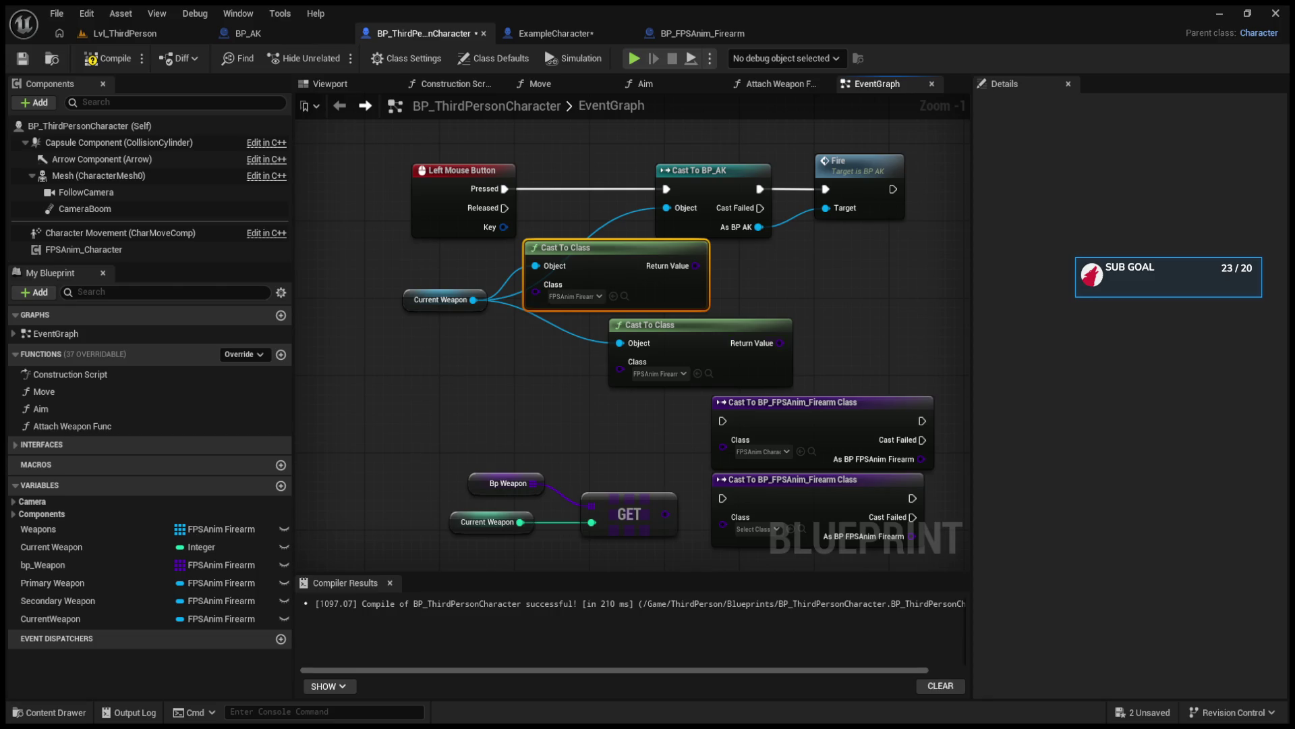
drag(432, 300, 341, 301)
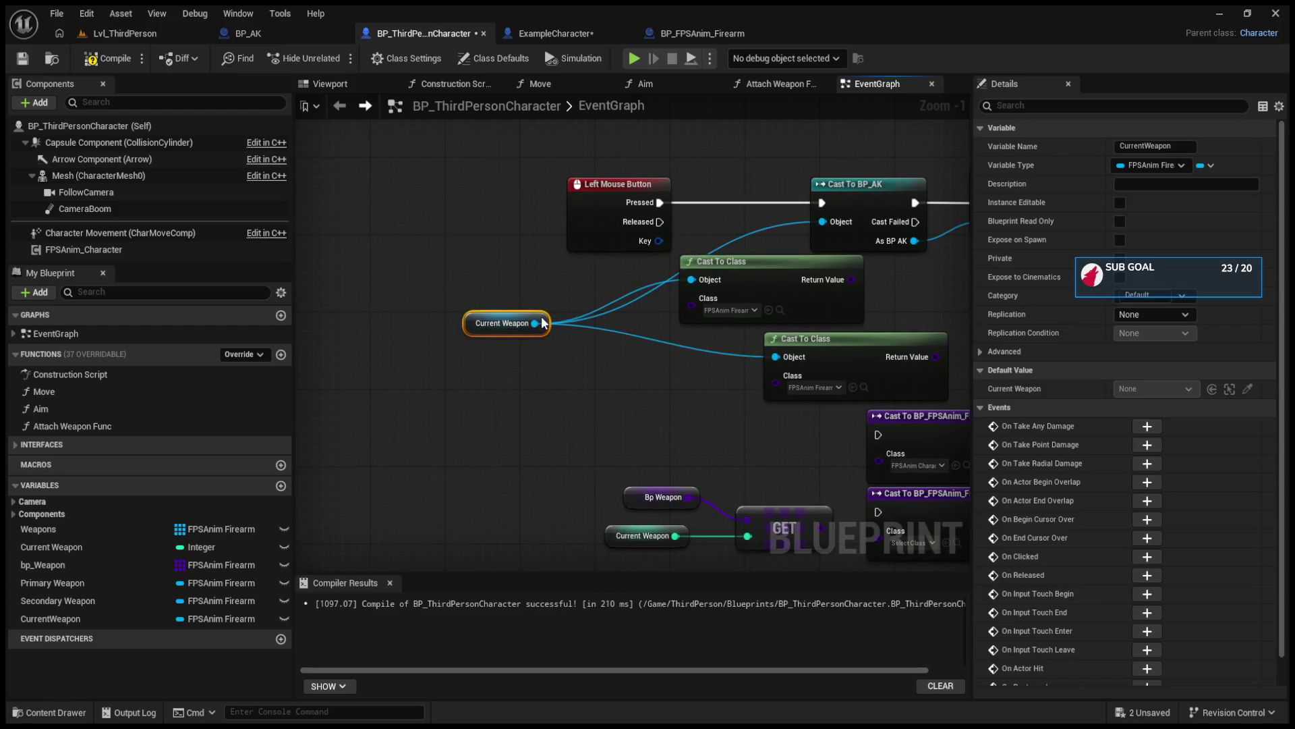
drag(536, 323, 610, 395)
click(653, 478)
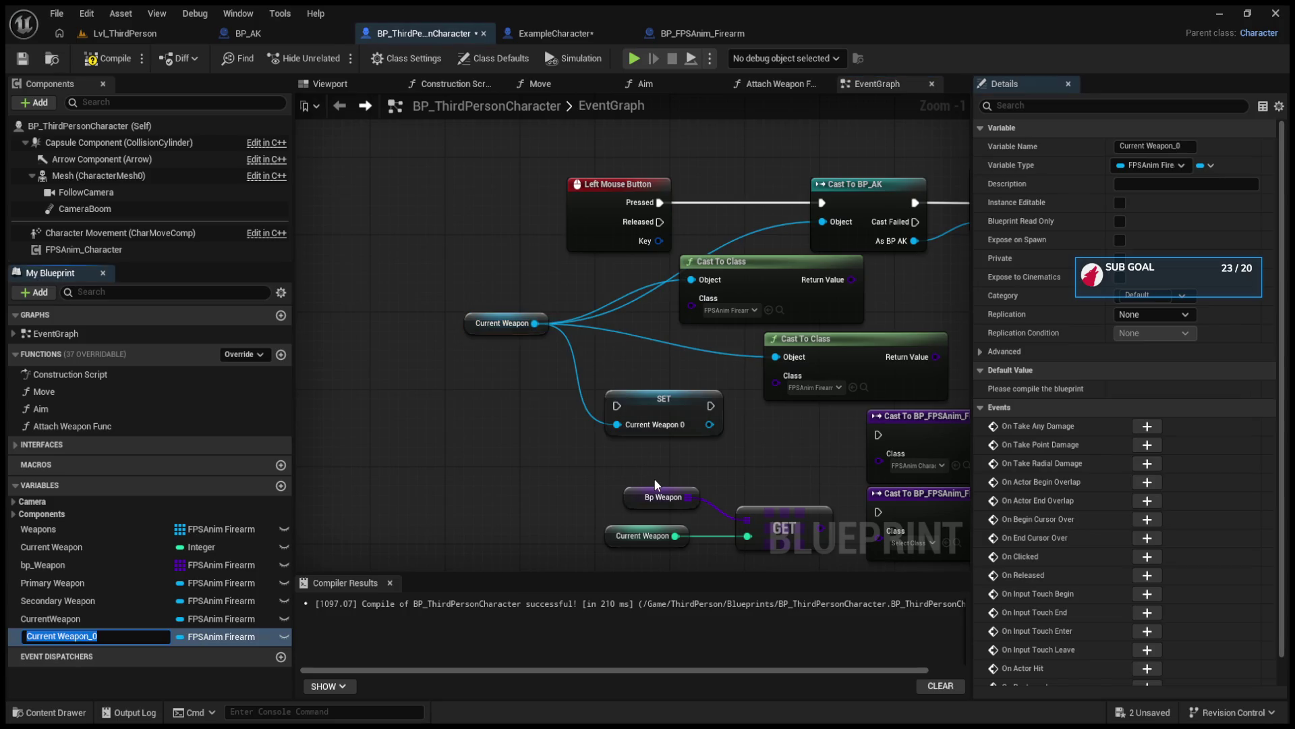
key(Return)
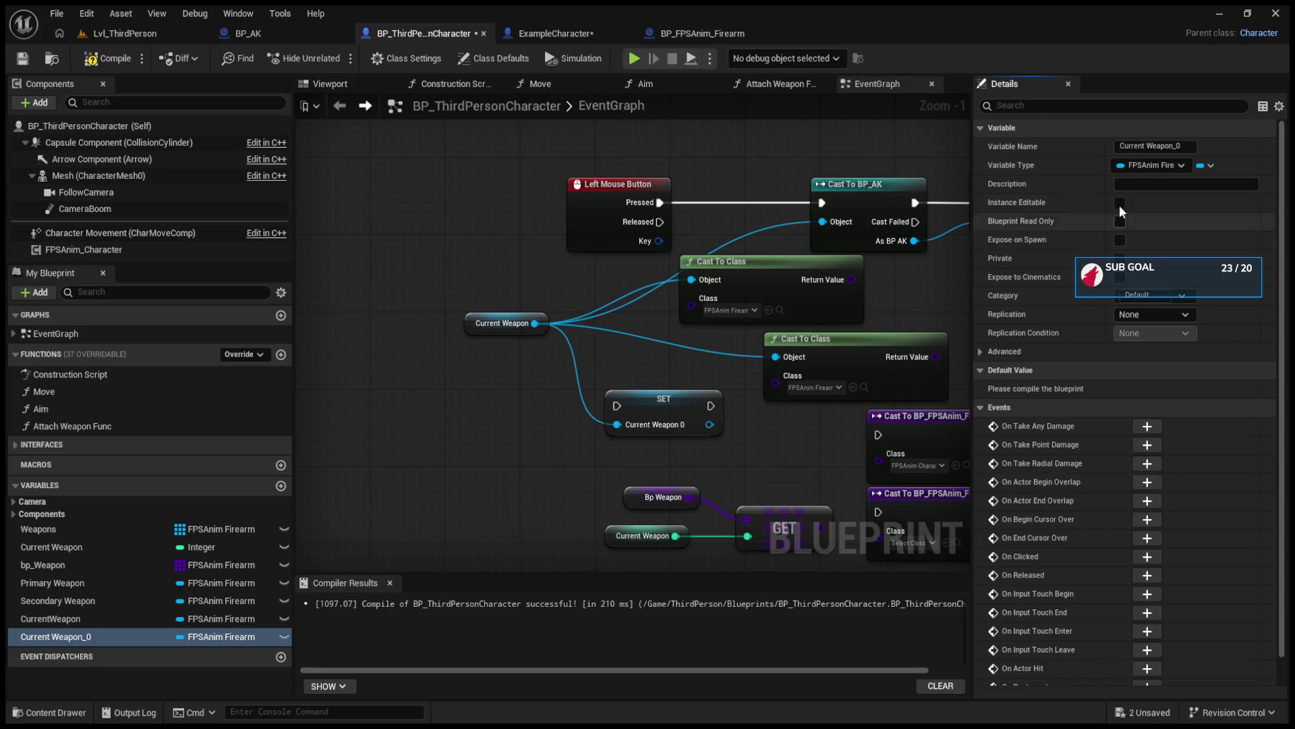
click(1188, 145)
text(we)
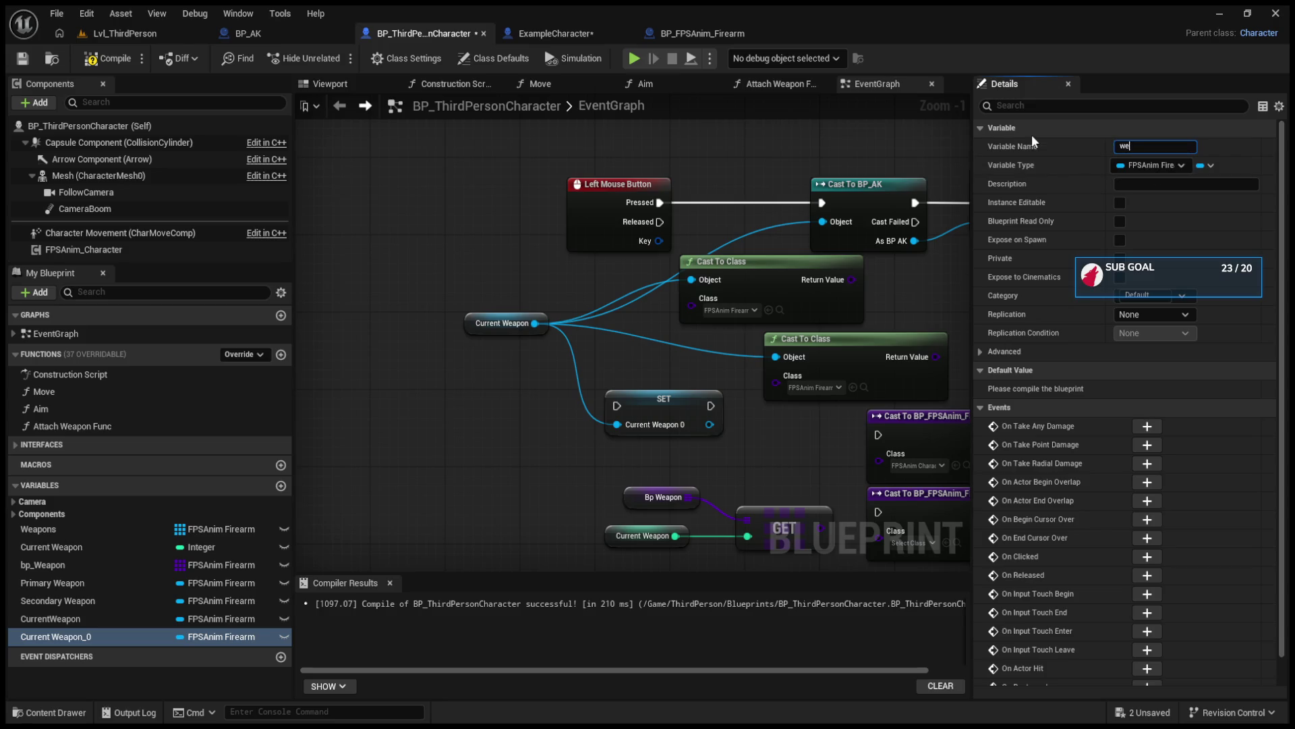
text(apon Red)
key(Return)
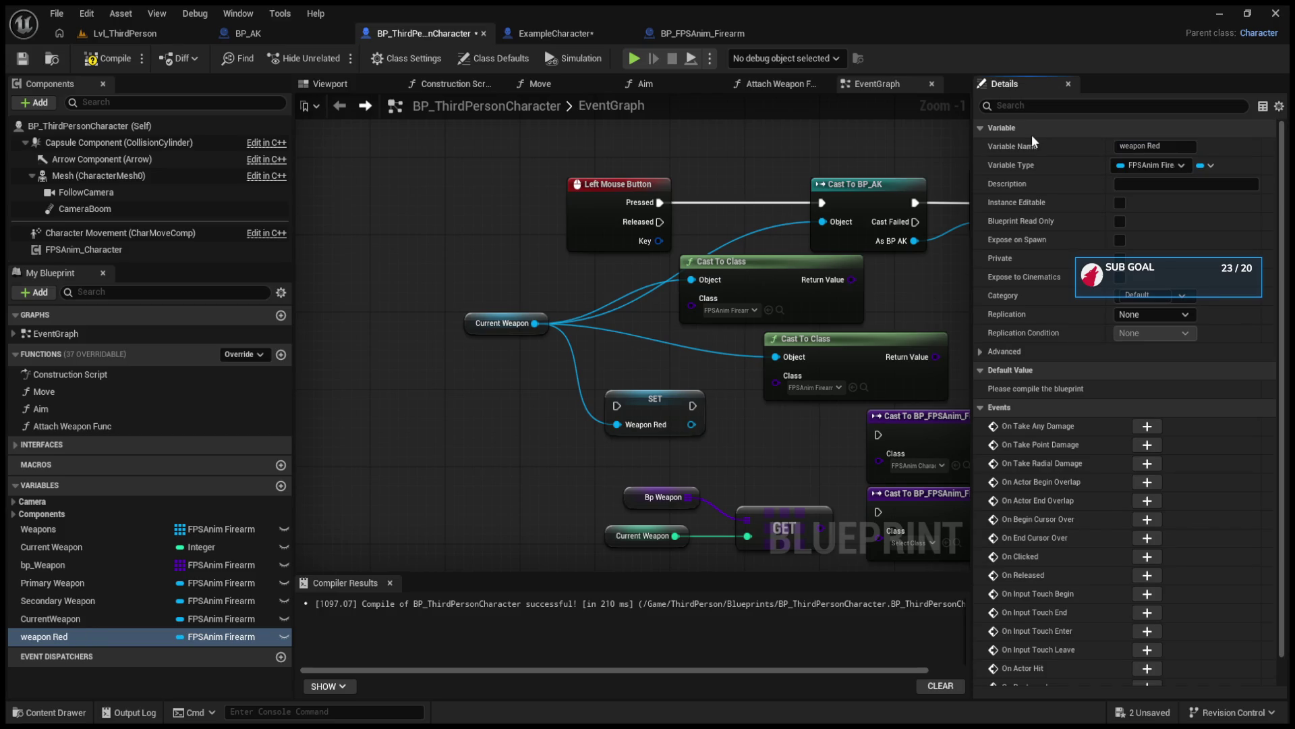
scroll(622, 381, down, 5)
scroll(435, 432, up, 5)
click(640, 322)
key(ctrl+v)
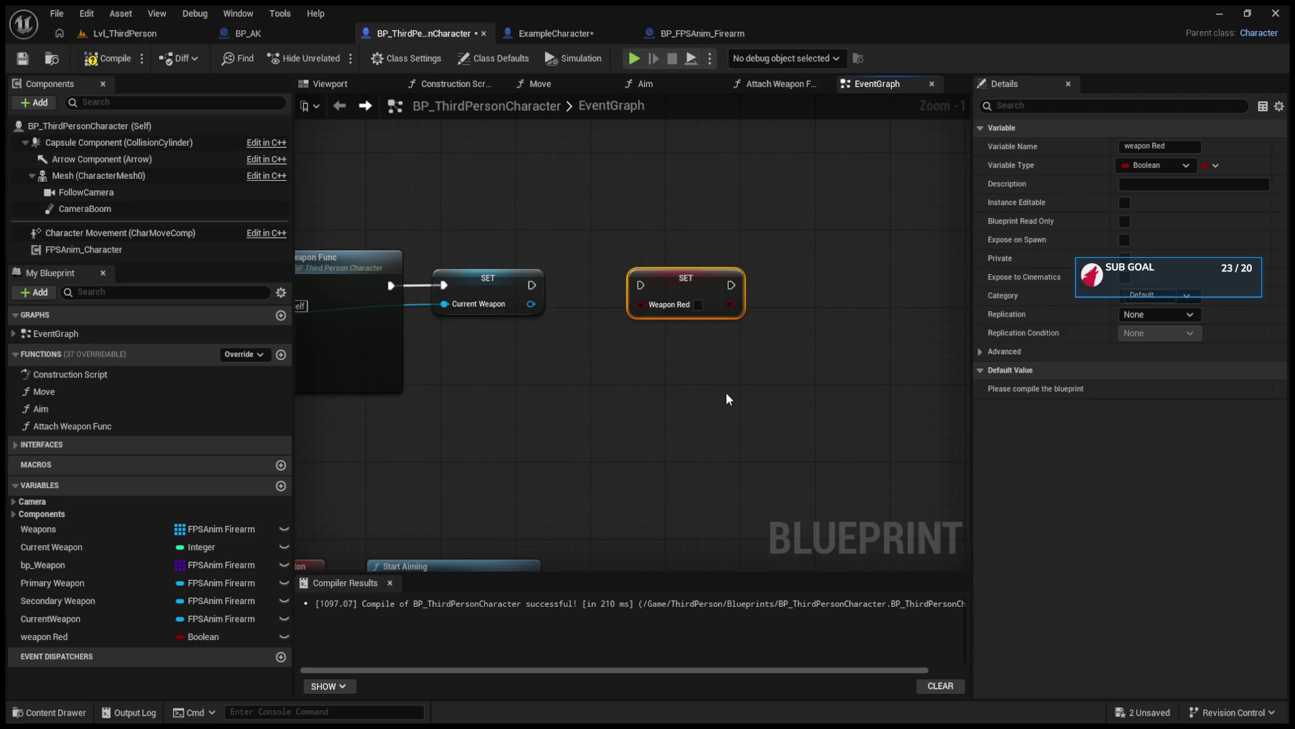
key(ctrl+z)
drag(533, 285, 642, 289)
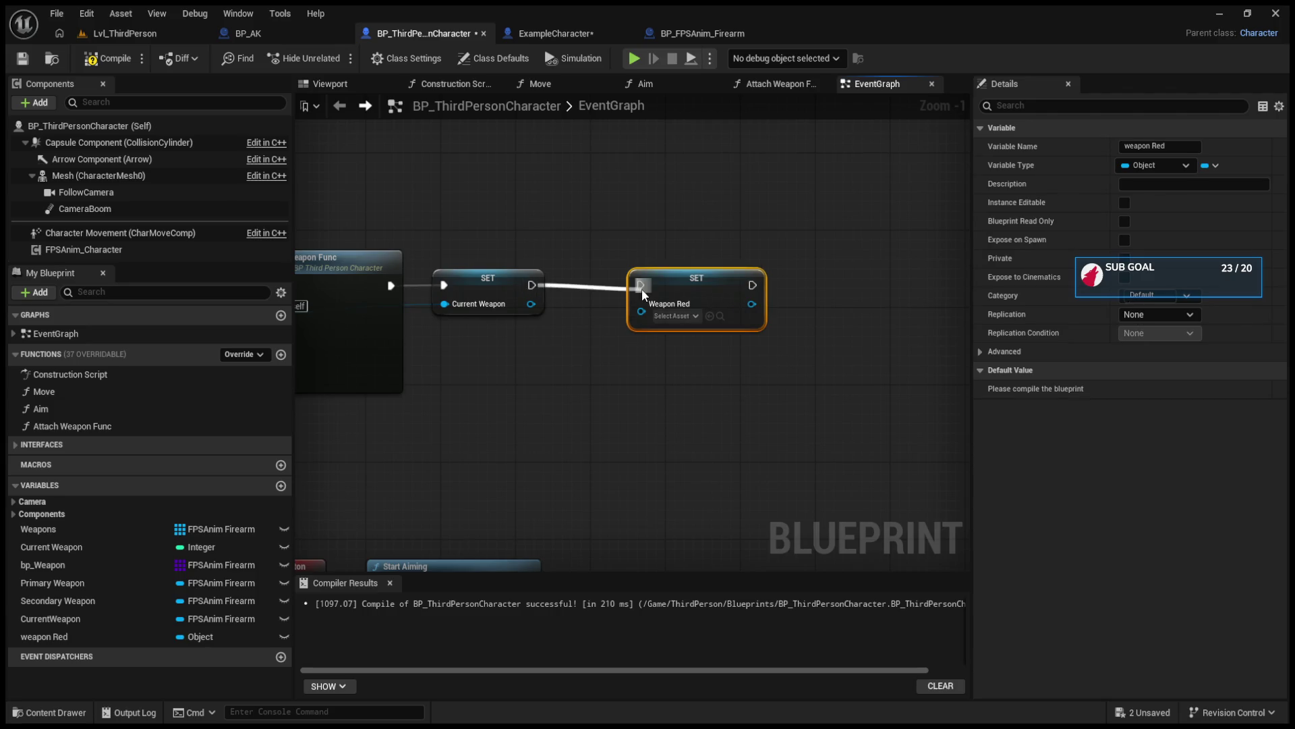
mouse_move(531, 303)
mouse_down()
mouse_move(649, 313)
mouse_move(585, 288)
mouse_up()
click(114, 60)
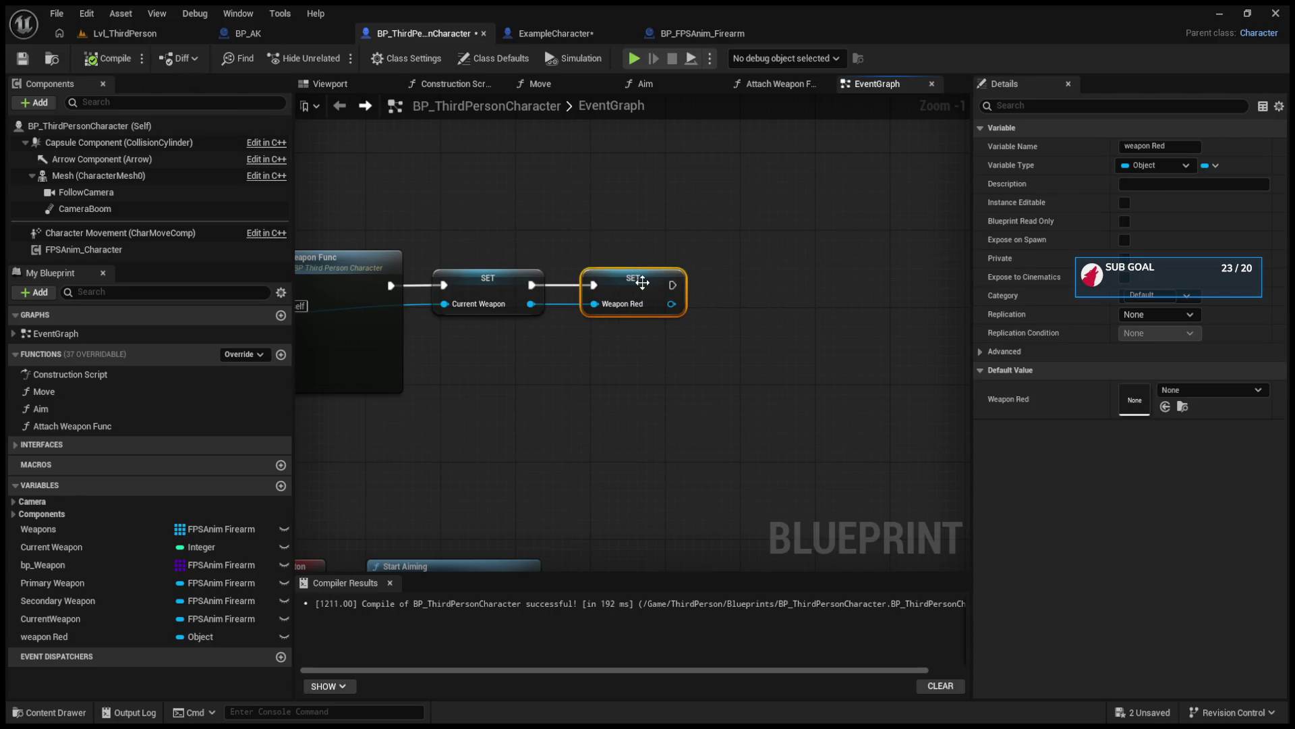
click(1173, 149)
key(Return)
click(127, 58)
scroll(670, 326, down, 4)
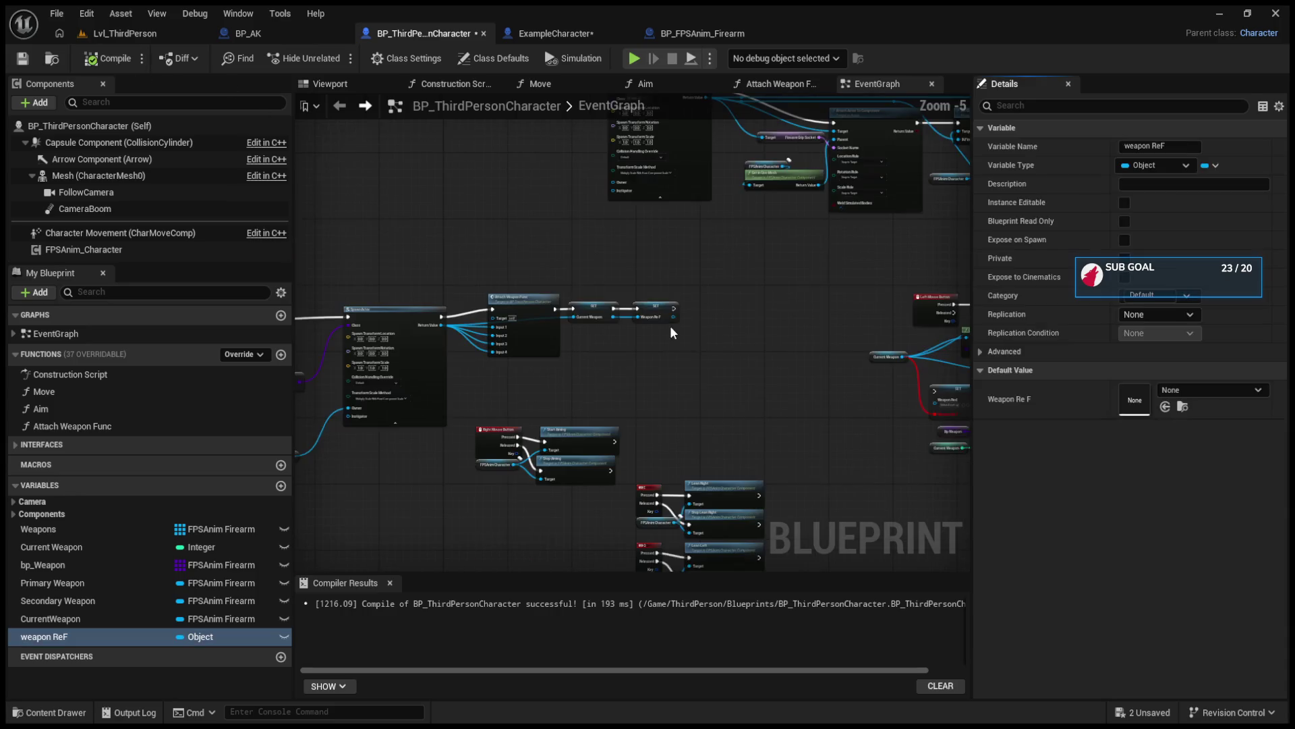
scroll(612, 372, up, 3)
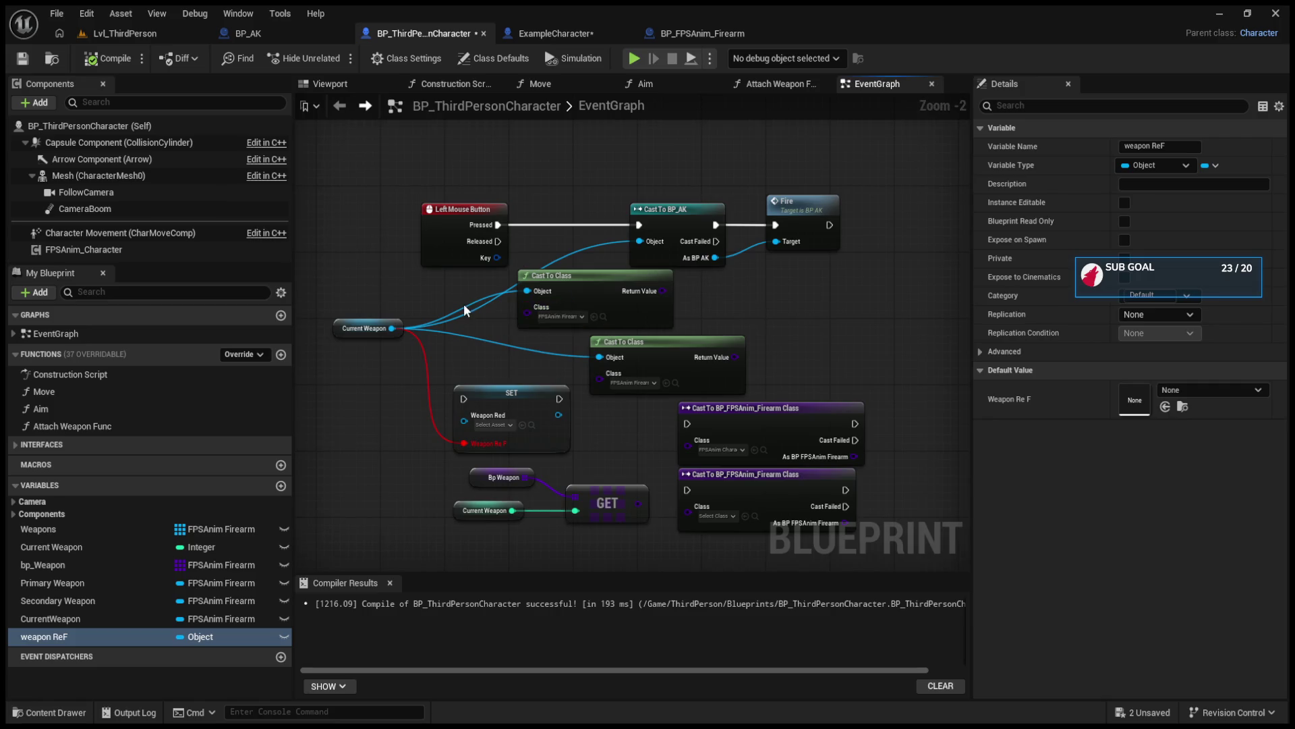
drag(463, 309, 832, 532)
key(Delete)
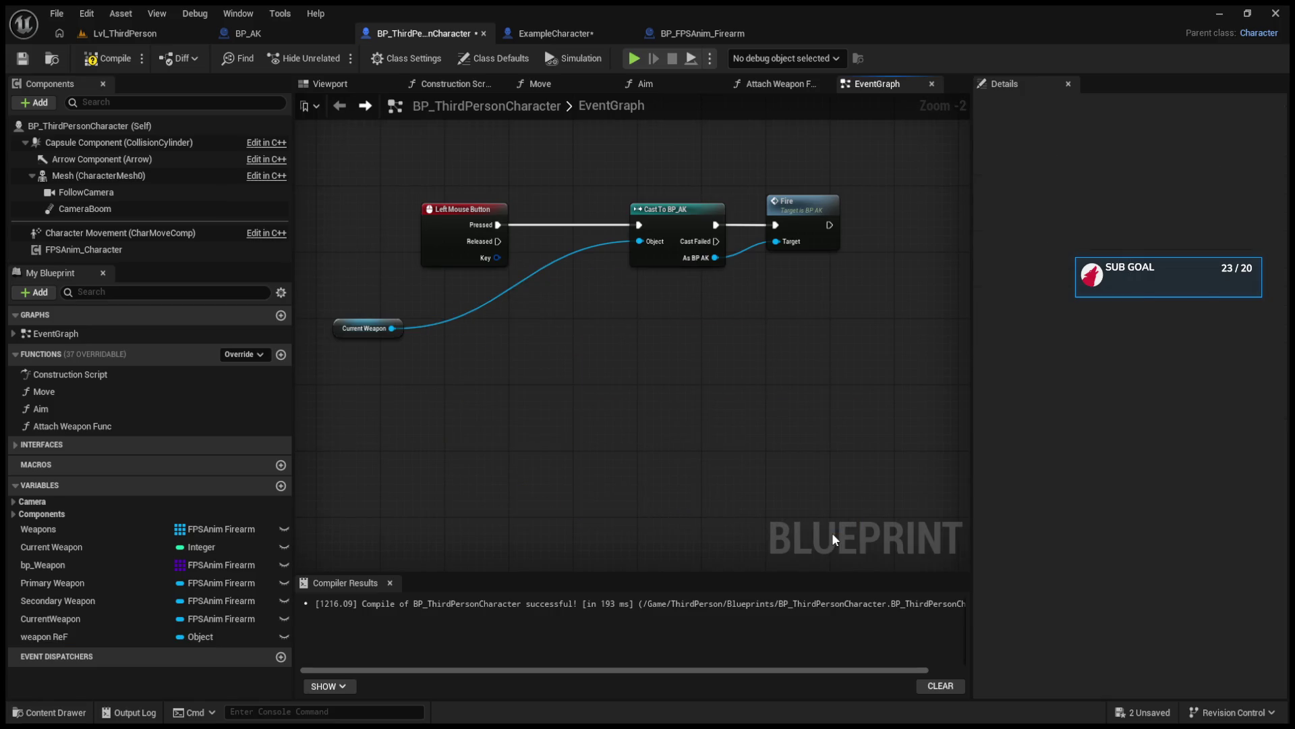
click(107, 637)
drag(469, 478, 507, 342)
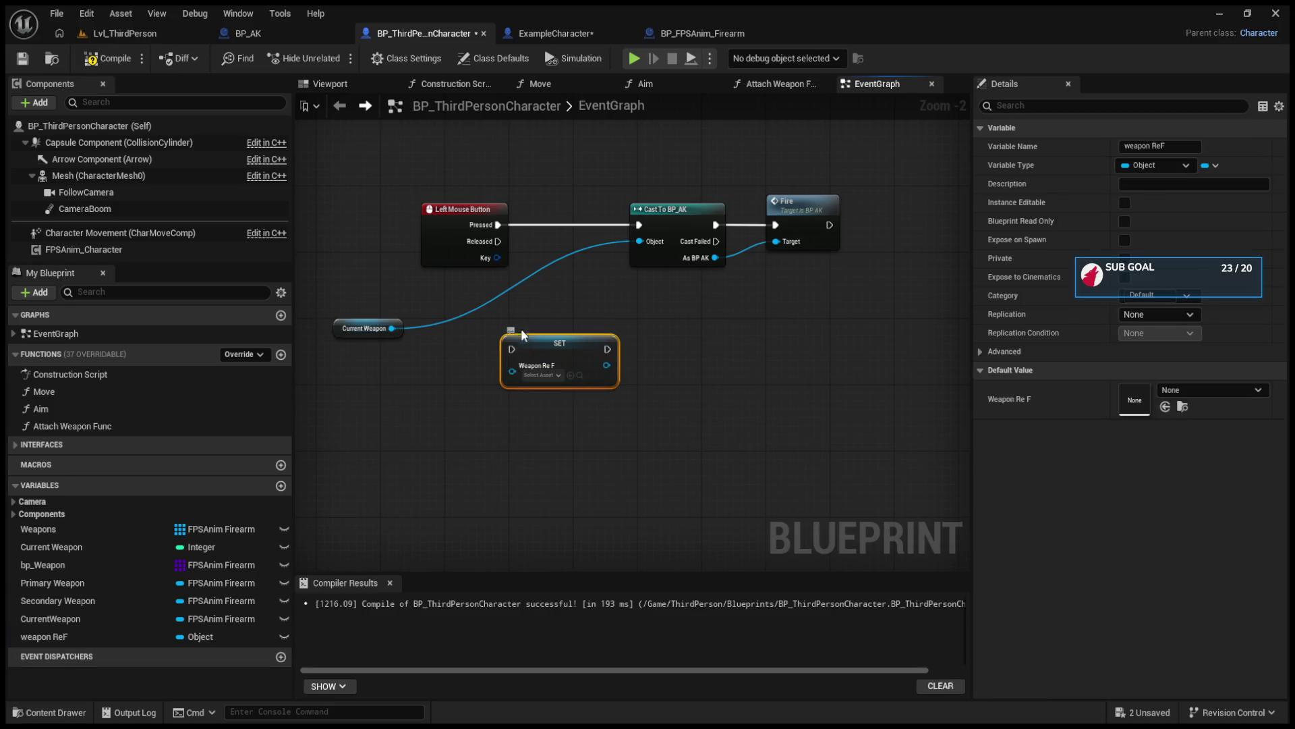
key(Delete)
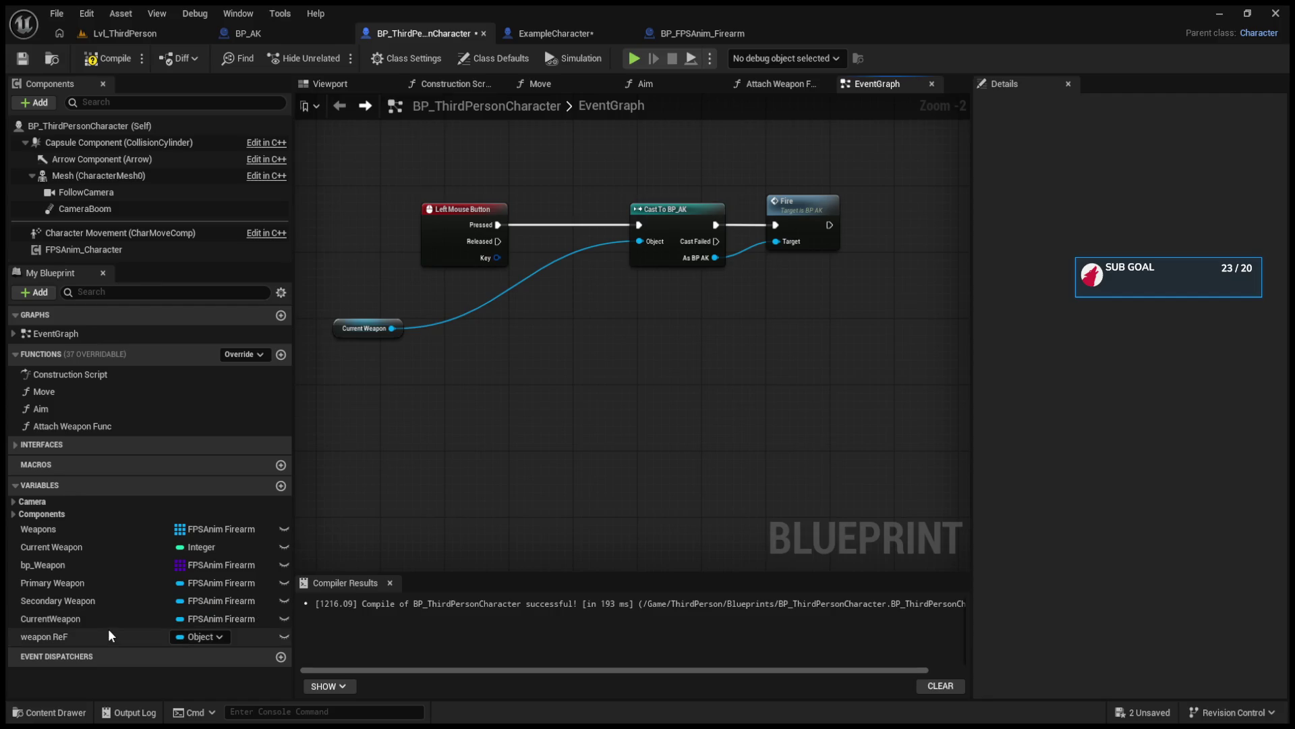
mouse_move(111, 630)
mouse_down()
mouse_move(500, 397)
mouse_move(539, 386)
mouse_move(613, 331)
mouse_up()
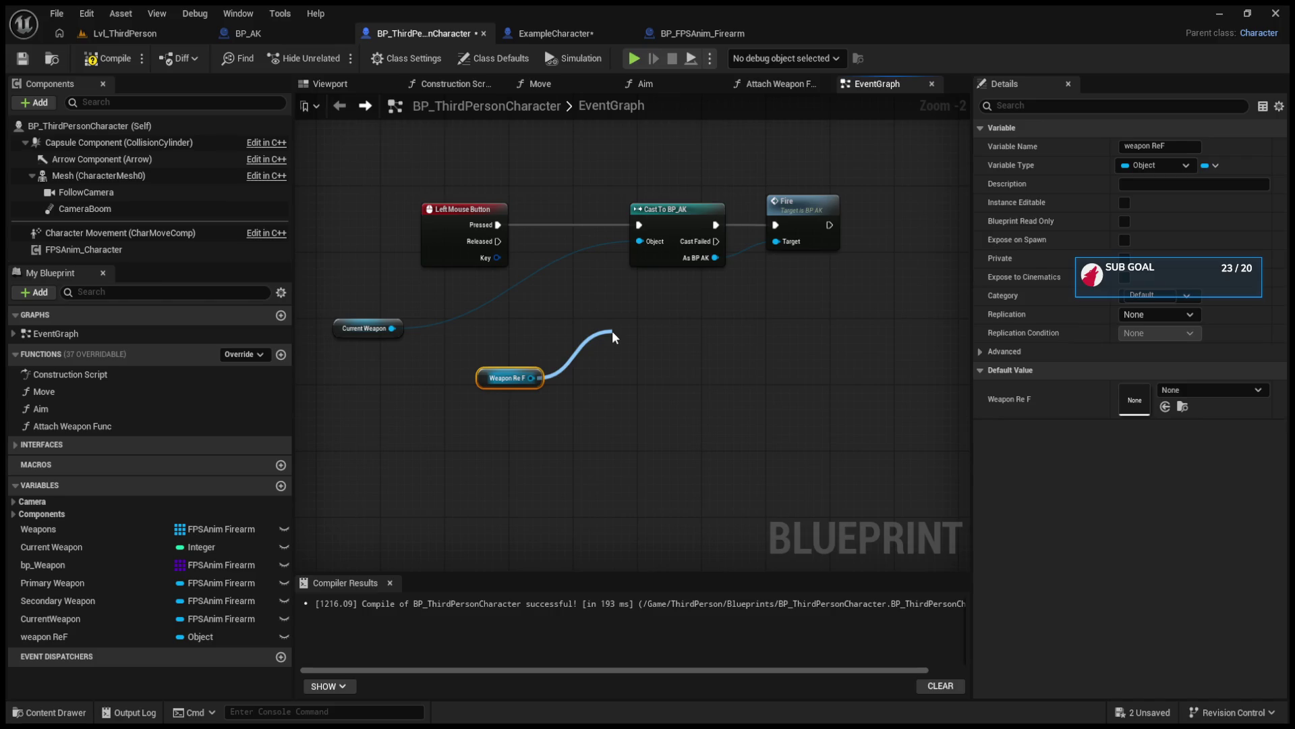
drag(612, 330, 612, 330)
scroll(721, 431, up, 2)
drag(715, 371, 818, 305)
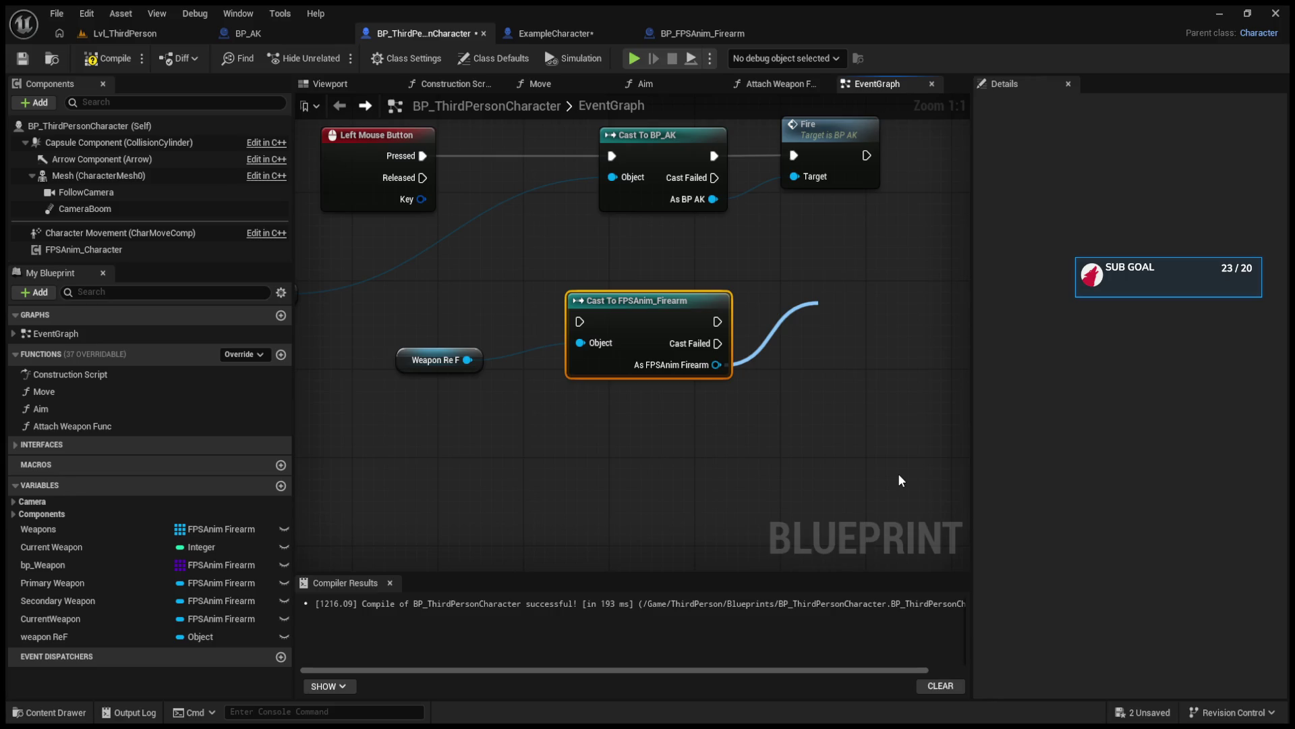
click(675, 479)
mouse_move(647, 322)
mouse_down()
mouse_move(694, 388)
mouse_move(731, 353)
mouse_up()
key(Delete)
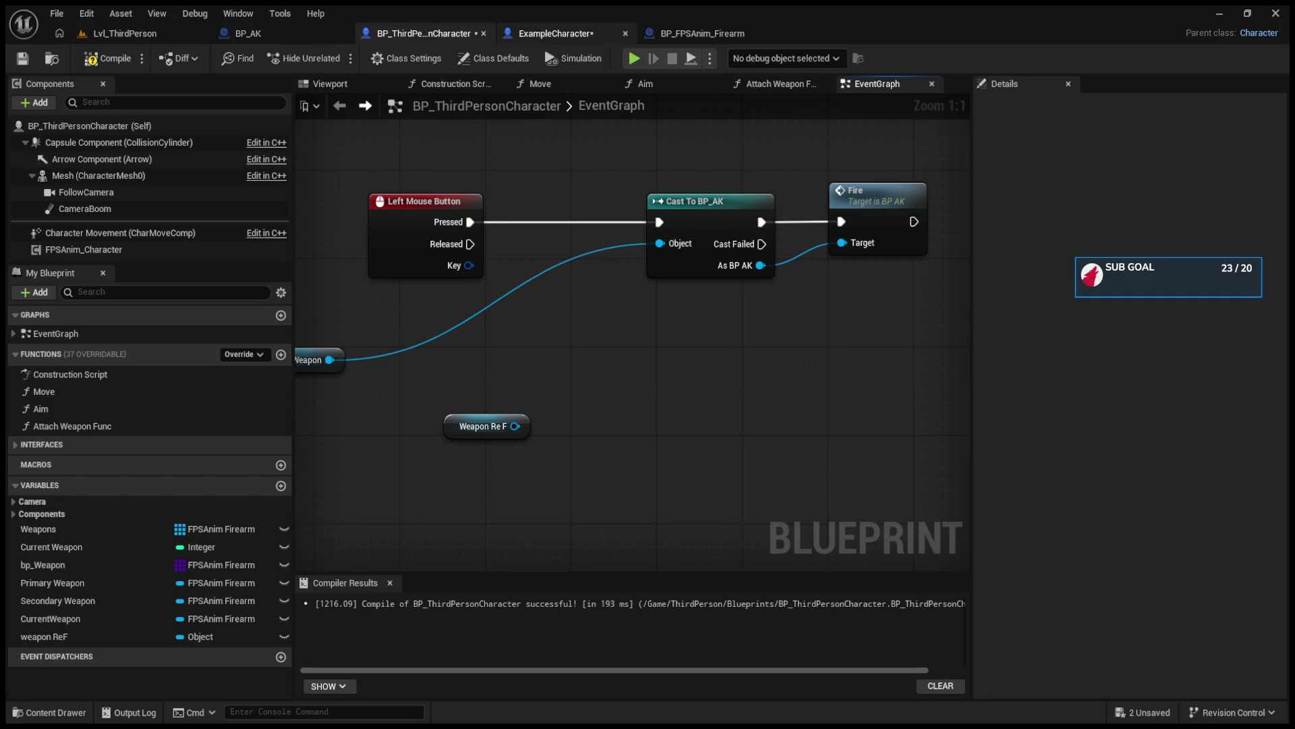
click(426, 65)
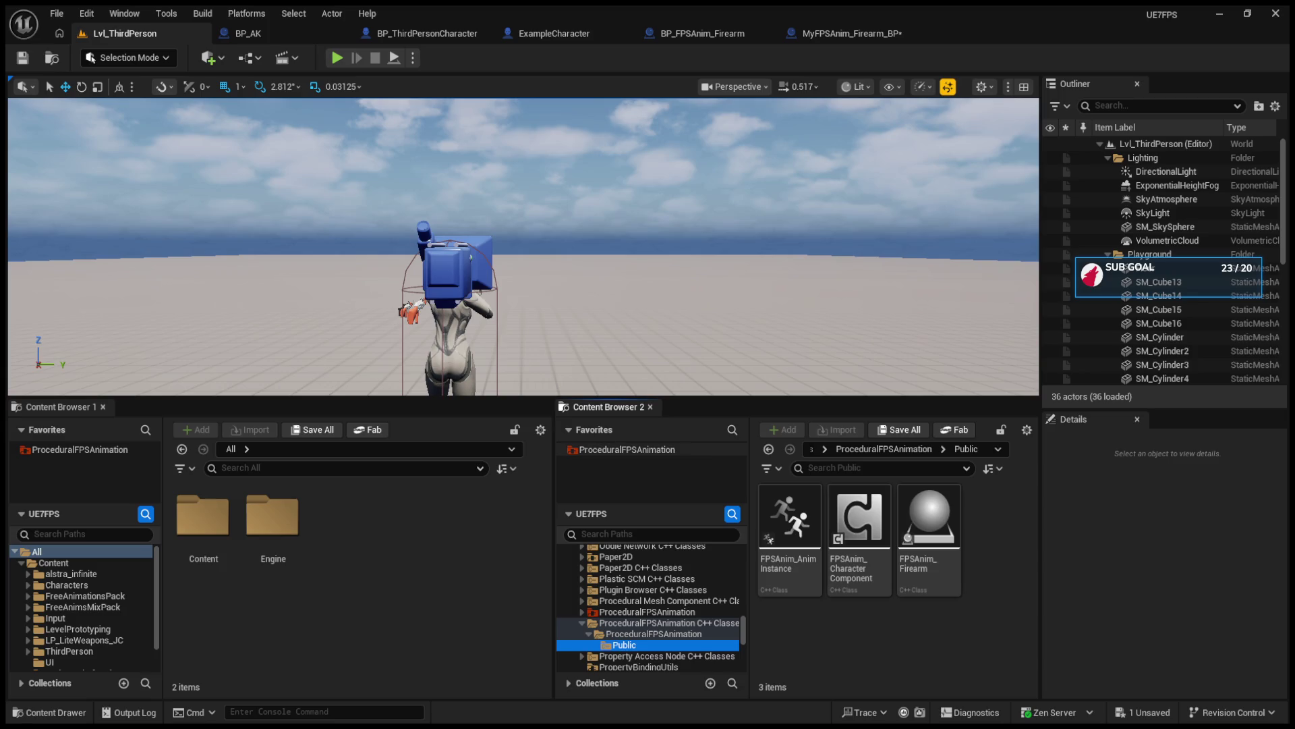
click(852, 33)
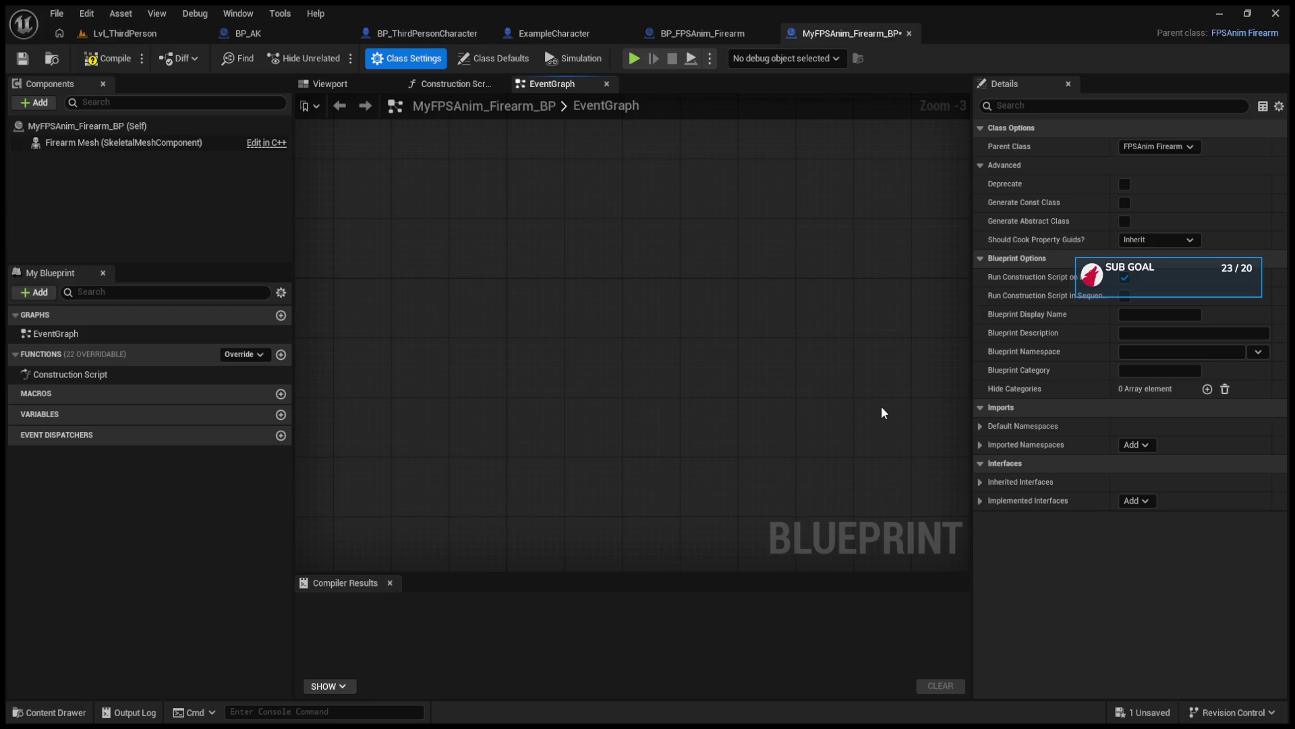
key(ctrl+v)
mouse_move(932, 314)
mouse_down()
mouse_move(662, 314)
mouse_move(772, 315)
mouse_up()
scroll(662, 315, up, 3)
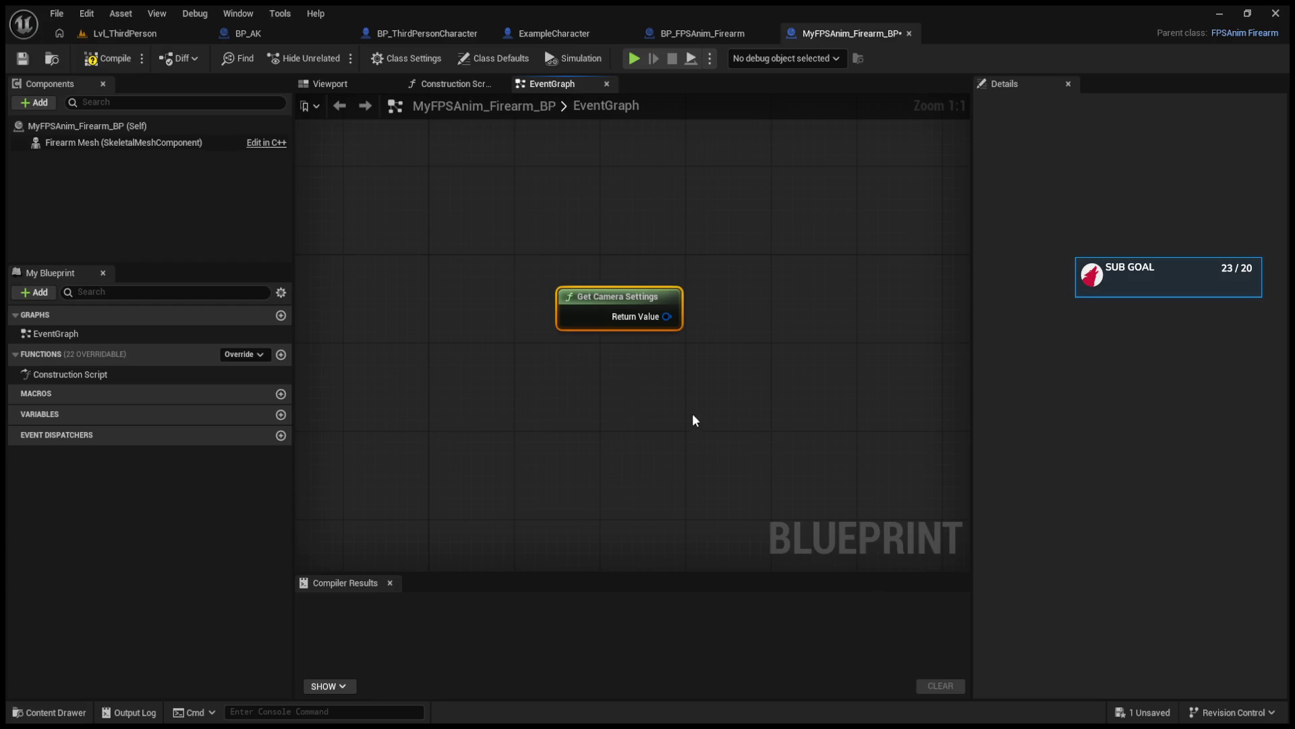
key(Delete)
click(164, 29)
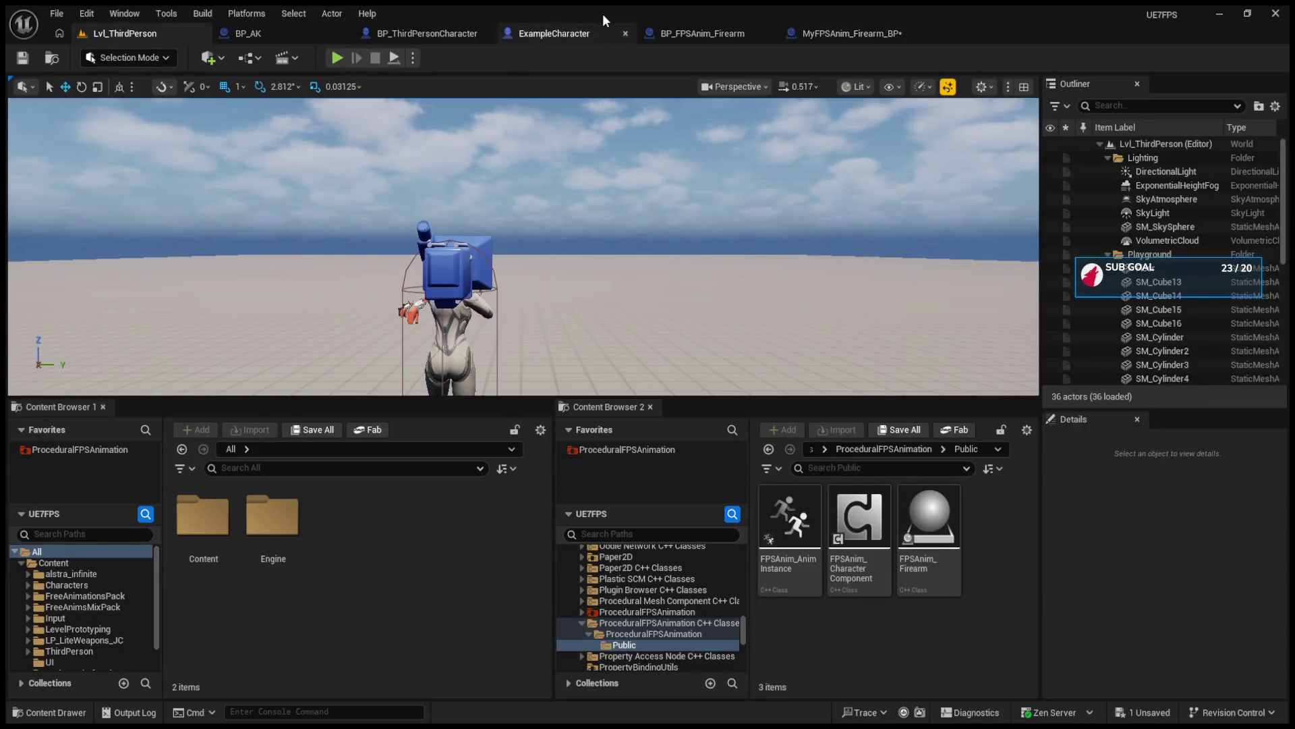
click(393, 35)
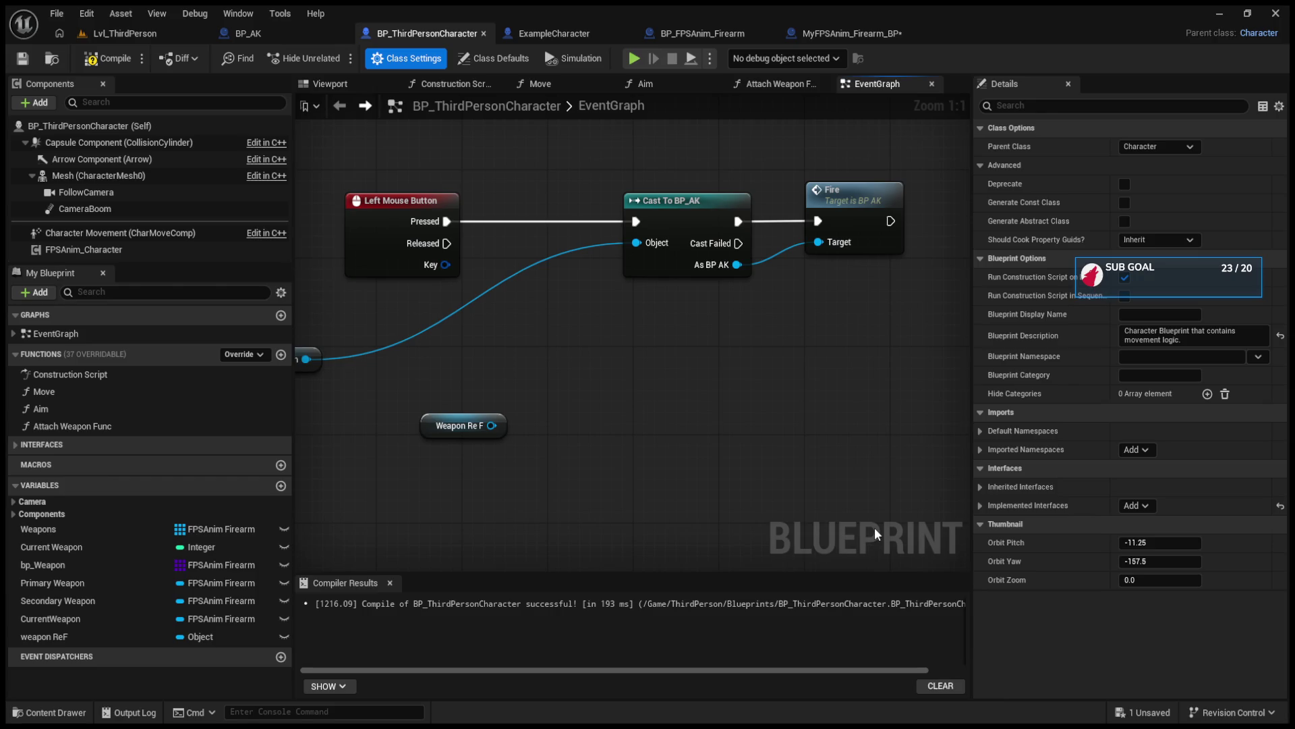
click(161, 35)
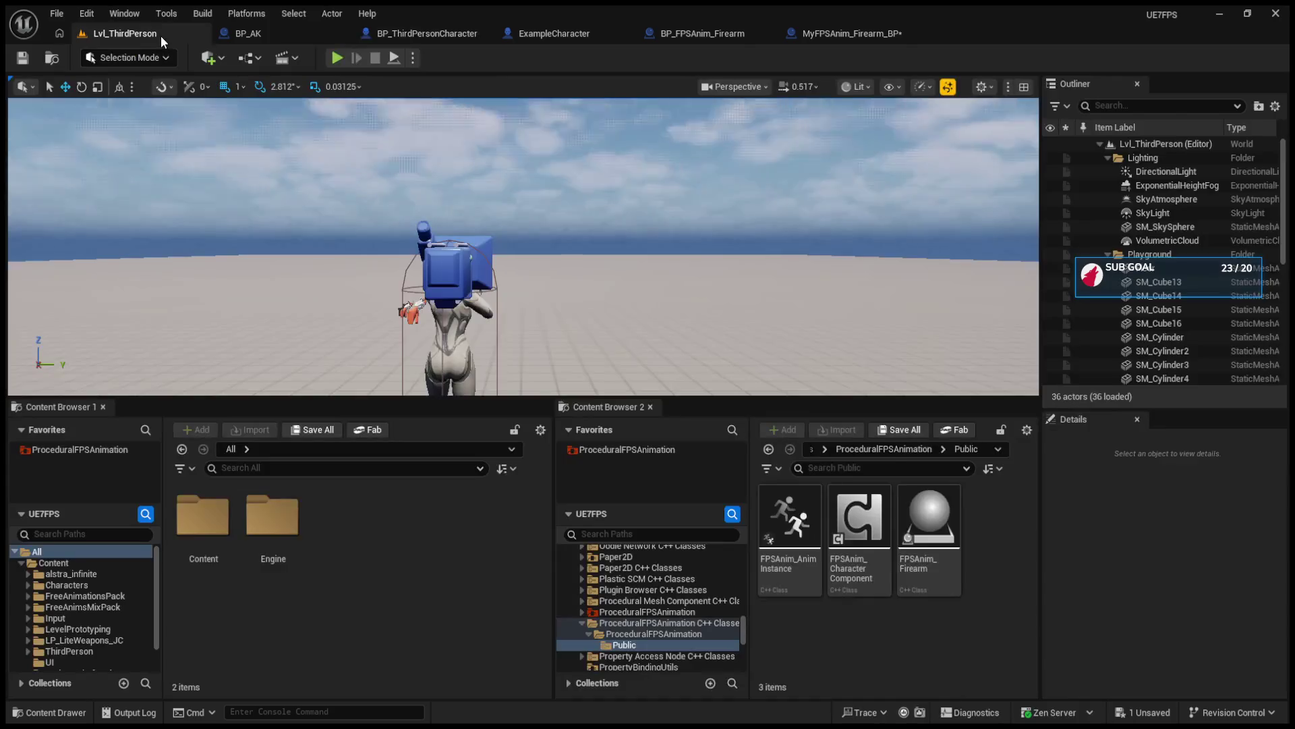
scroll(647, 558, down, 5)
scroll(651, 545, up, 5)
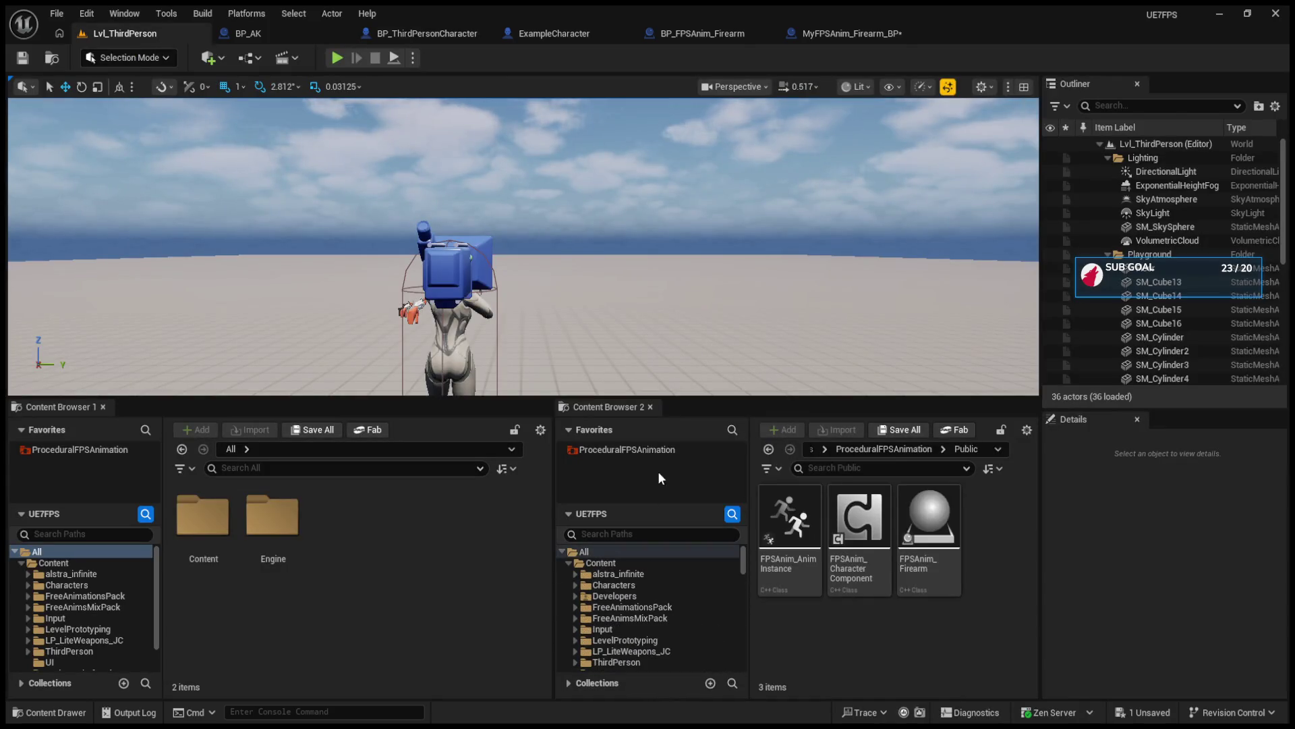
click(617, 573)
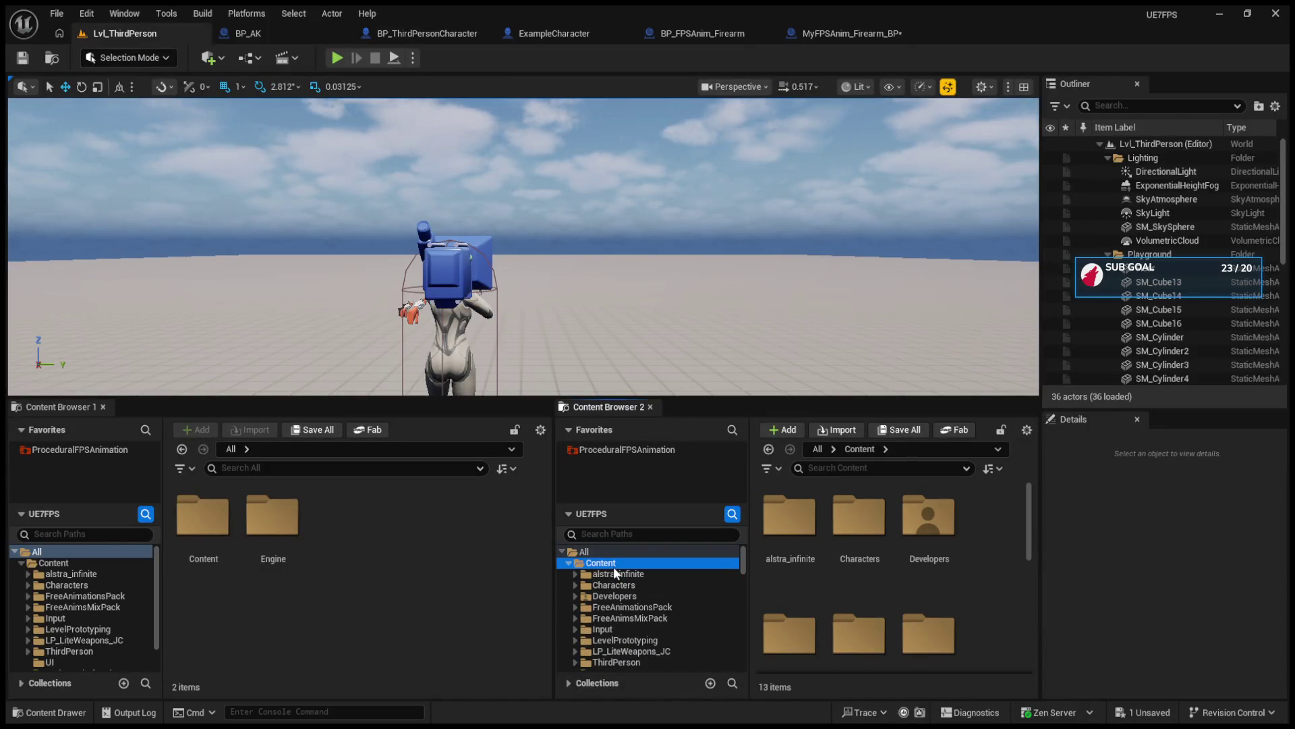
click(594, 575)
click(596, 564)
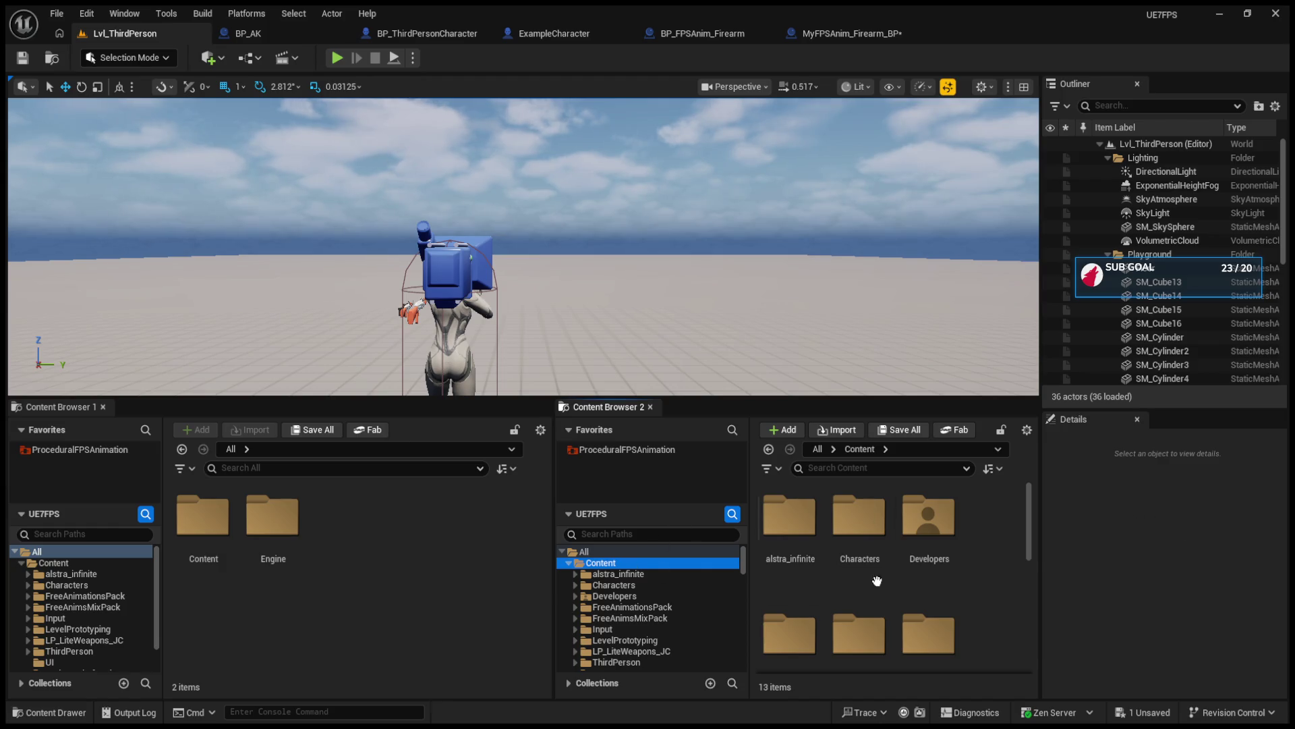
scroll(925, 577, down, 5)
click(803, 611)
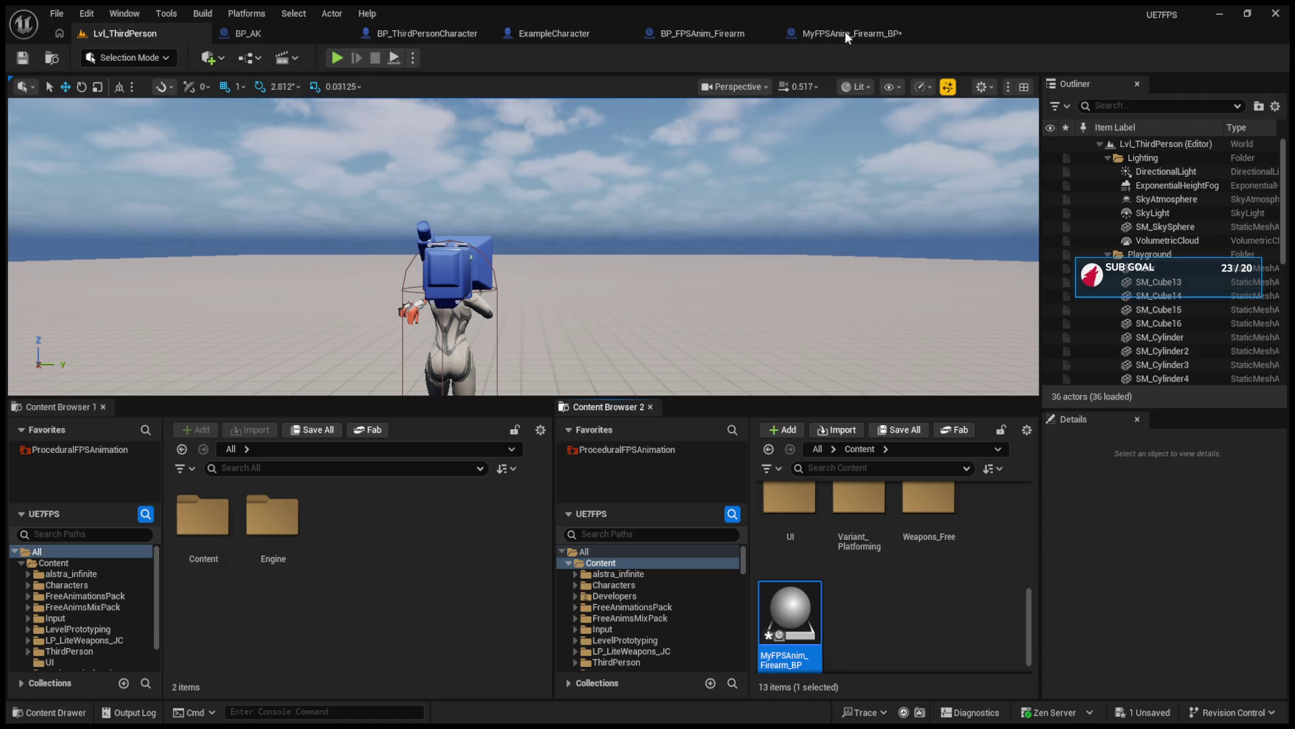
click(701, 33)
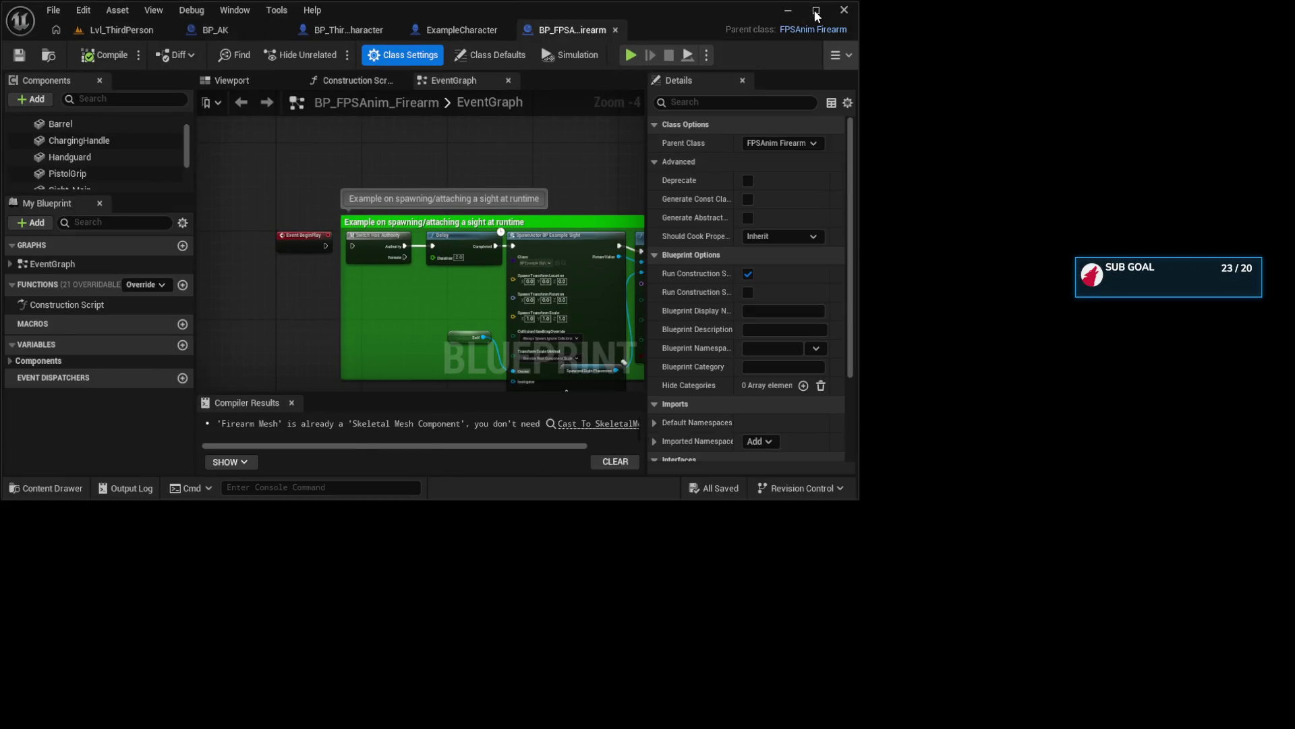
click(816, 10)
click(609, 31)
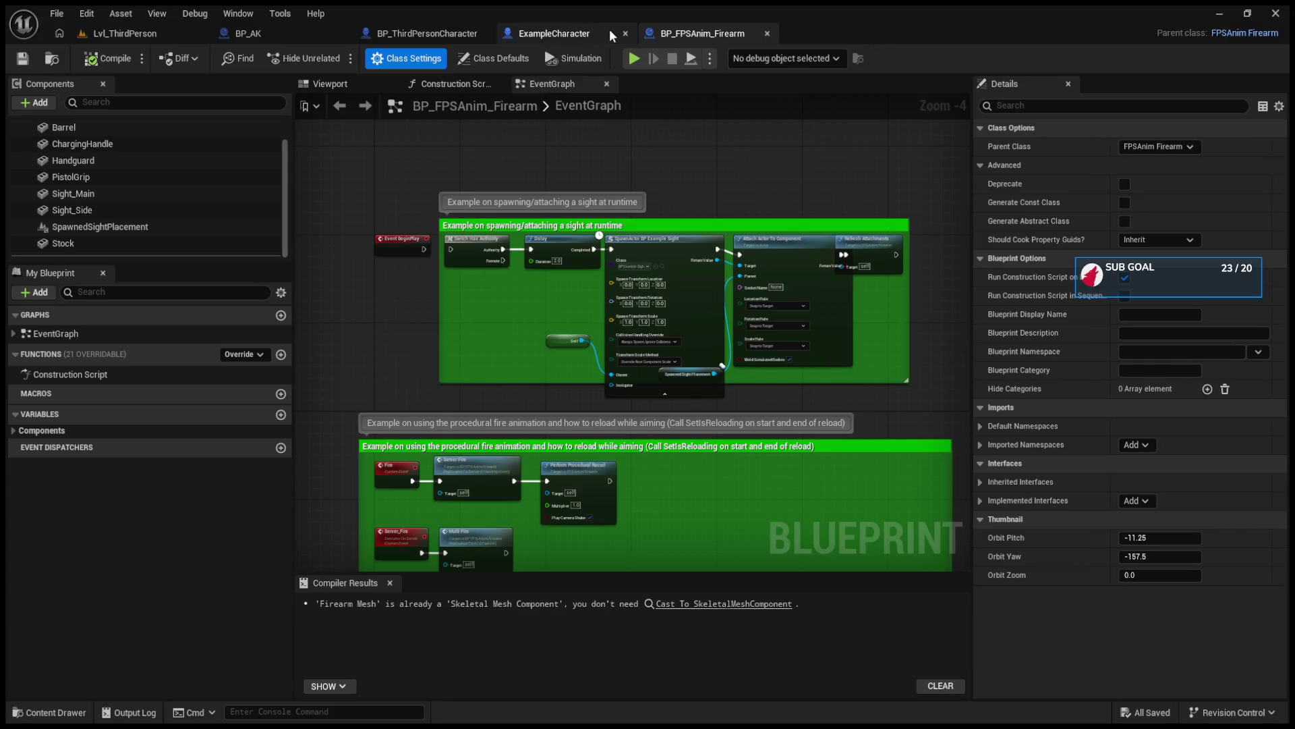
click(419, 31)
click(275, 33)
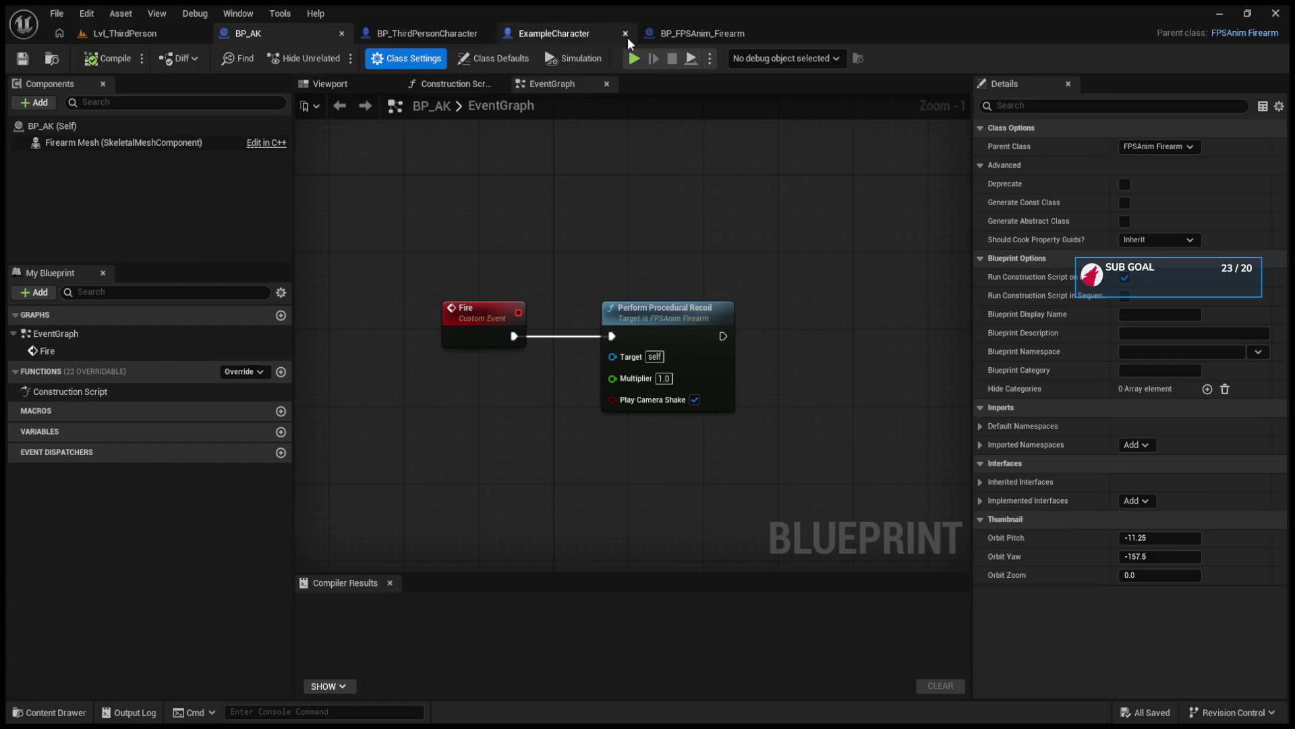
click(686, 34)
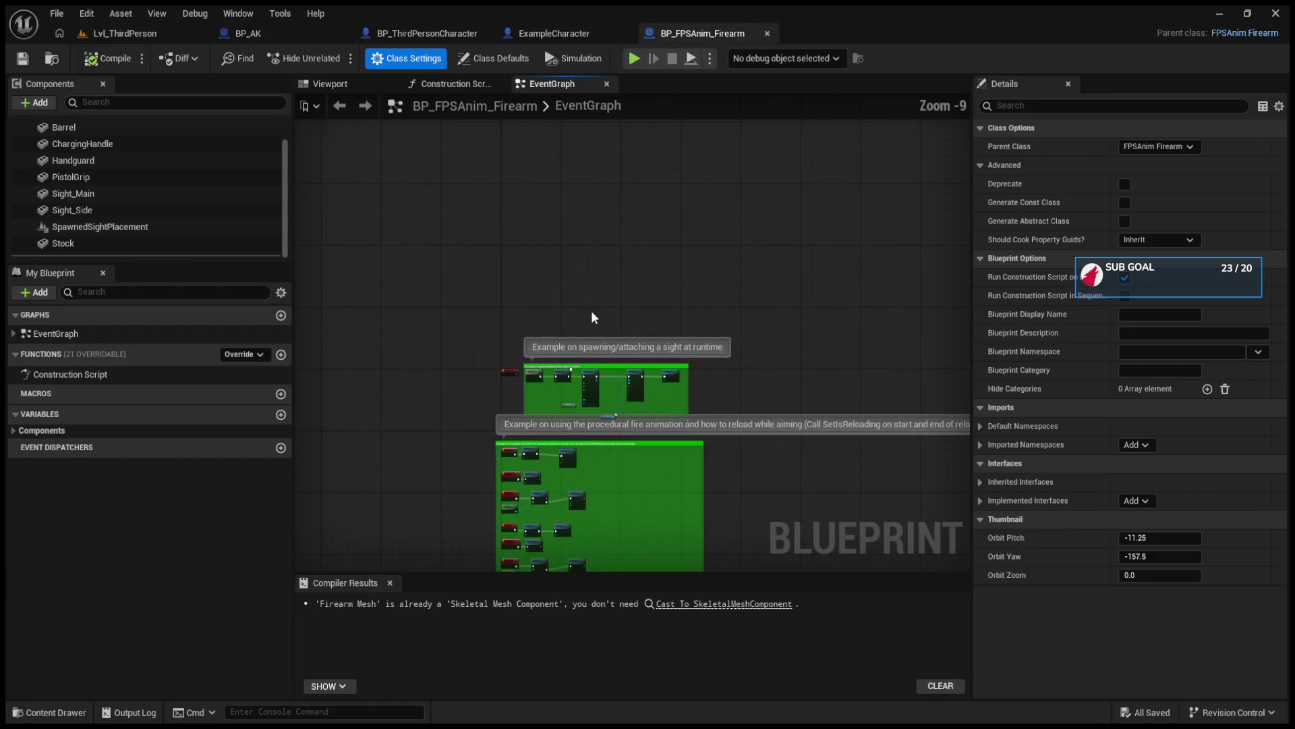
scroll(591, 311, down, 1)
click(568, 37)
click(668, 32)
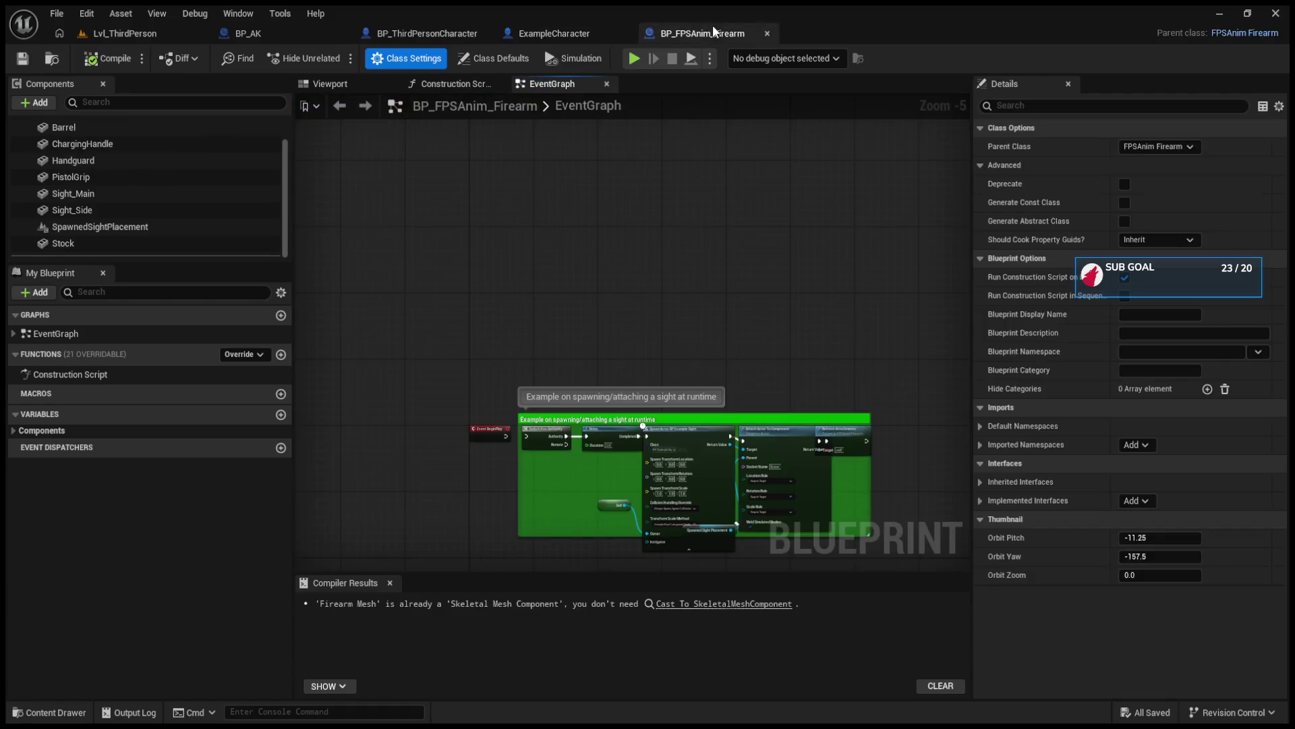
click(450, 34)
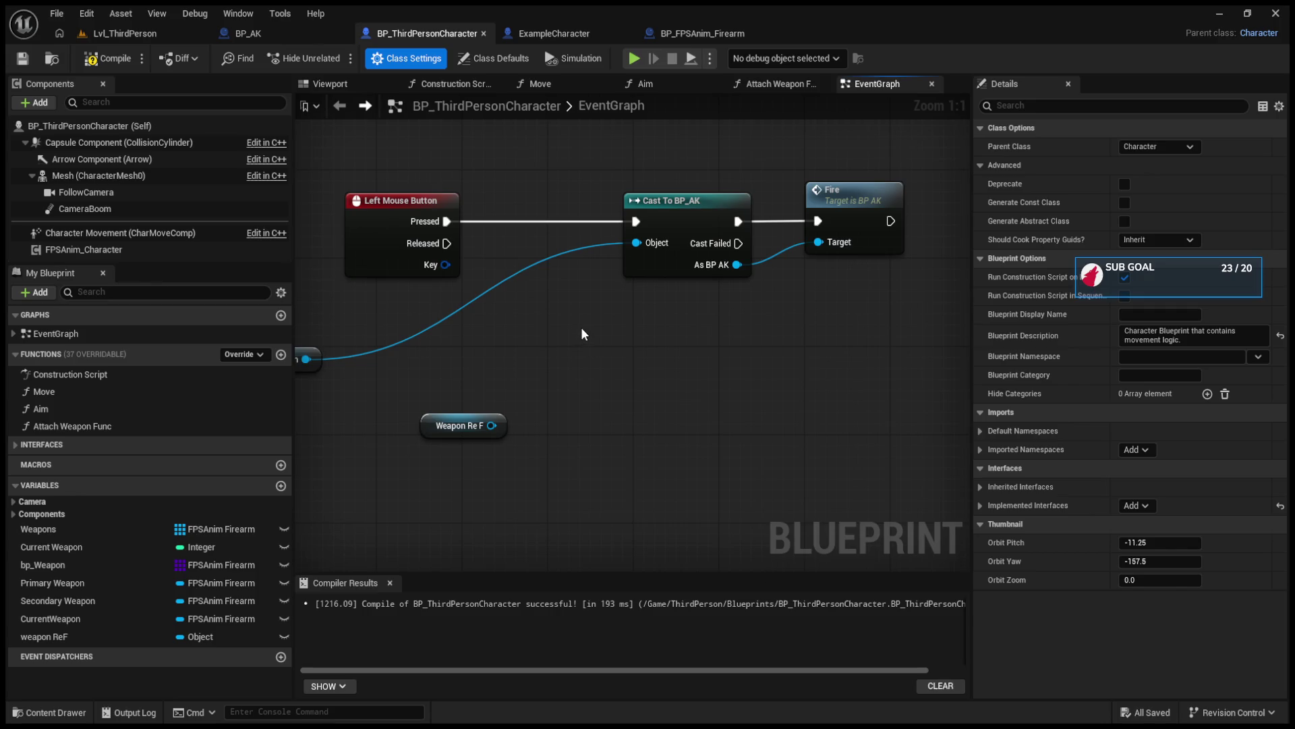
drag(492, 425, 664, 369)
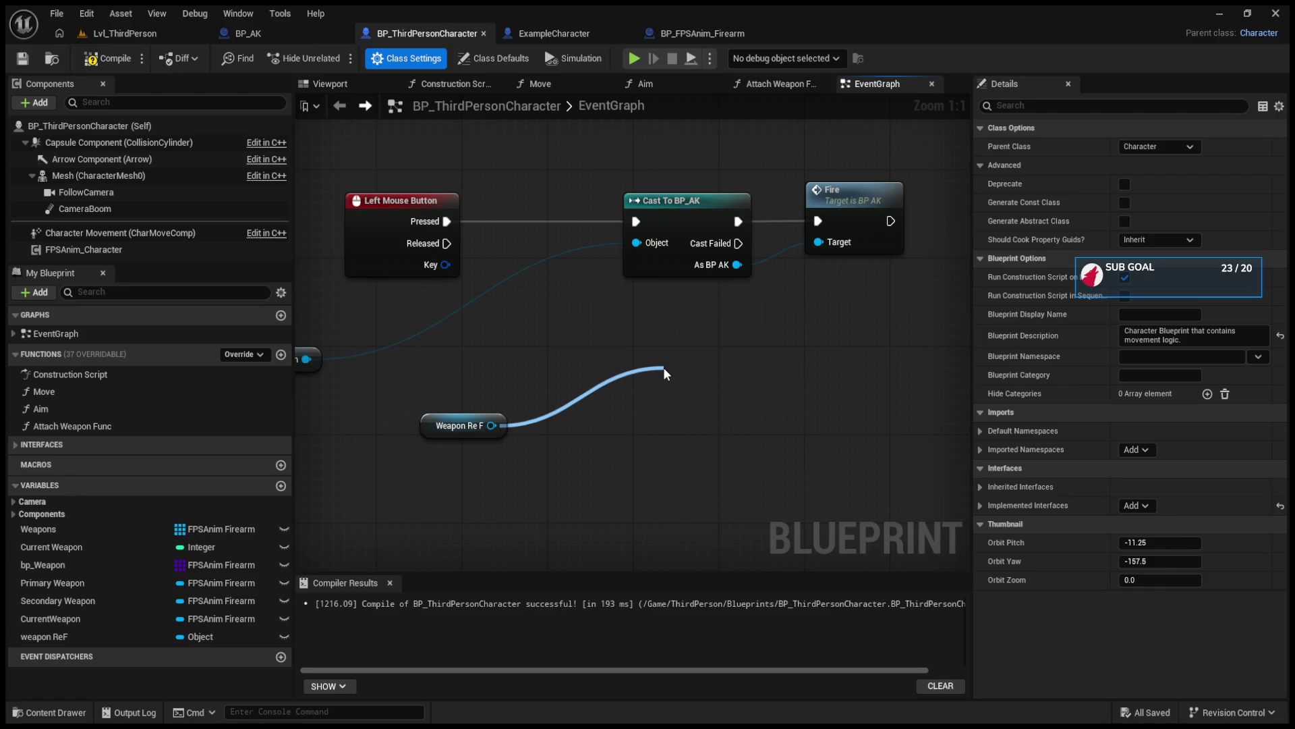
drag(664, 370, 556, 340)
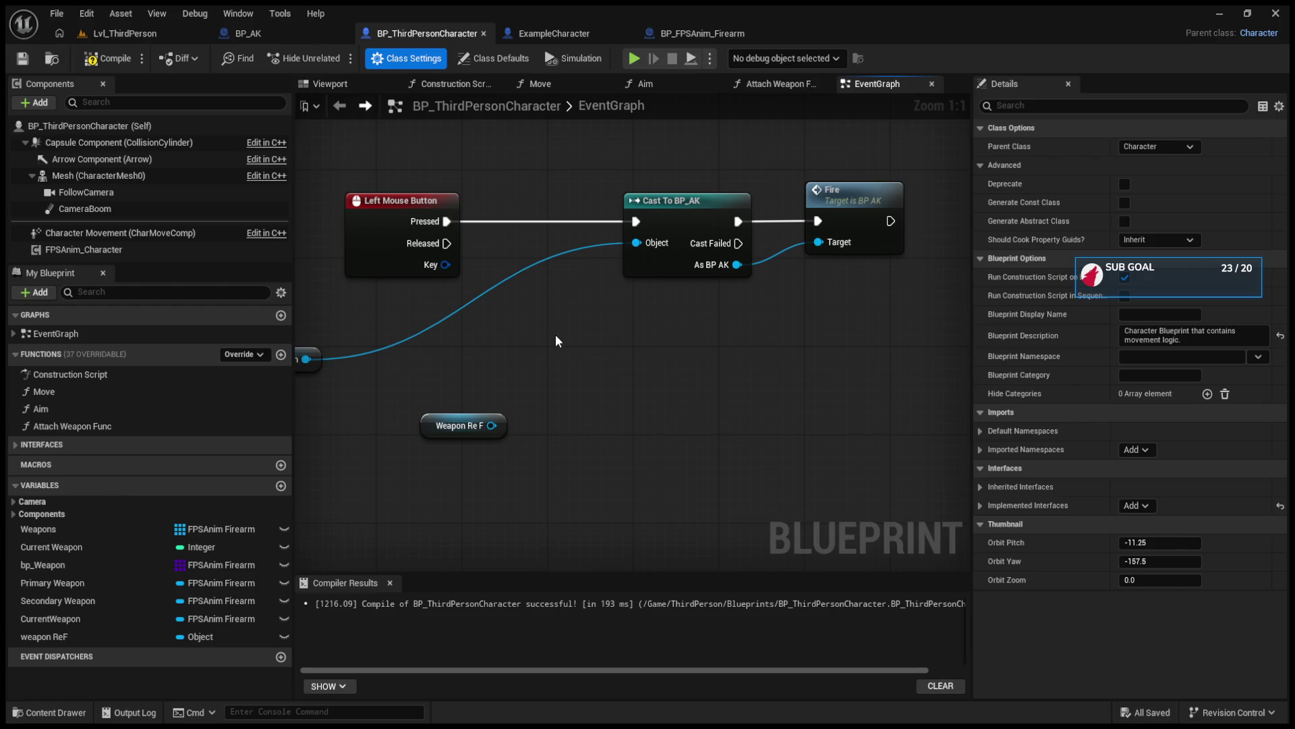
drag(492, 439, 595, 366)
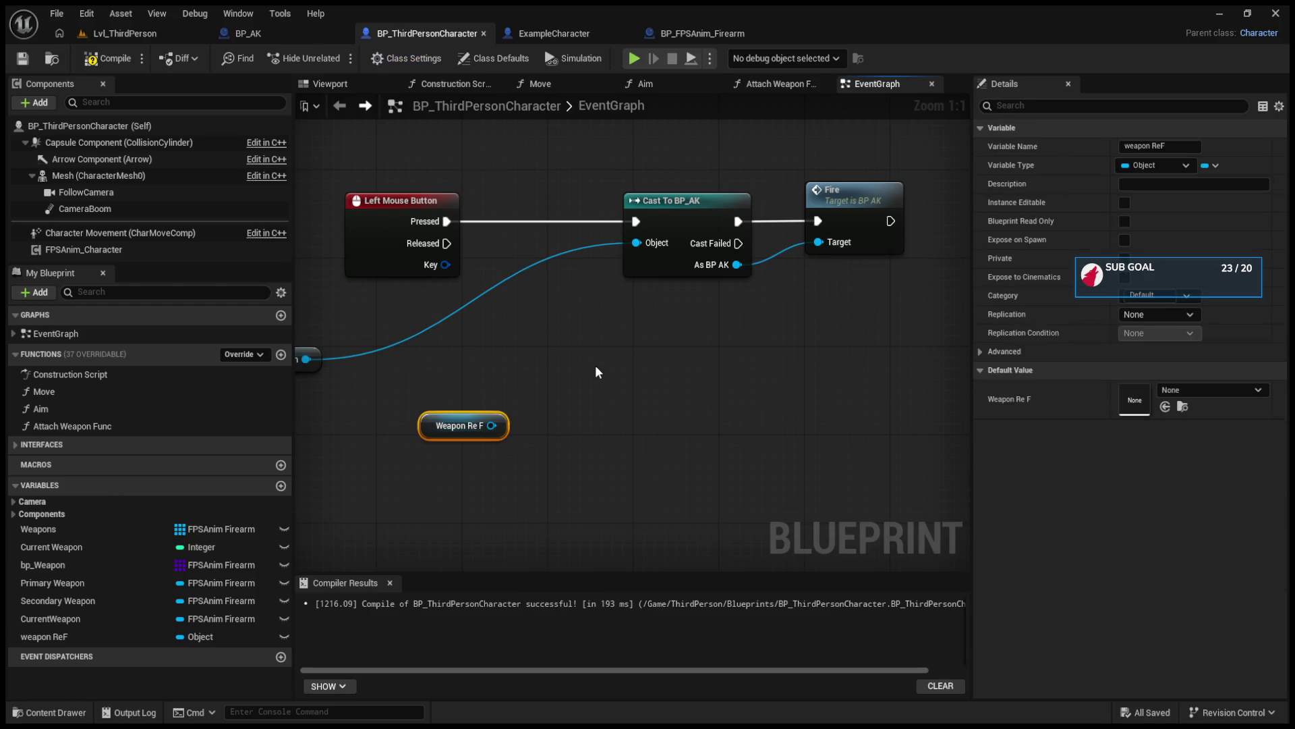
click(595, 366)
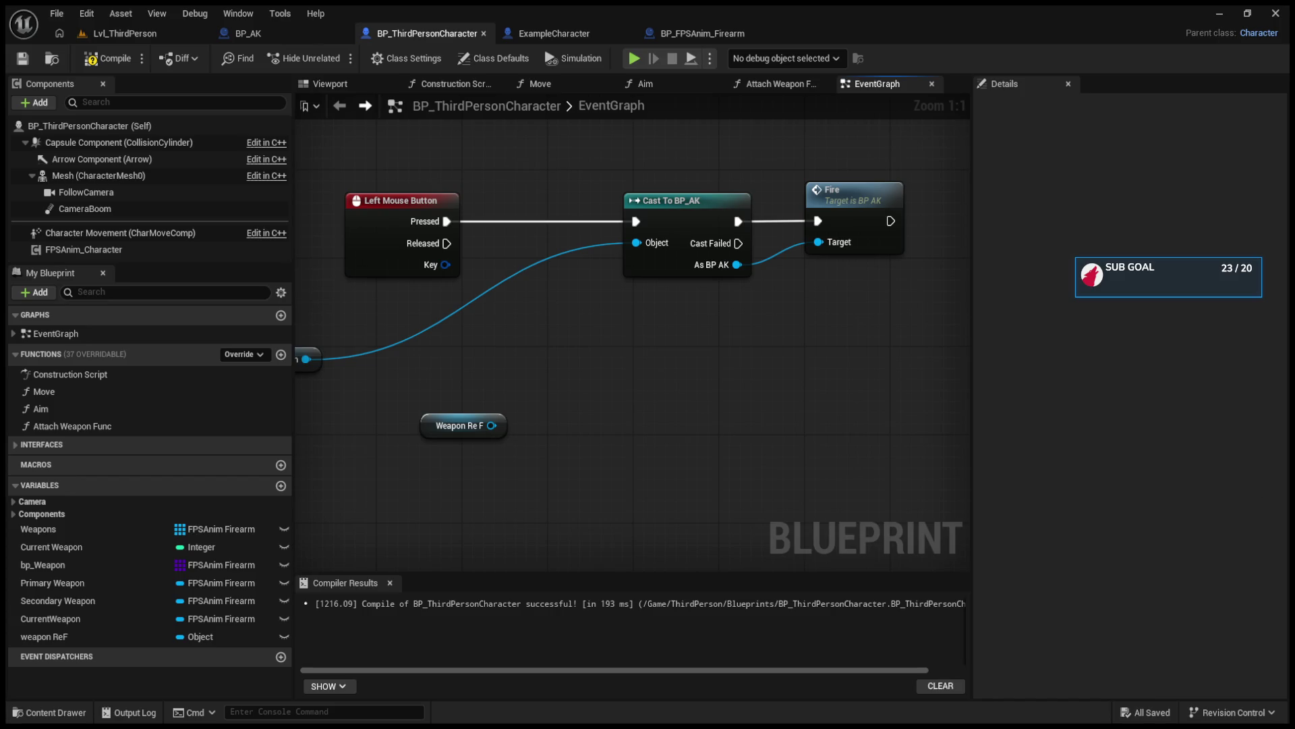
drag(491, 425, 614, 356)
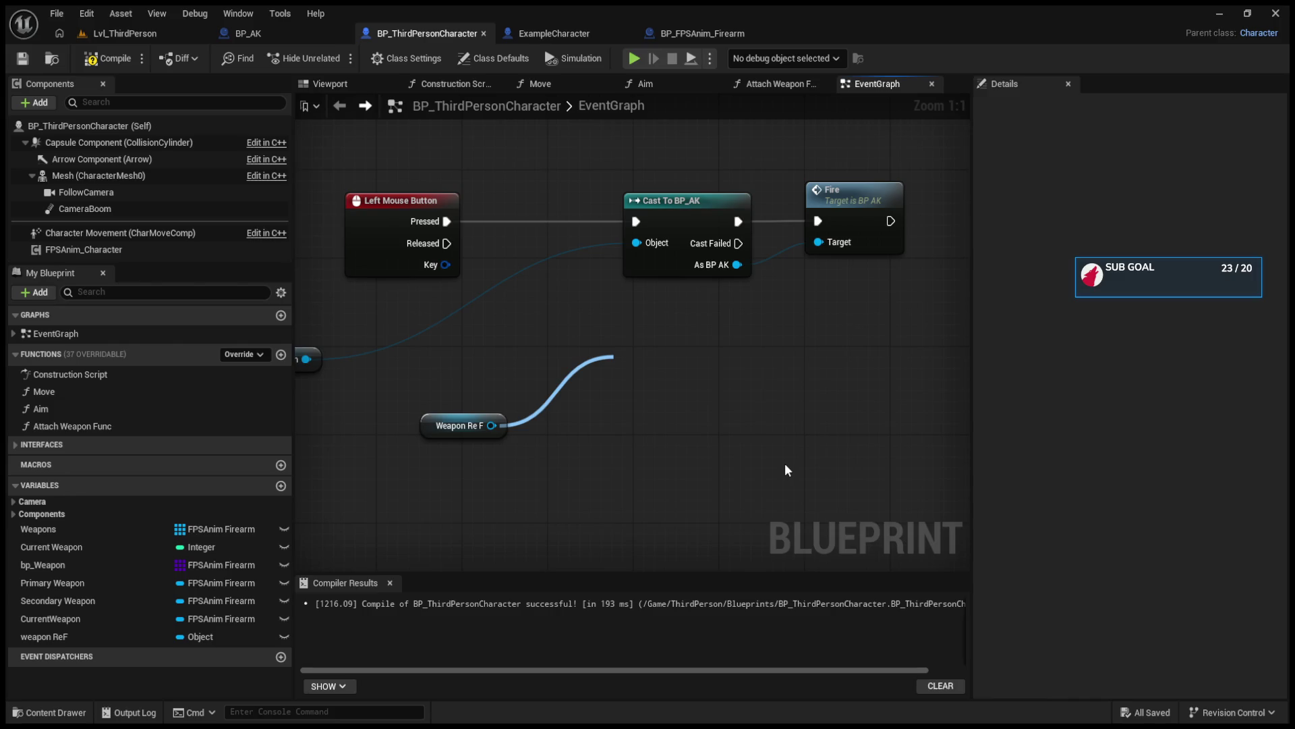
drag(613, 357, 491, 425)
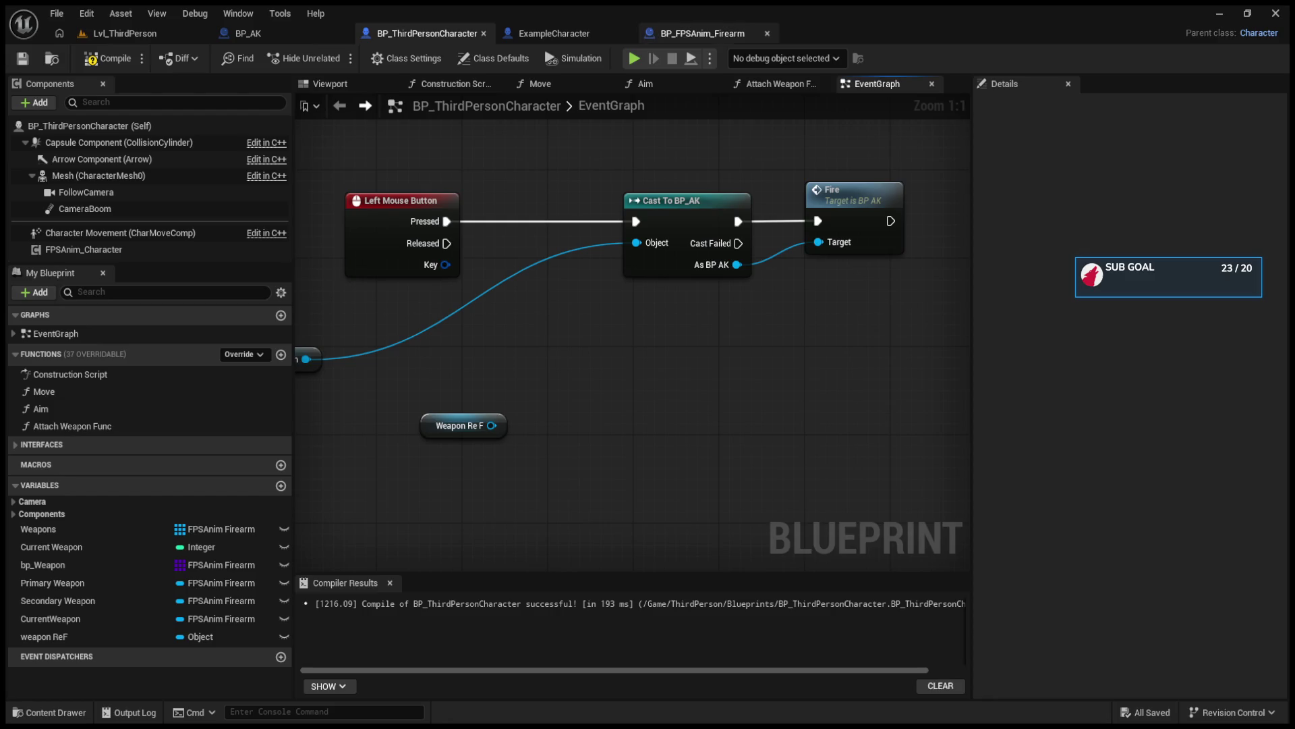
click(700, 34)
scroll(629, 435, up, 4)
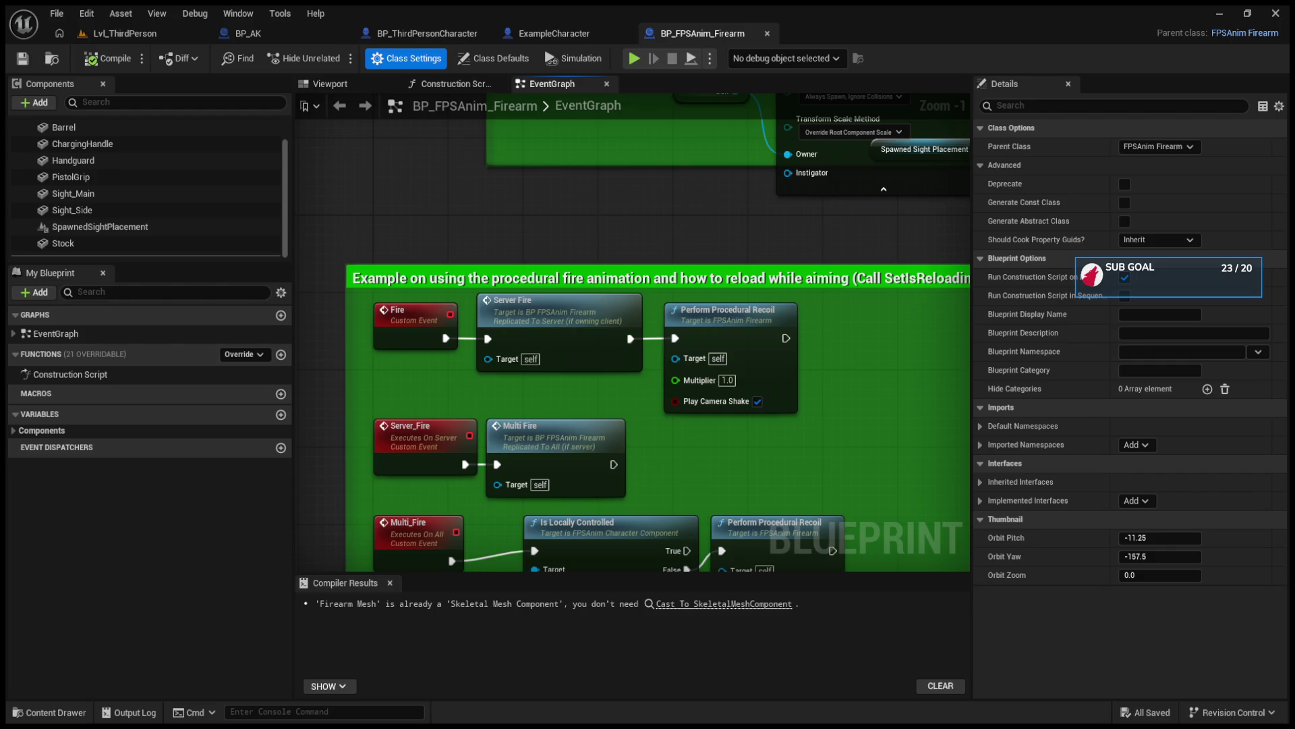
mouse_move(854, 433)
mouse_down()
mouse_move(836, 325)
mouse_move(846, 310)
mouse_up()
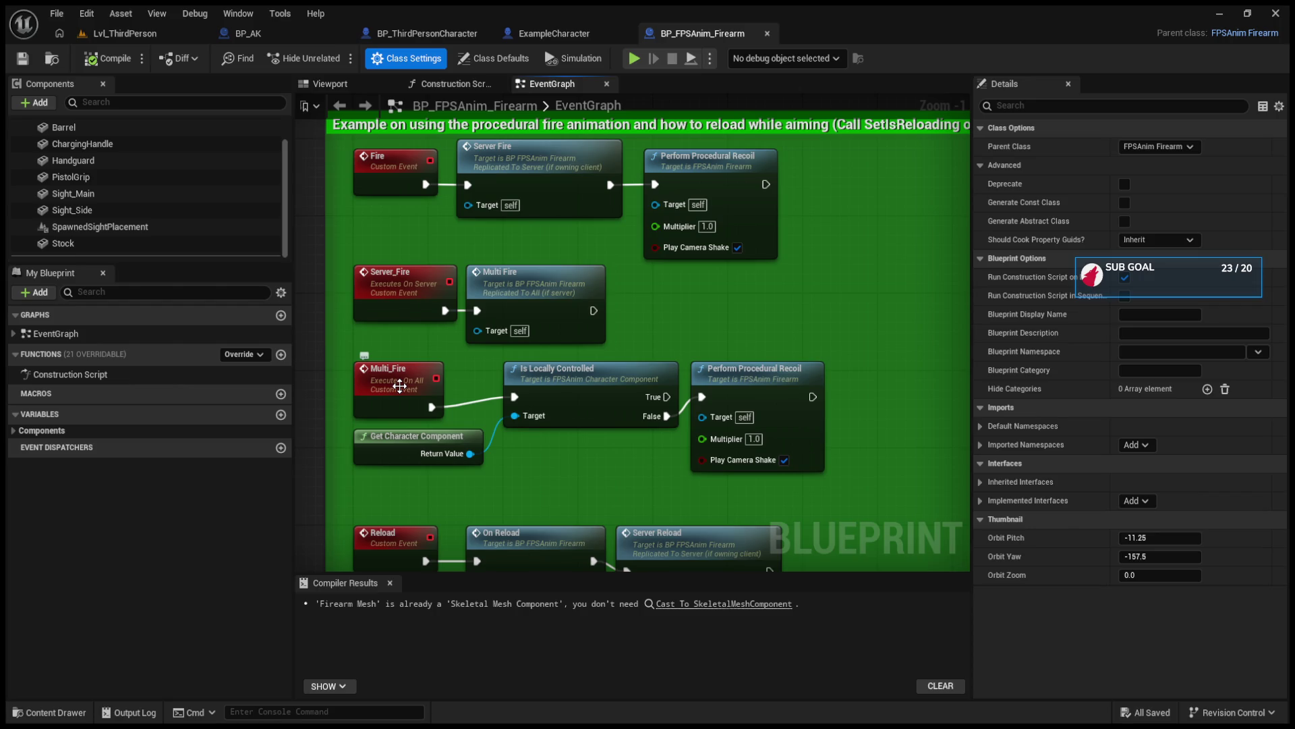
drag(804, 486, 833, 412)
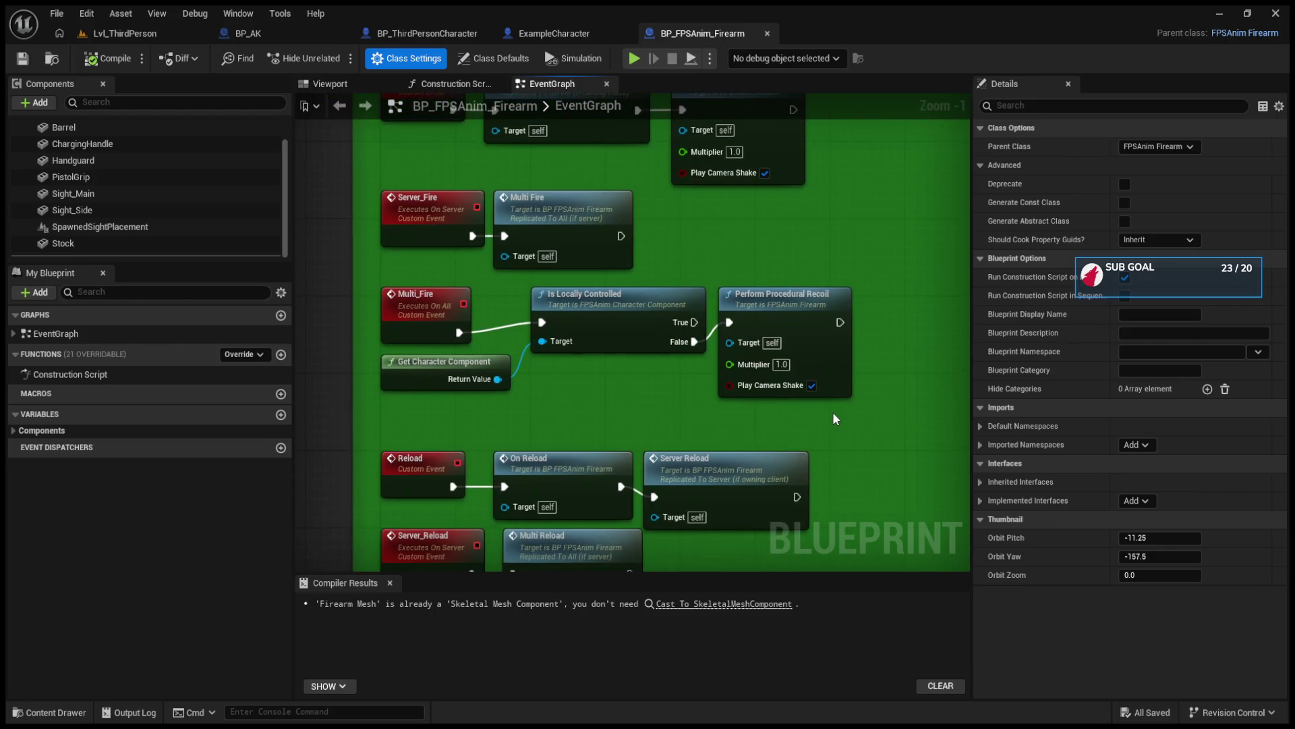
drag(822, 470, 827, 415)
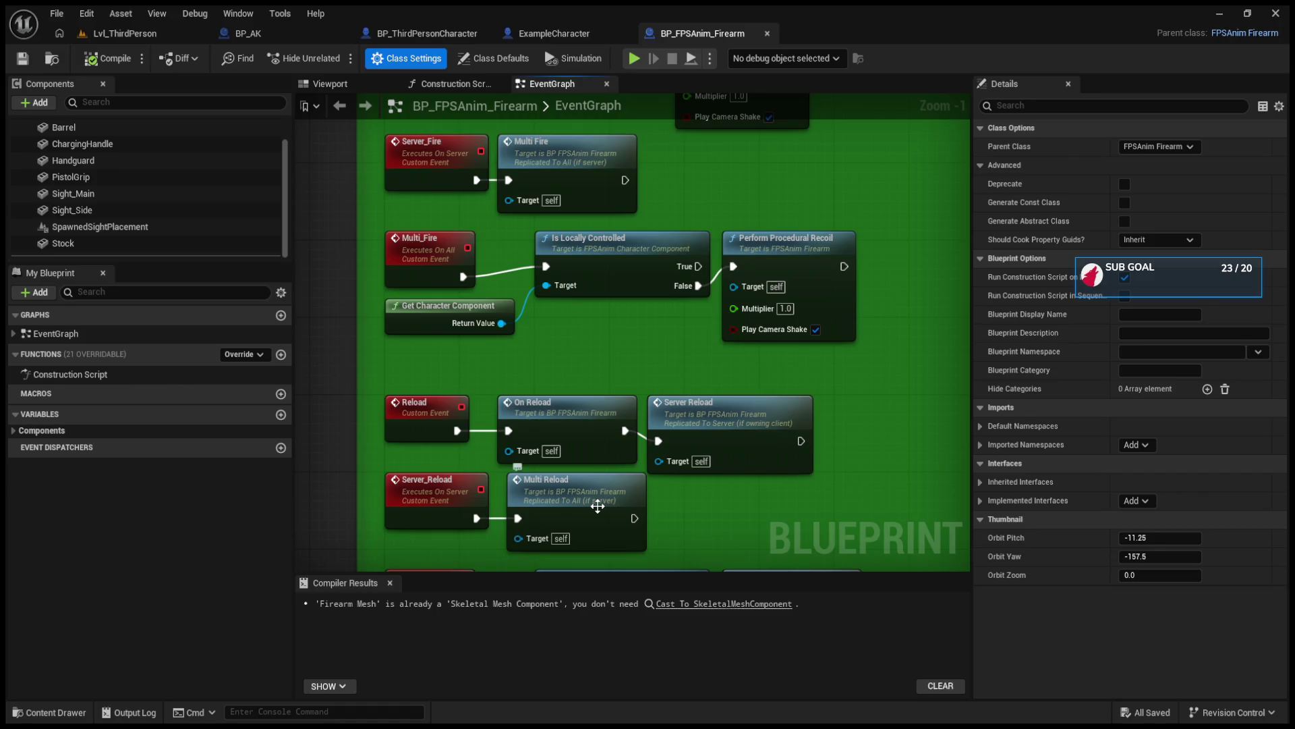
drag(683, 512, 710, 429)
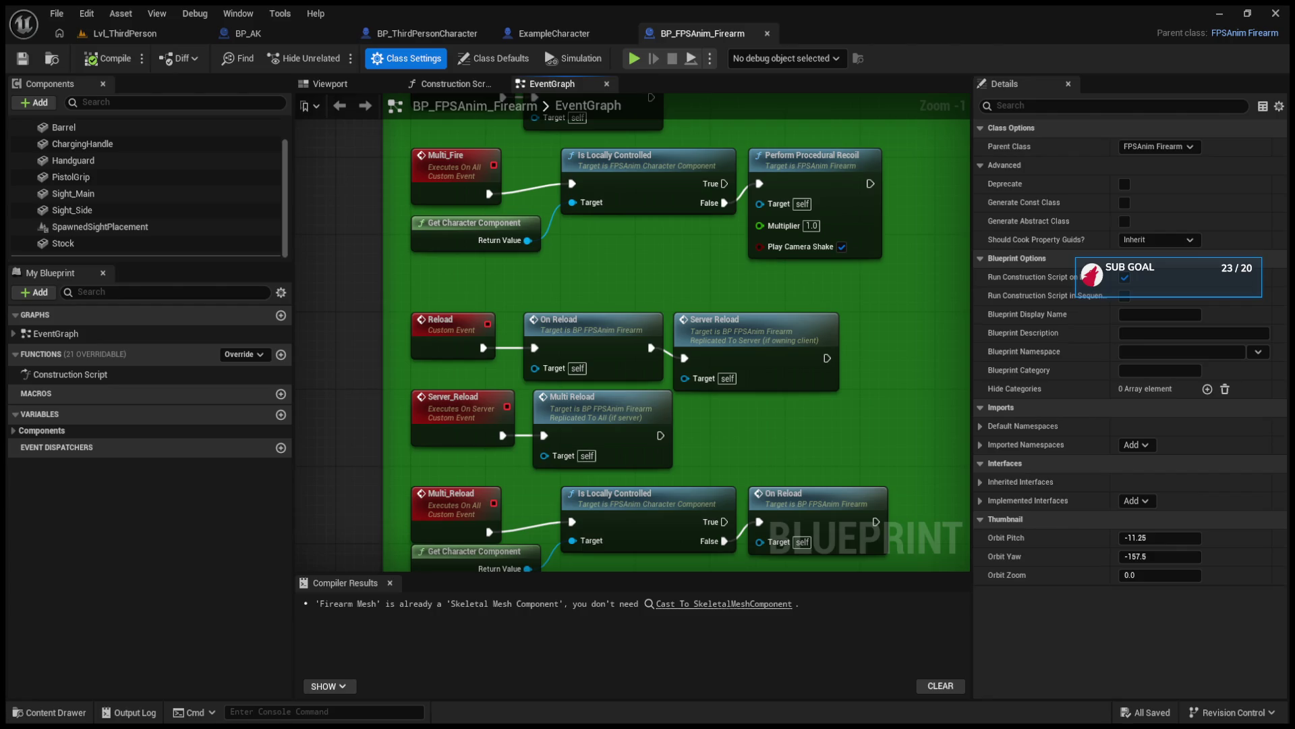
click(463, 495)
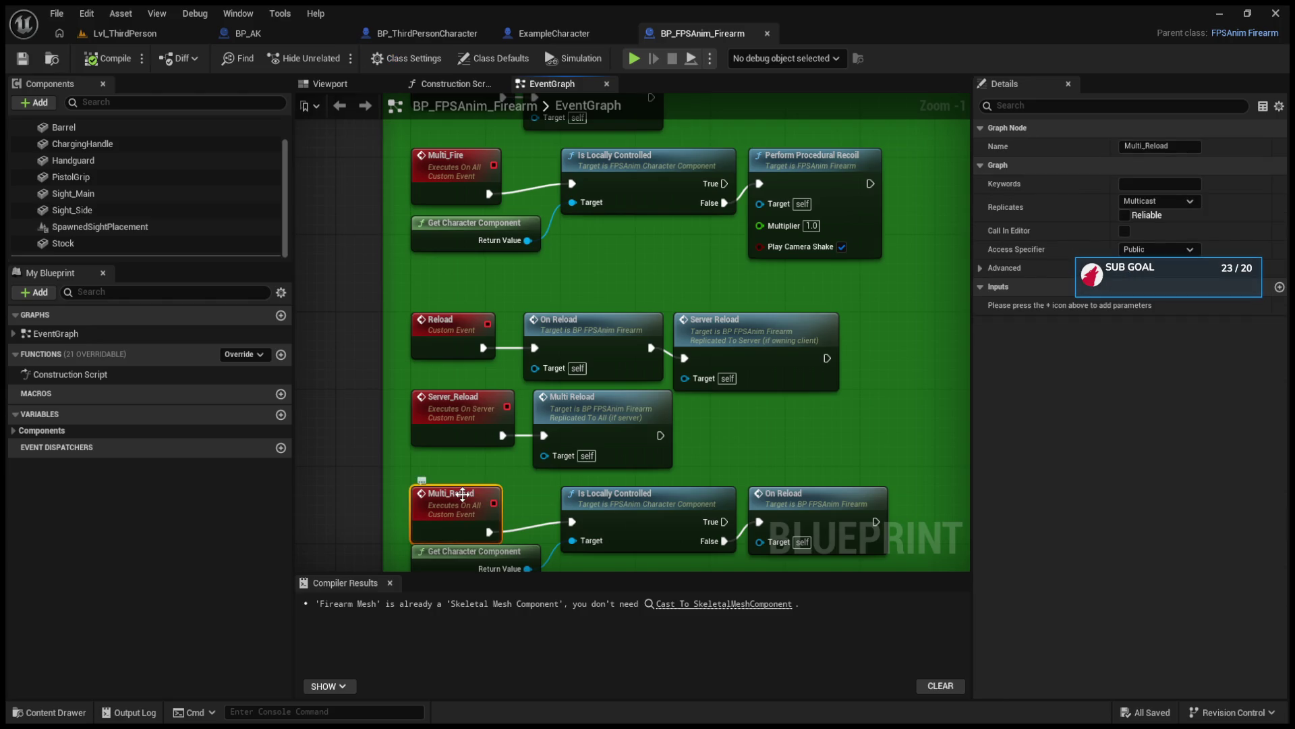
click(1125, 215)
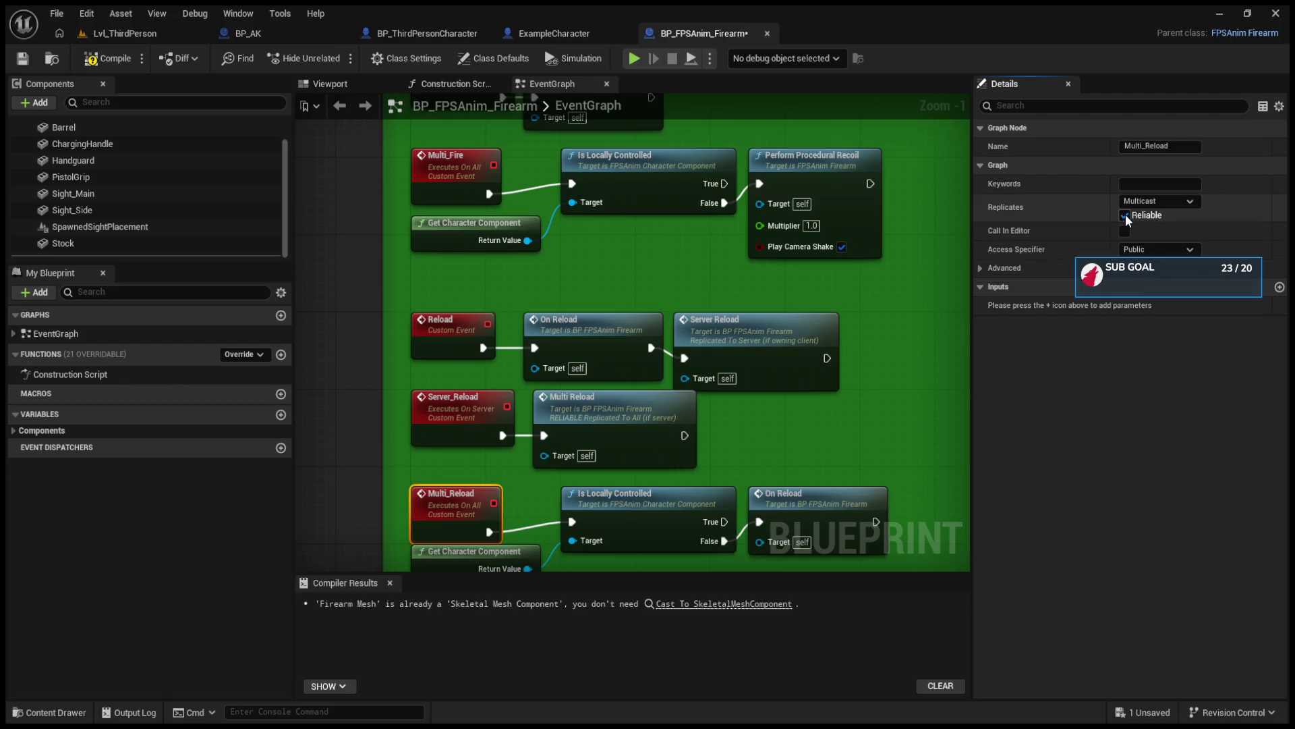
click(1124, 213)
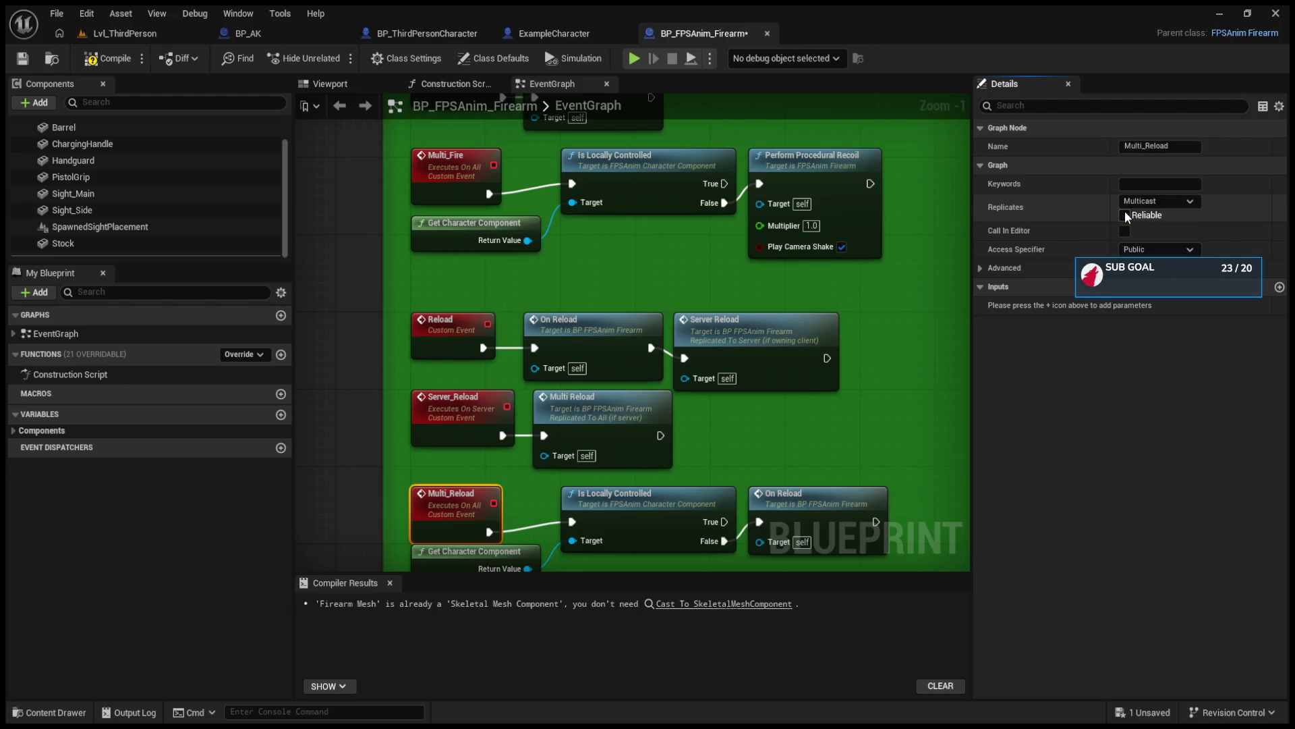
click(1124, 213)
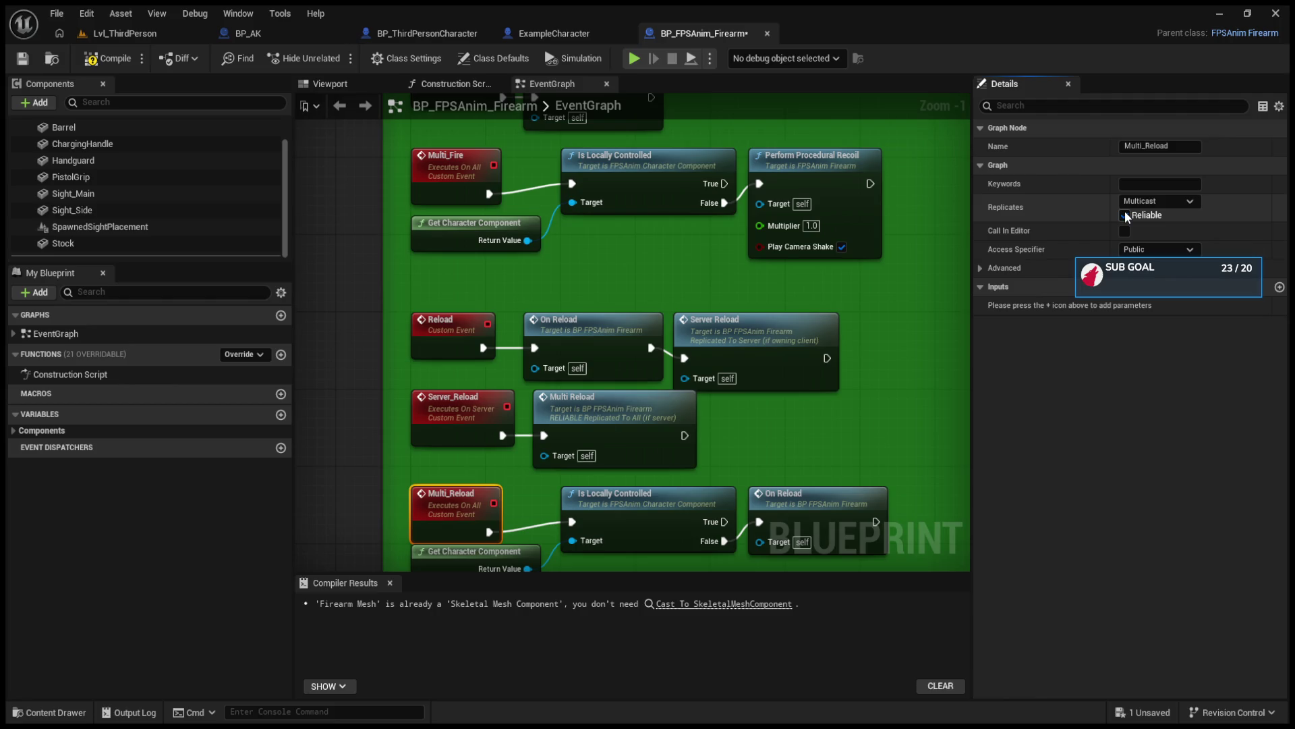
click(1124, 213)
click(1124, 215)
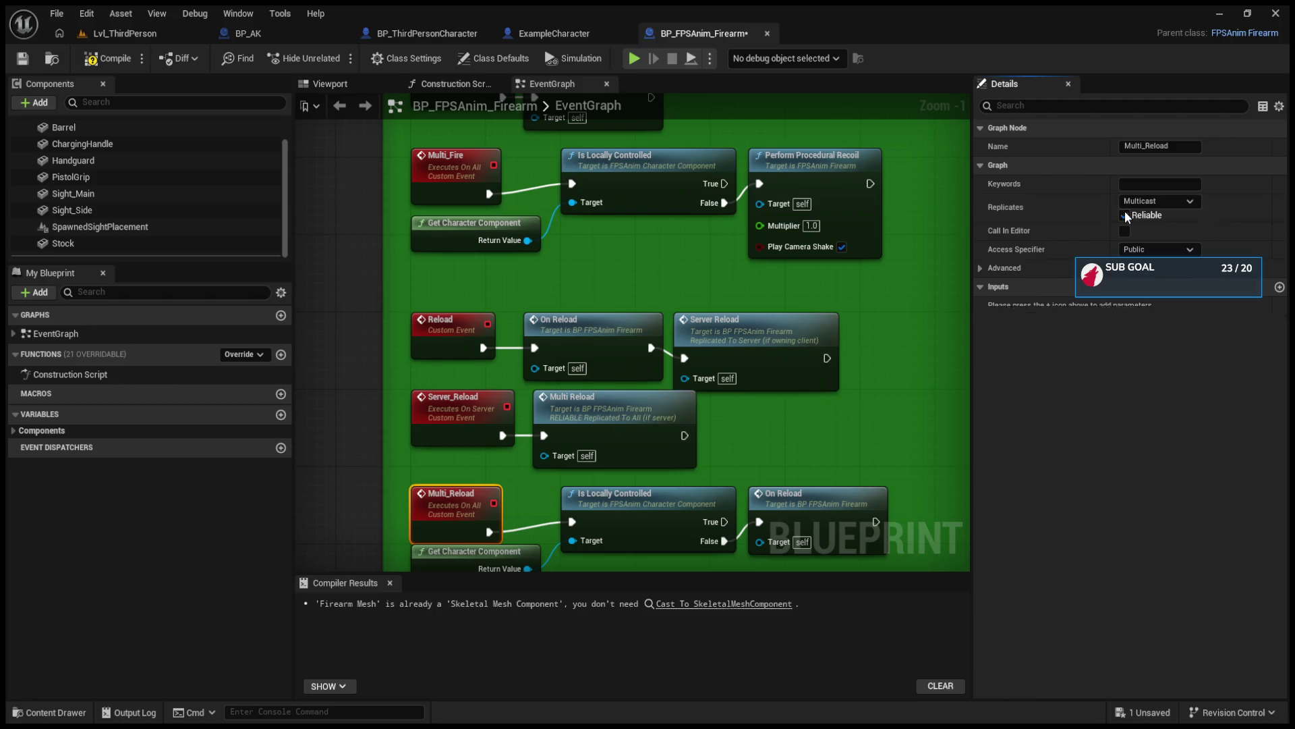
click(1124, 215)
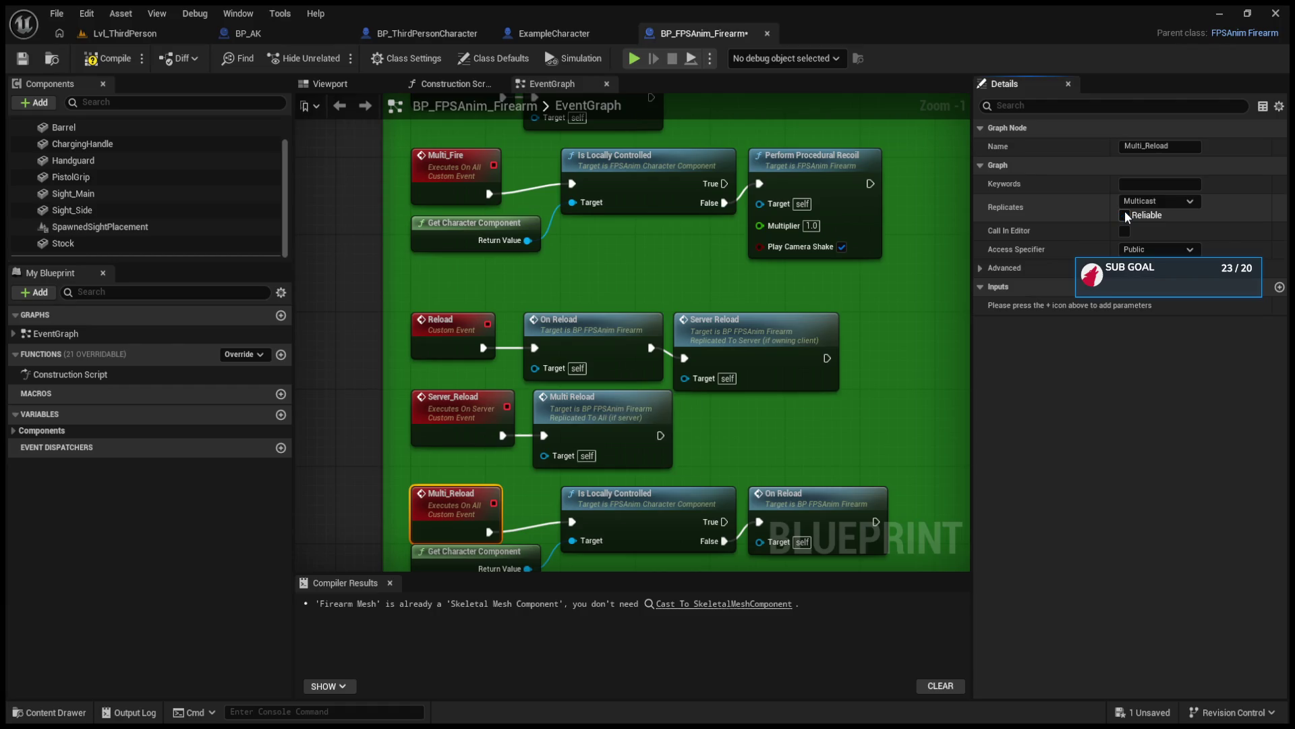
mouse_move(875, 314)
mouse_down()
mouse_move(740, 369)
mouse_move(705, 523)
mouse_up()
scroll(739, 370, down, 2)
scroll(450, 372, up, 2)
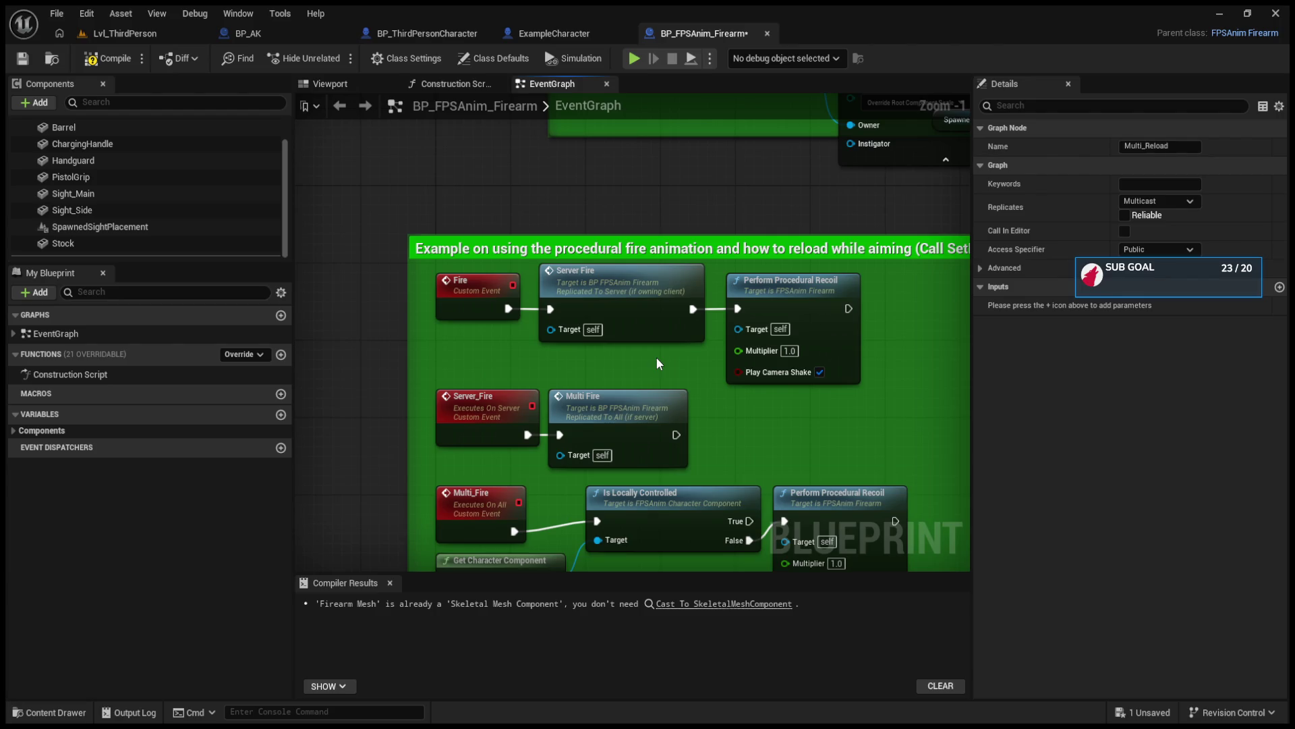
mouse_move(656, 356)
mouse_down()
mouse_move(638, 385)
mouse_move(746, 378)
mouse_up()
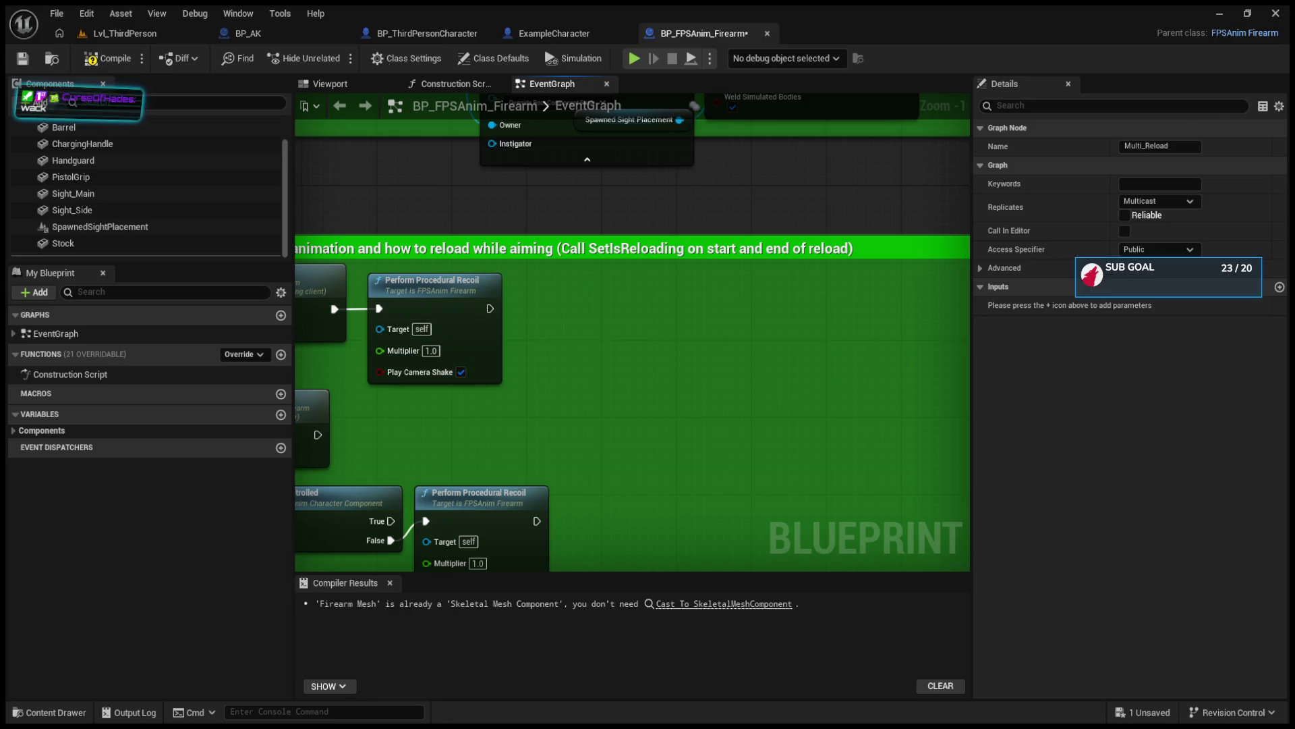
click(128, 33)
key(alt+p)
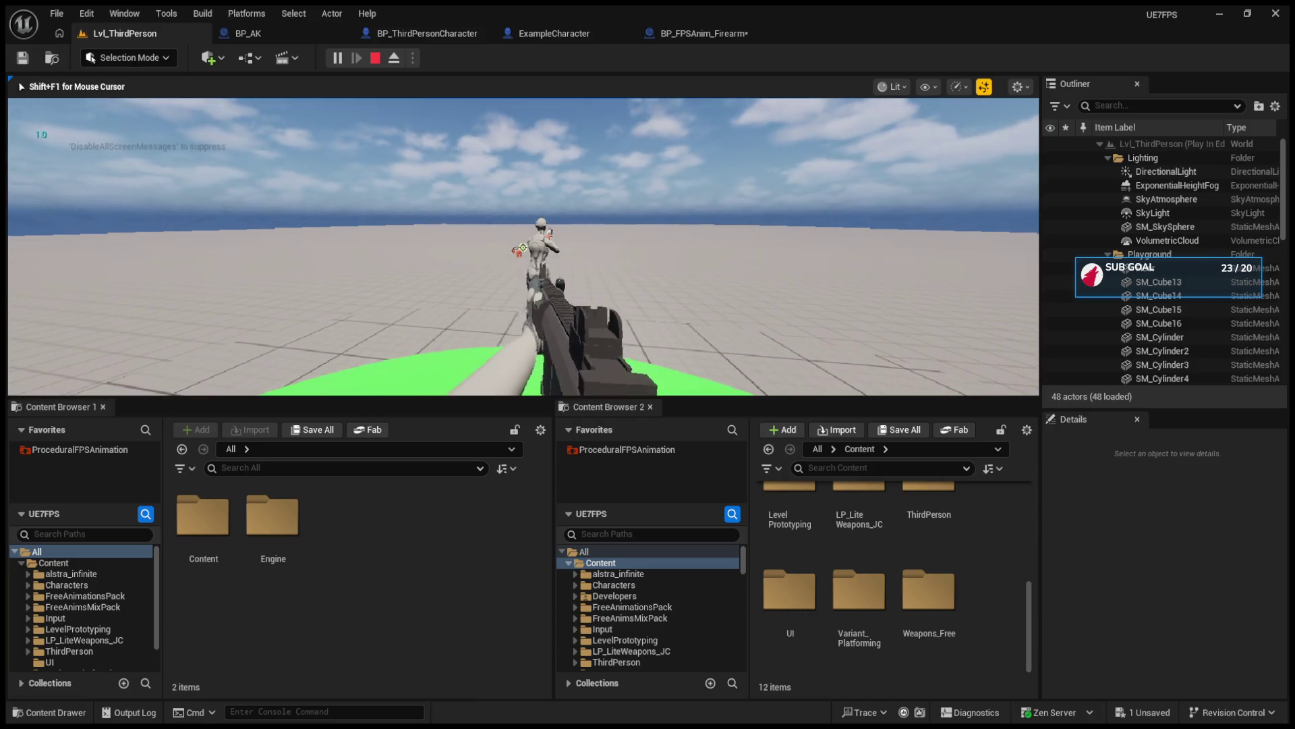
key(Escape)
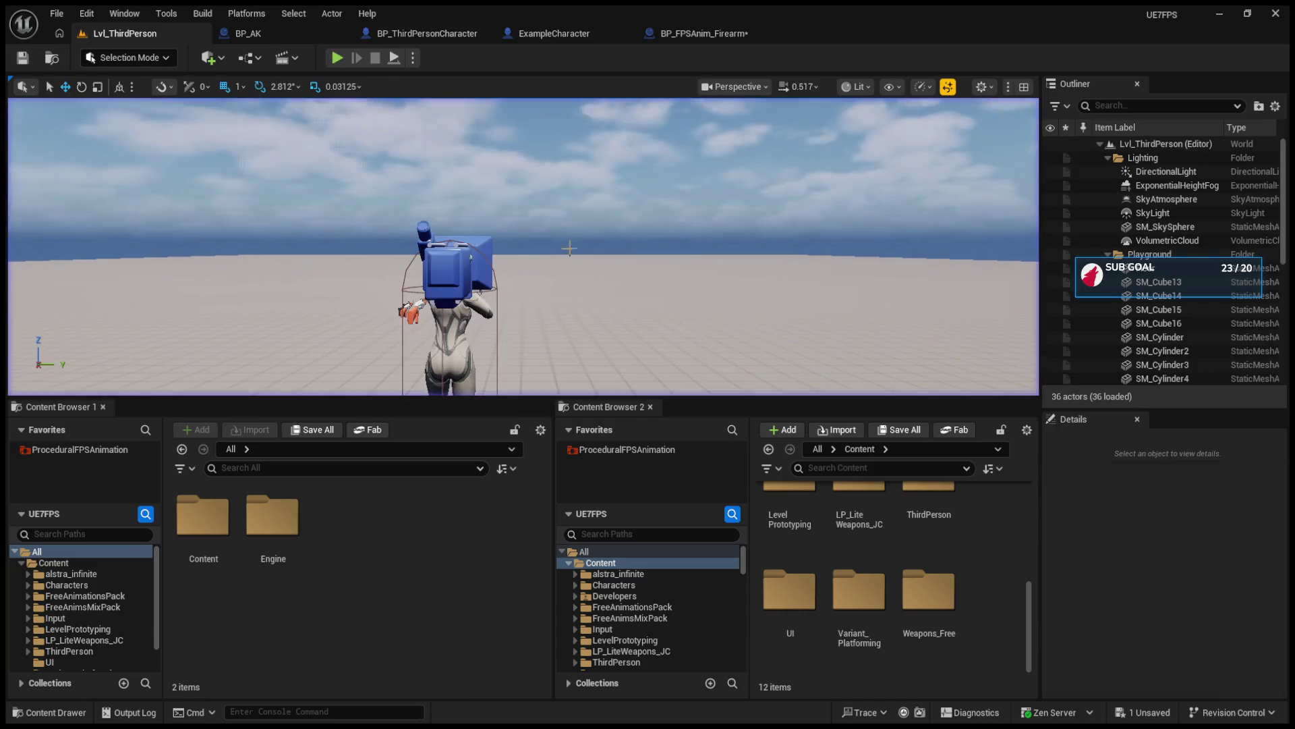
click(392, 33)
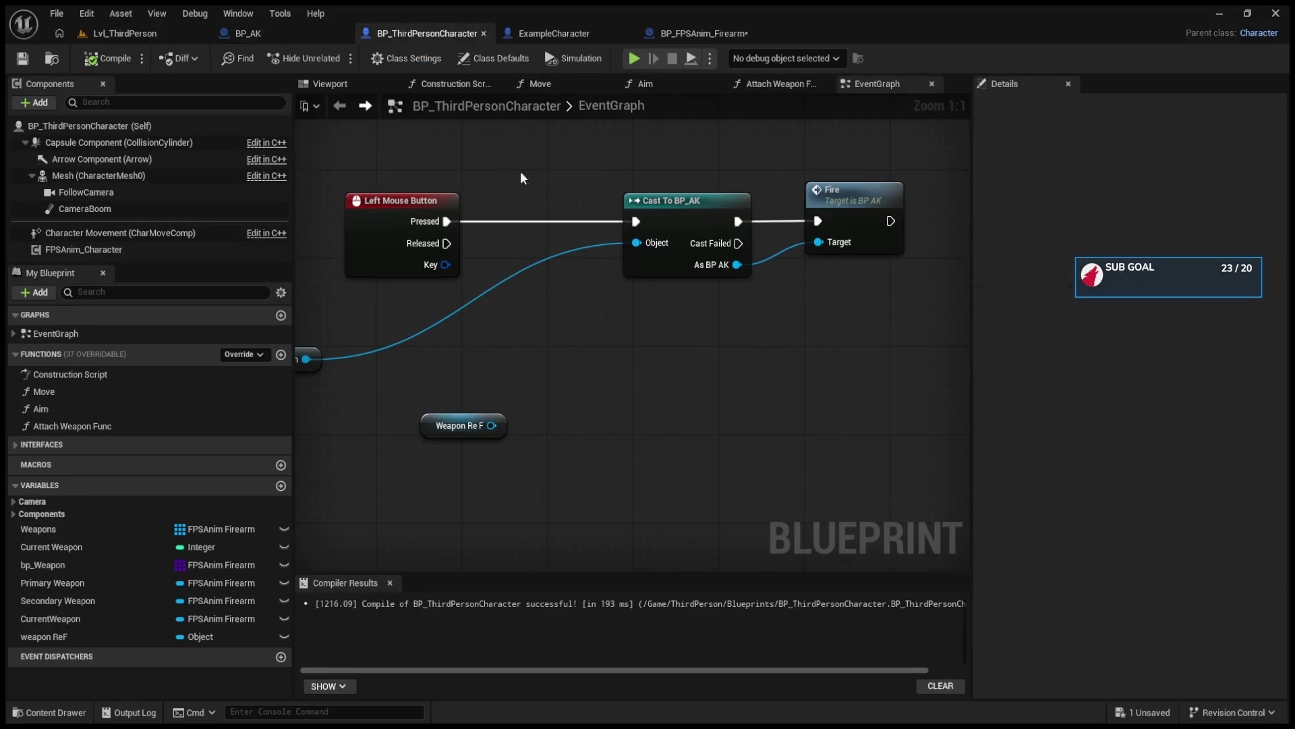
drag(349, 352, 496, 308)
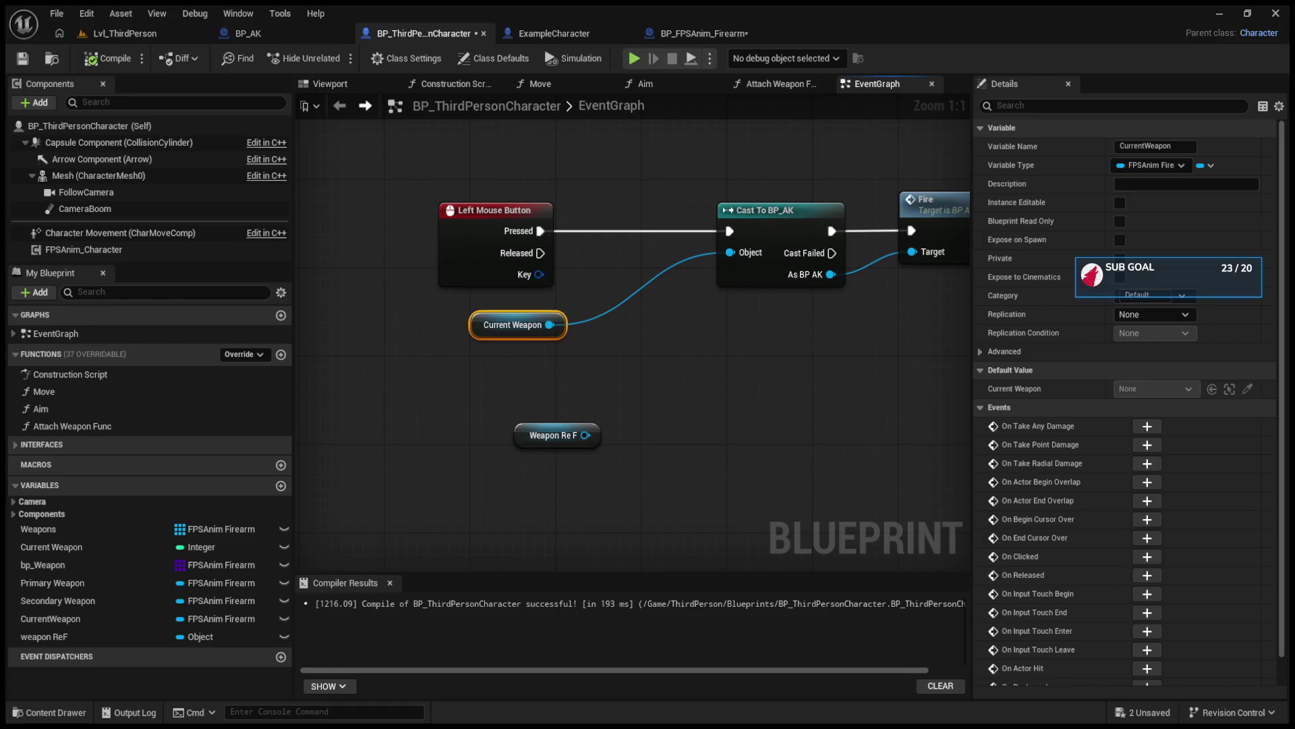
click(120, 32)
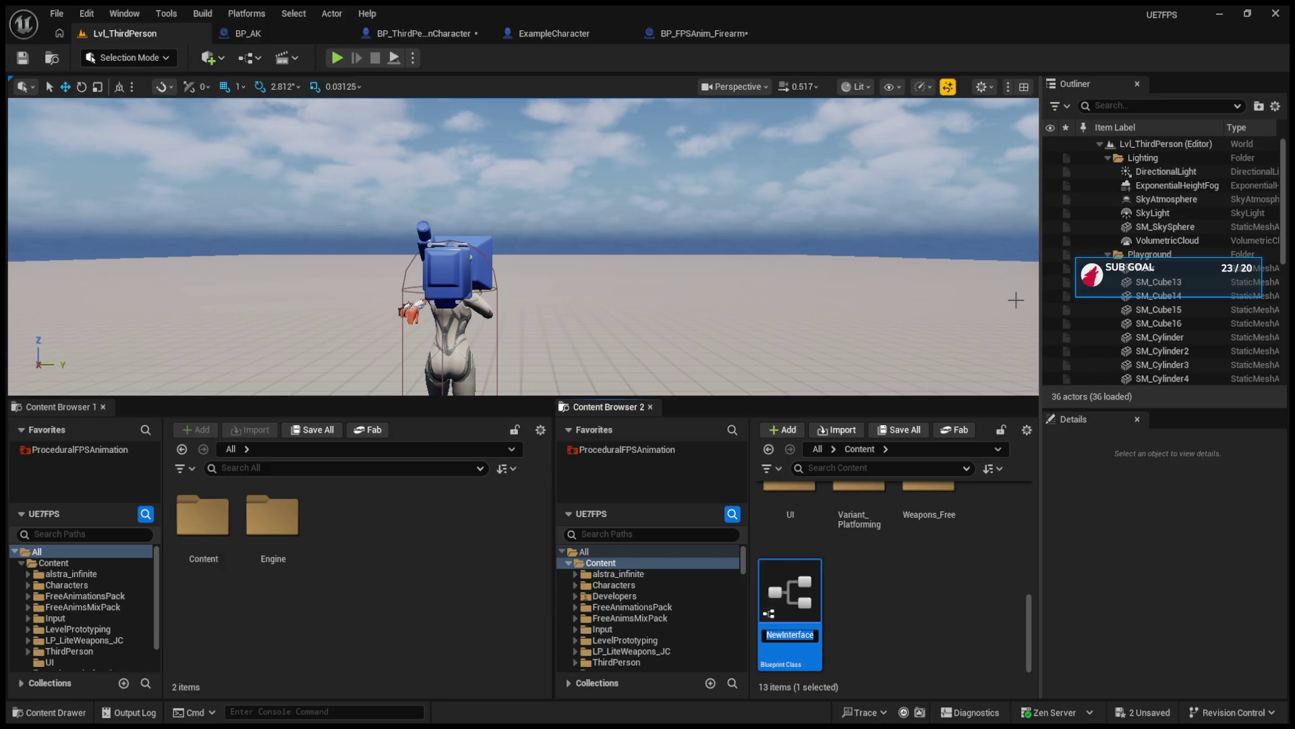
text(BP)
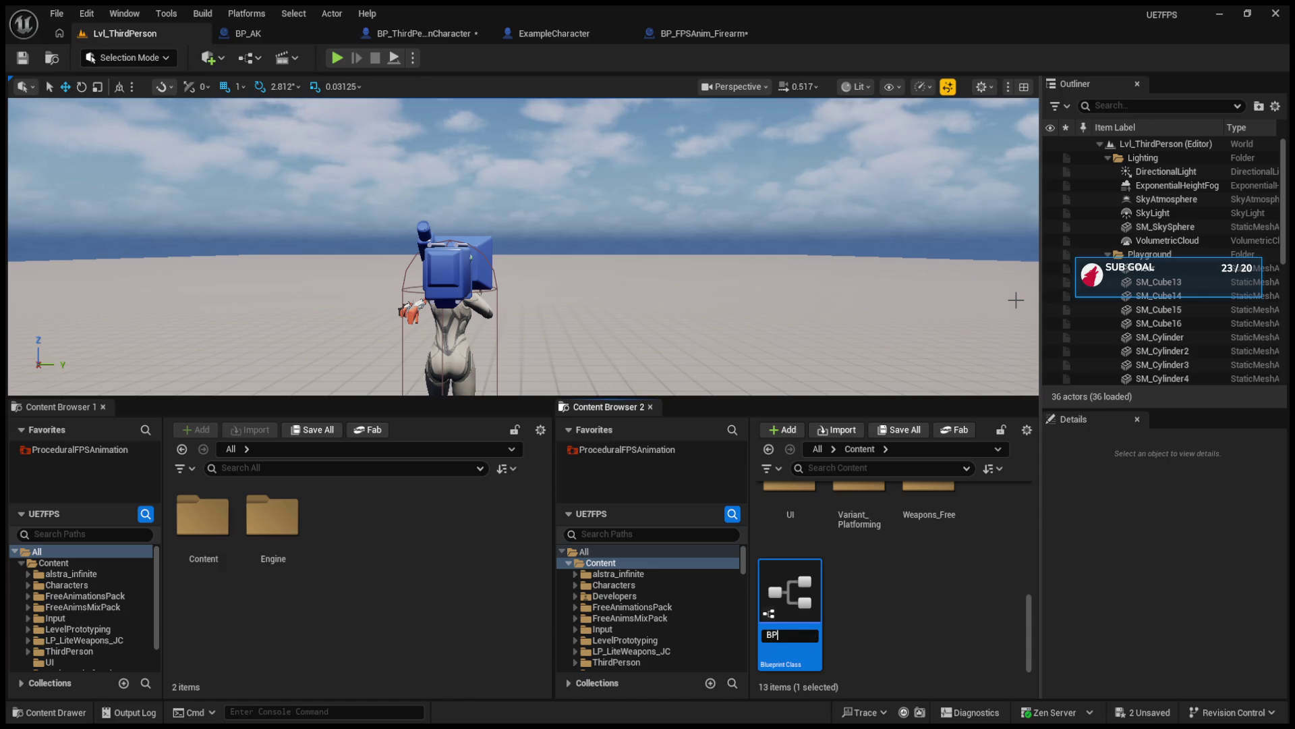
text(I_Shoot)
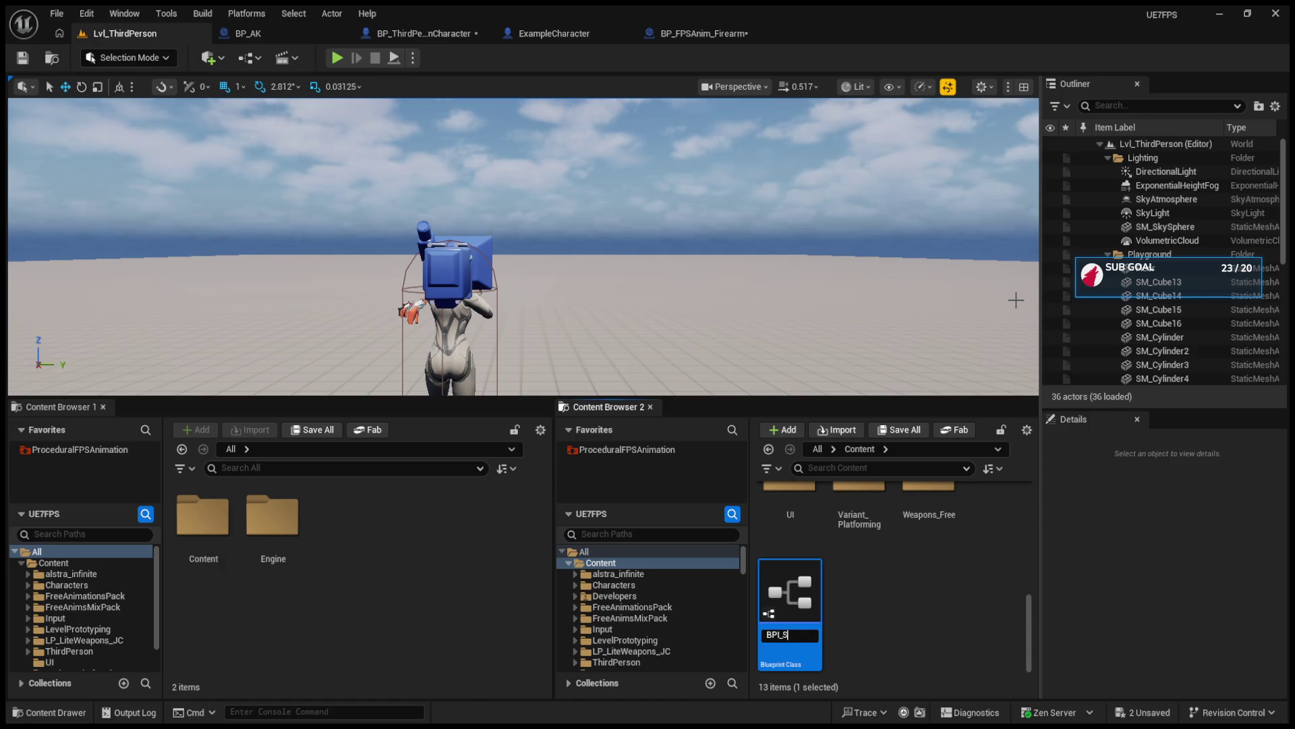
key(Return)
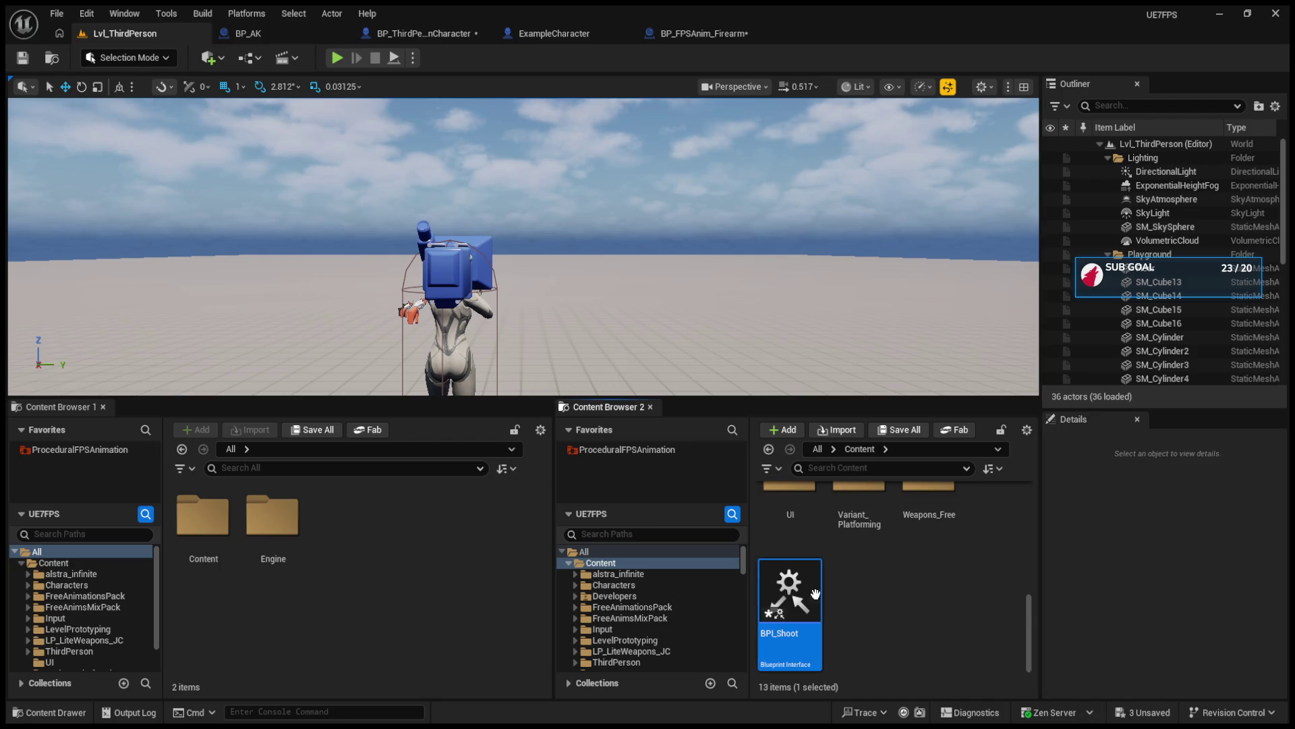
double_click(807, 592)
key(BackSpace)
text(Shoot)
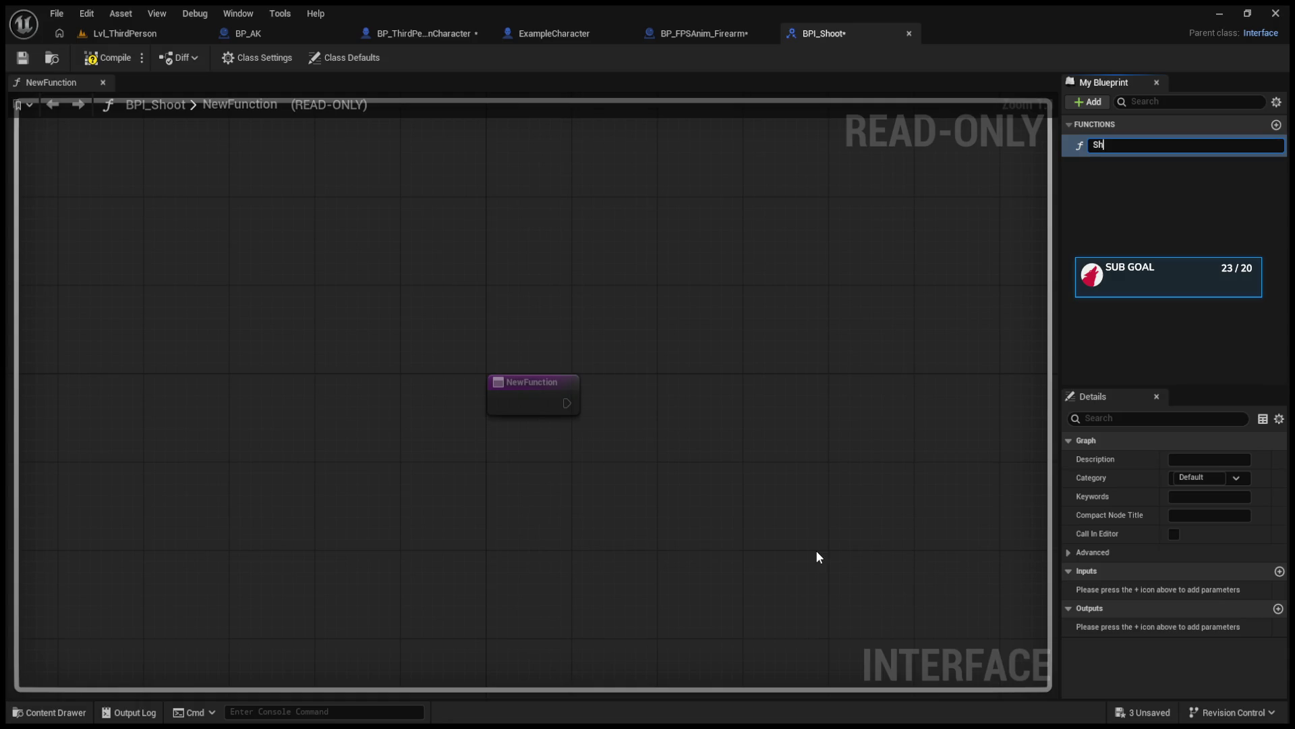
key(Return)
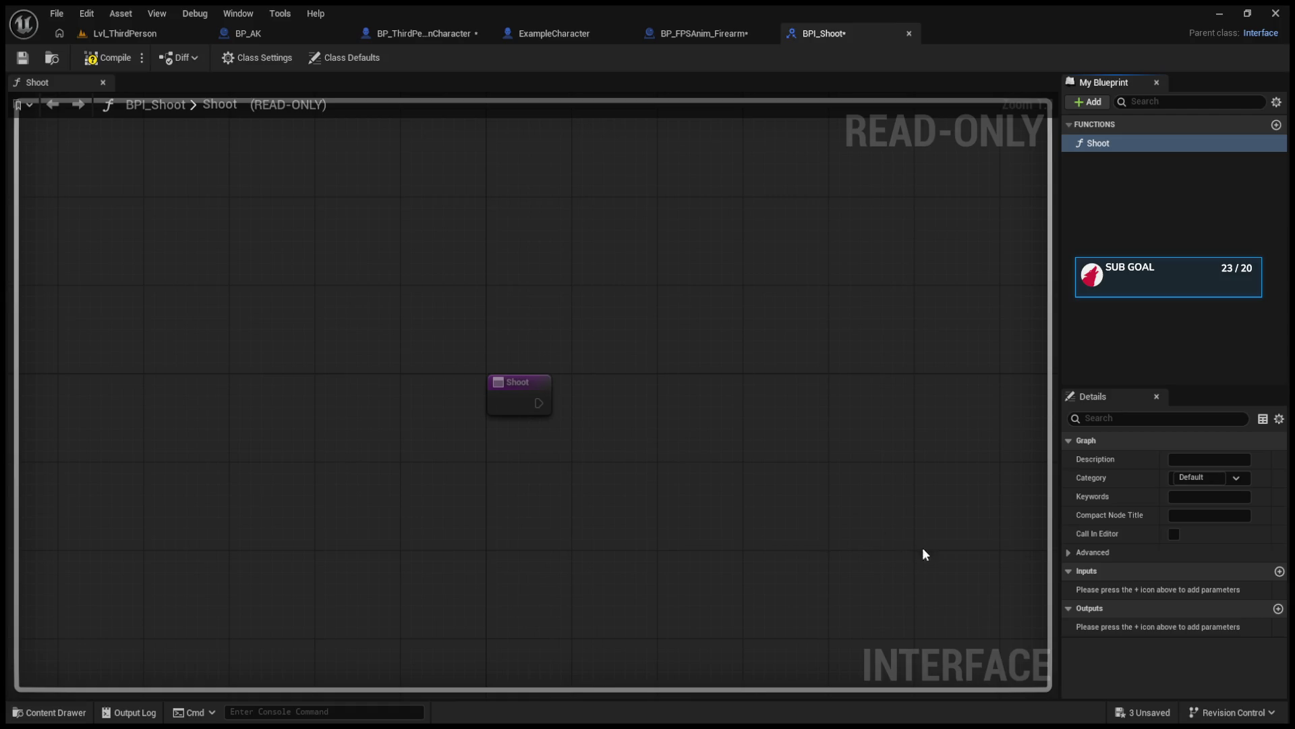
click(1279, 571)
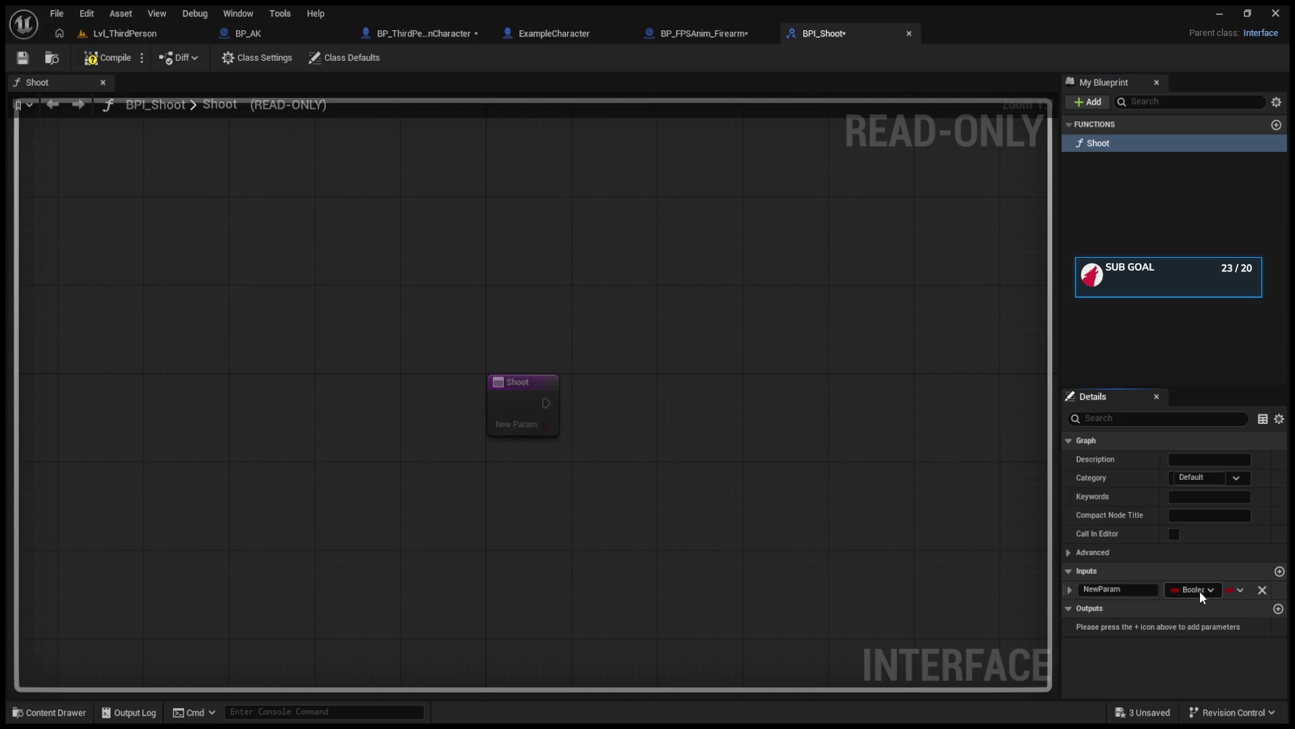
click(1127, 588)
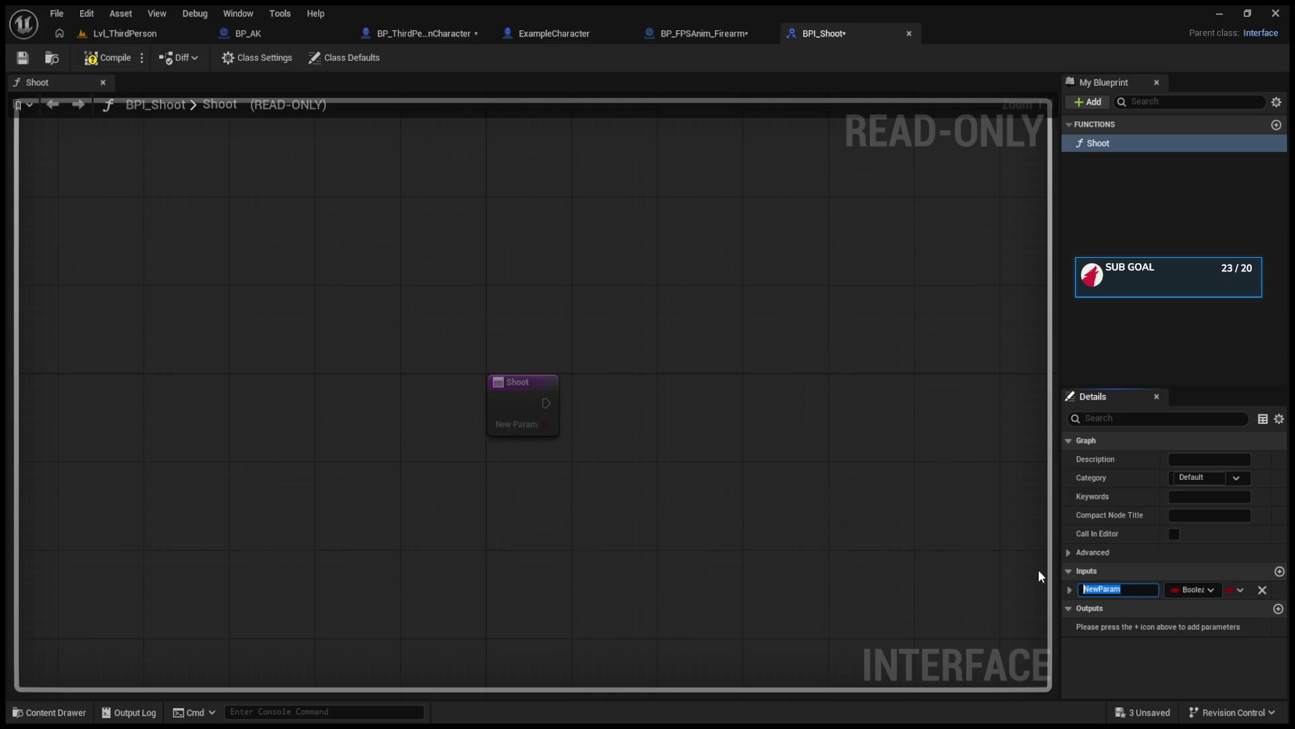
text(Obj)
key(Return)
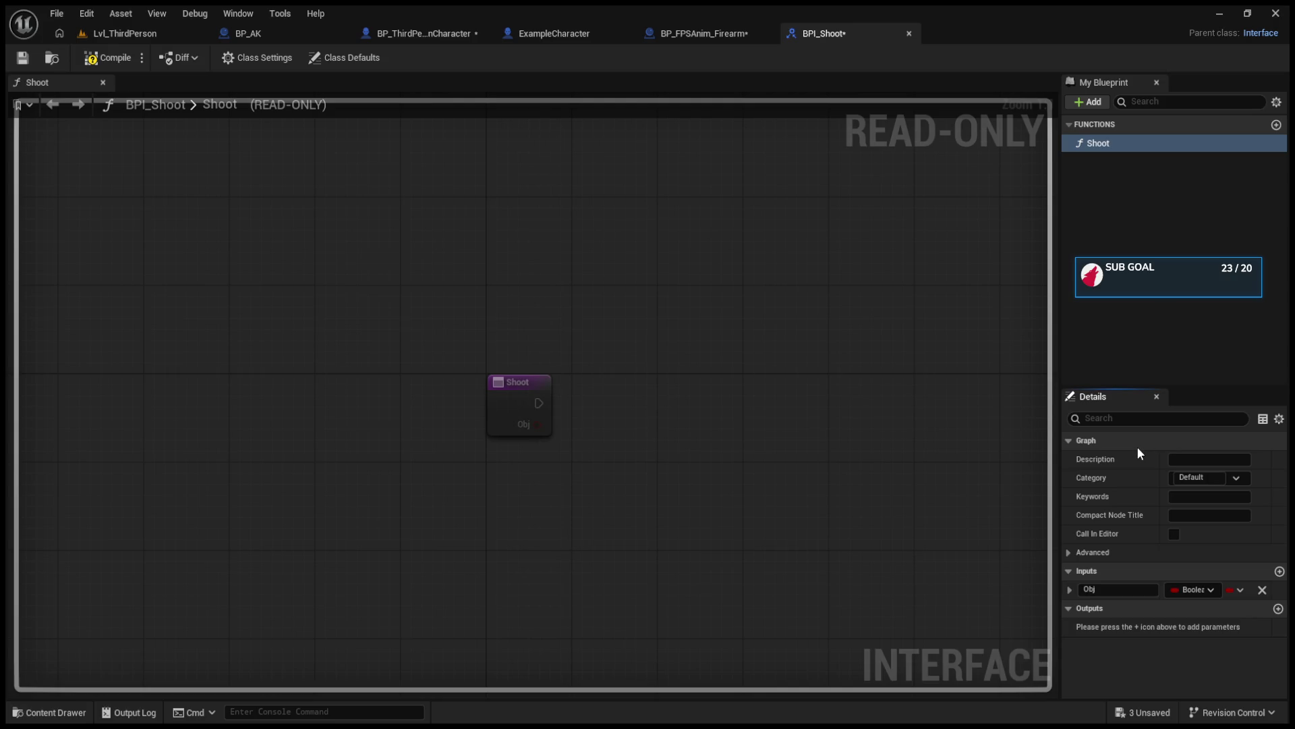
click(84, 62)
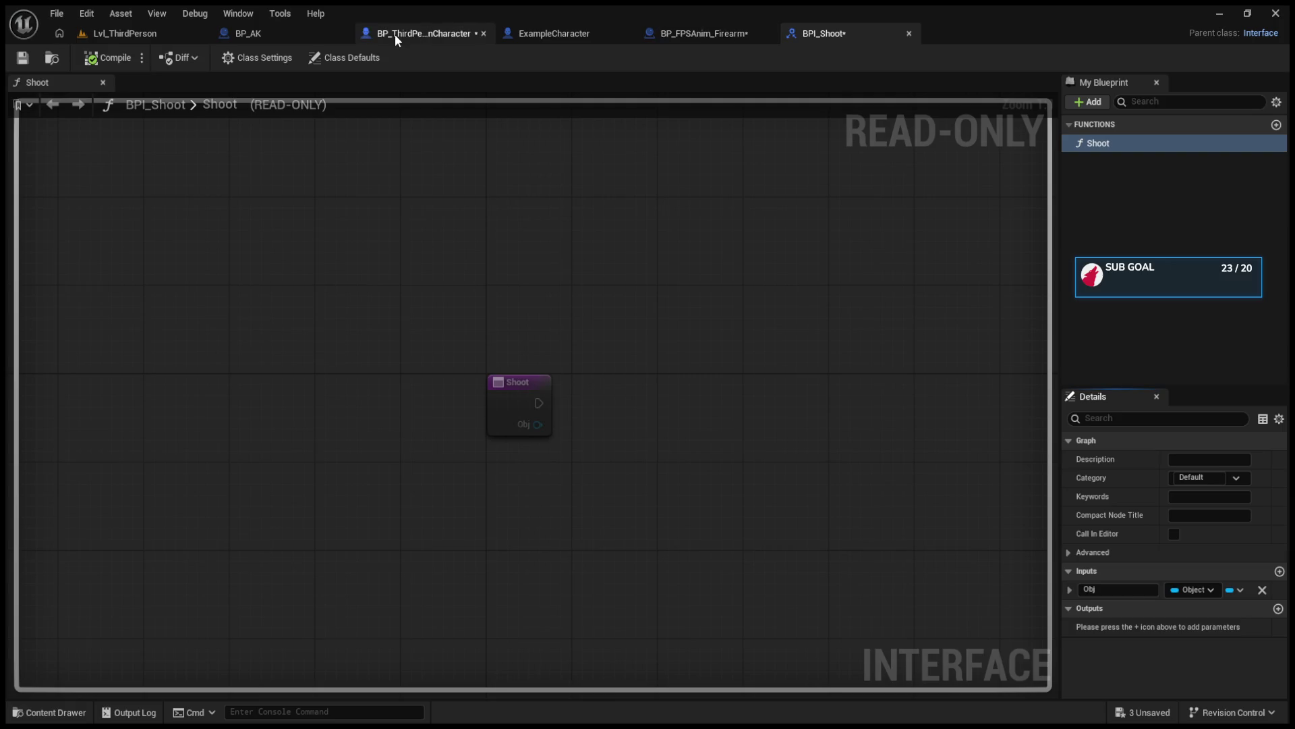
click(395, 34)
click(309, 33)
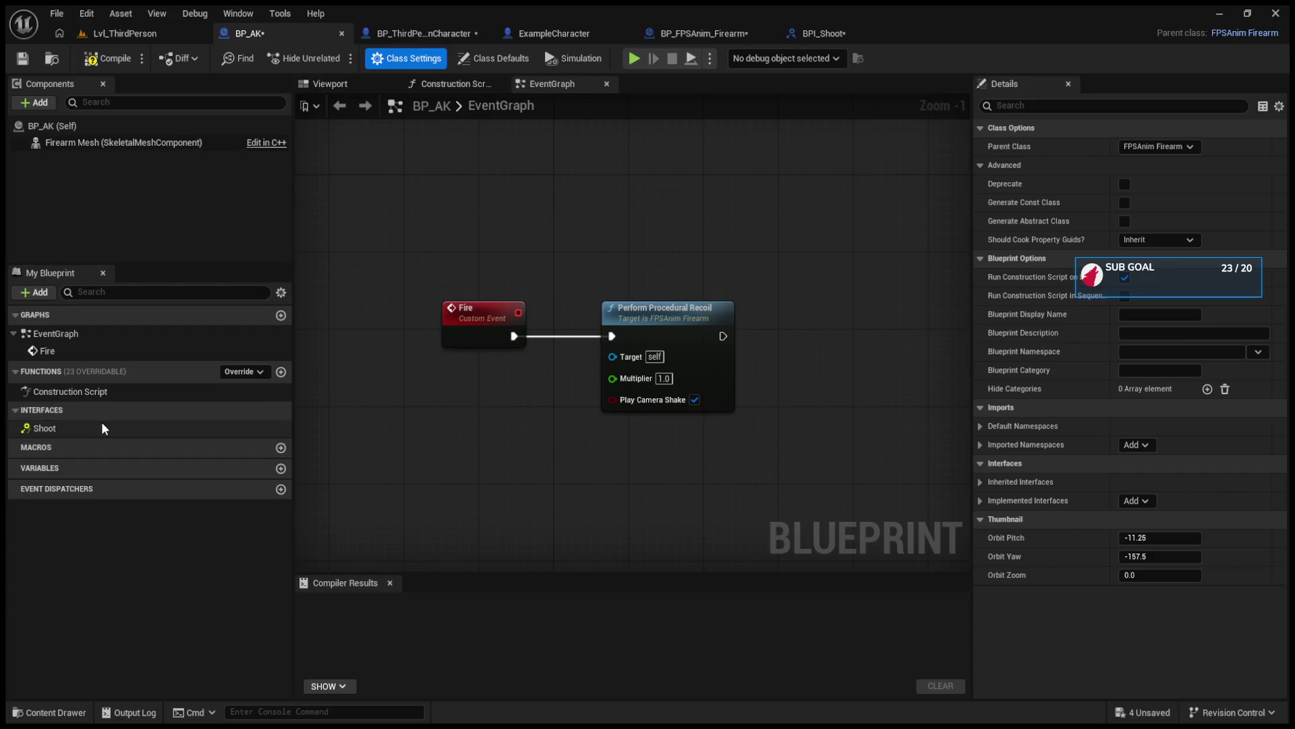
click(101, 427)
double_click(119, 427)
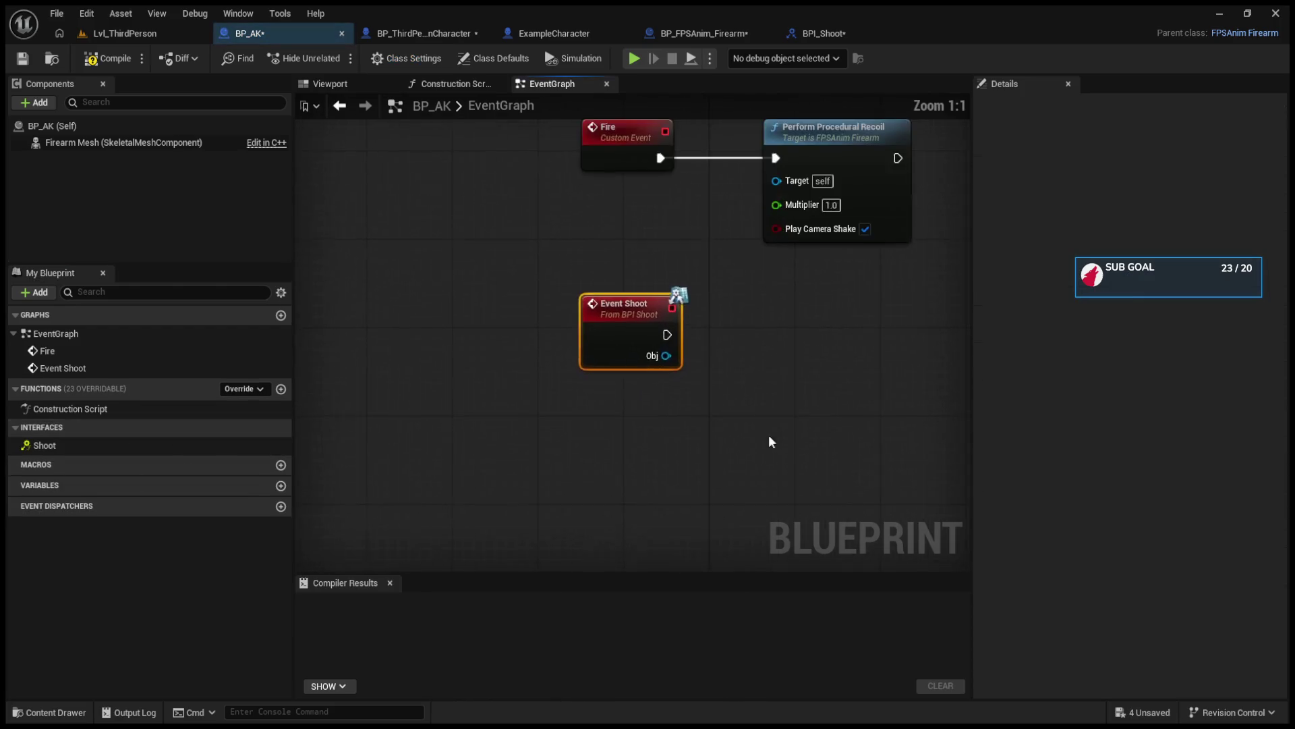
scroll(591, 386, down, 2)
drag(728, 282, 774, 365)
drag(616, 406, 747, 355)
mouse_move(569, 394)
mouse_down()
mouse_move(554, 314)
mouse_move(579, 342)
mouse_up()
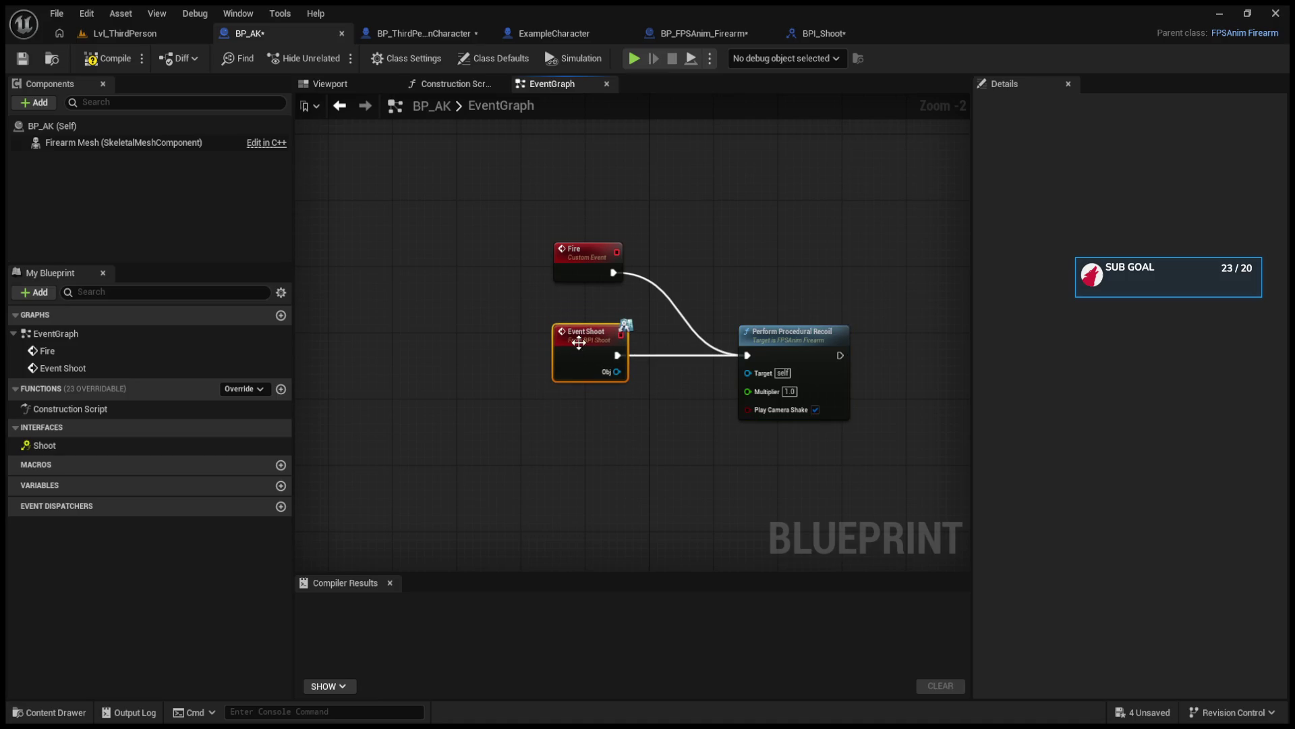
click(108, 58)
click(672, 38)
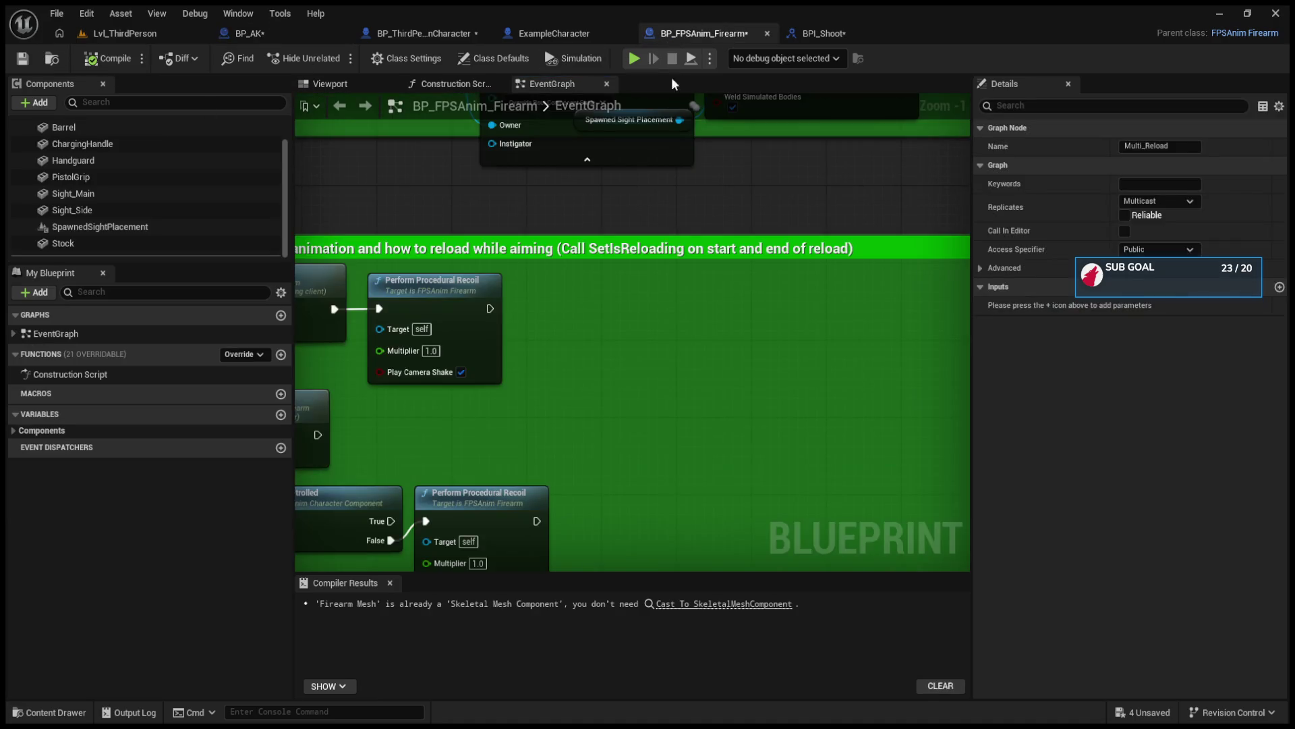
drag(836, 383, 780, 369)
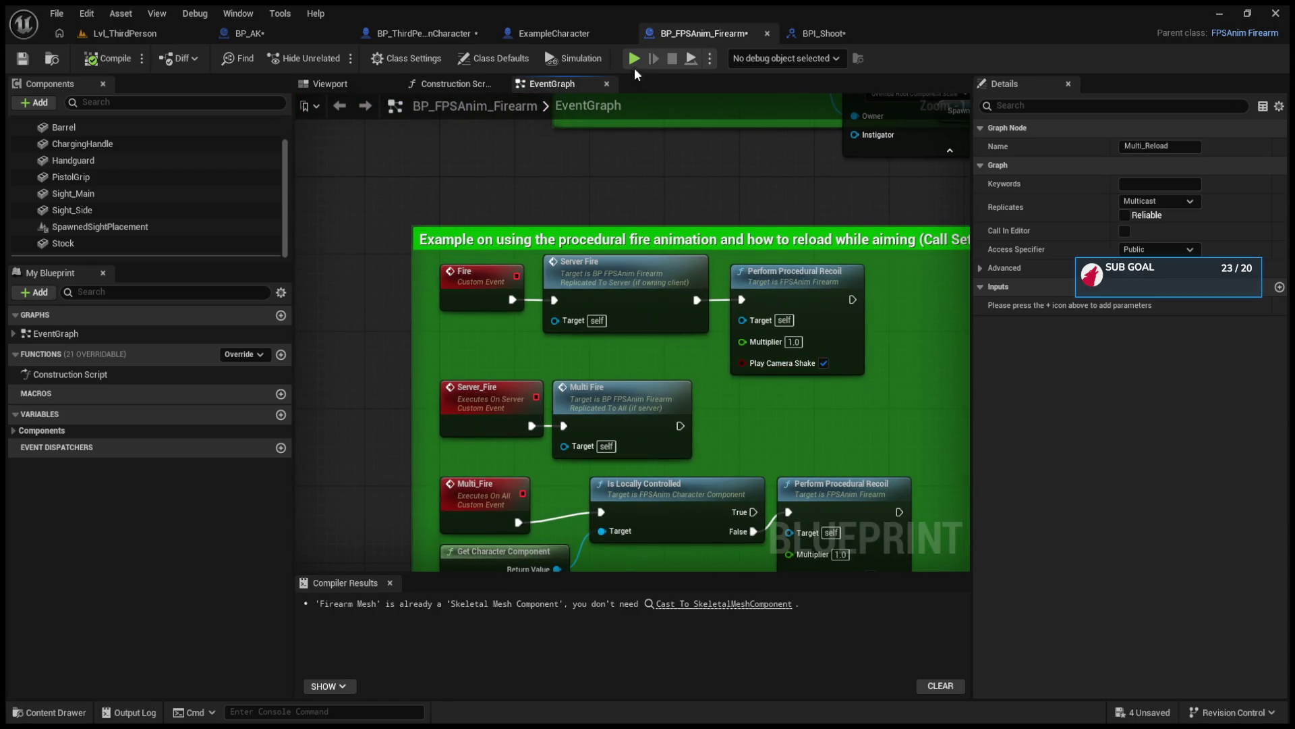
click(568, 34)
click(692, 35)
click(823, 33)
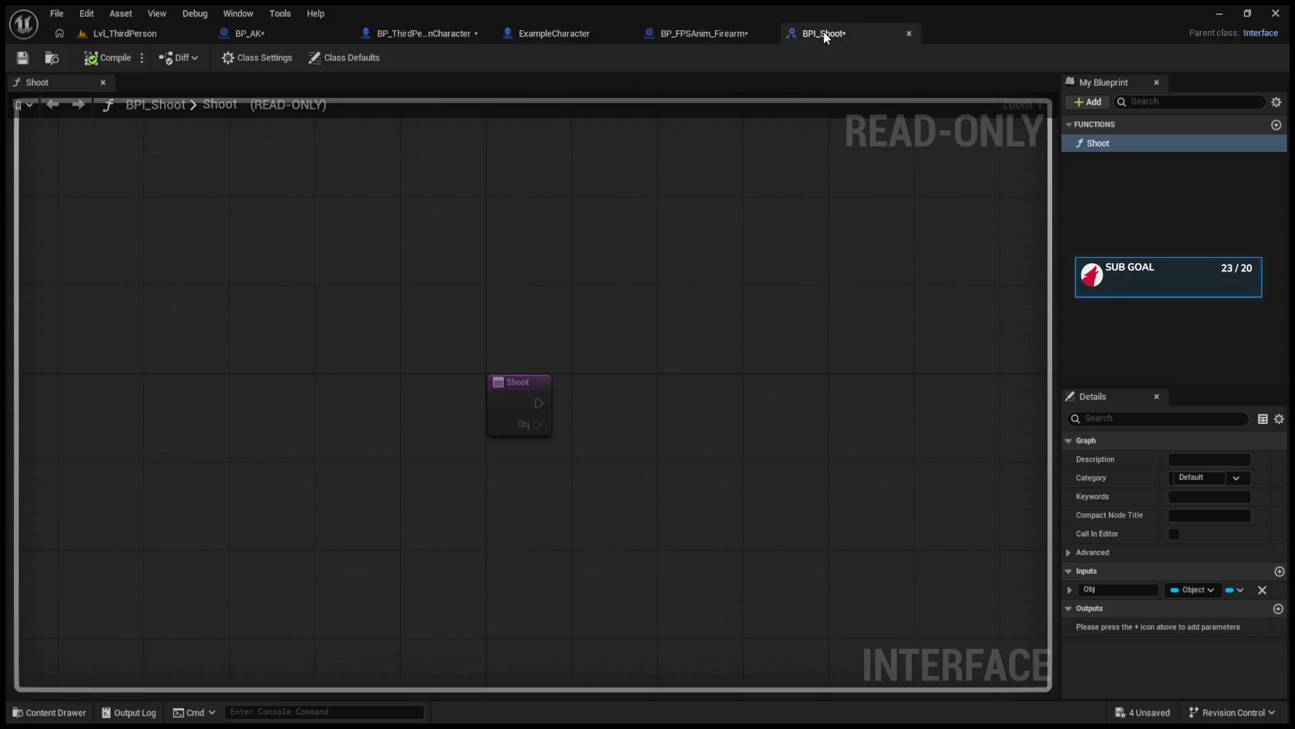
click(435, 32)
click(524, 34)
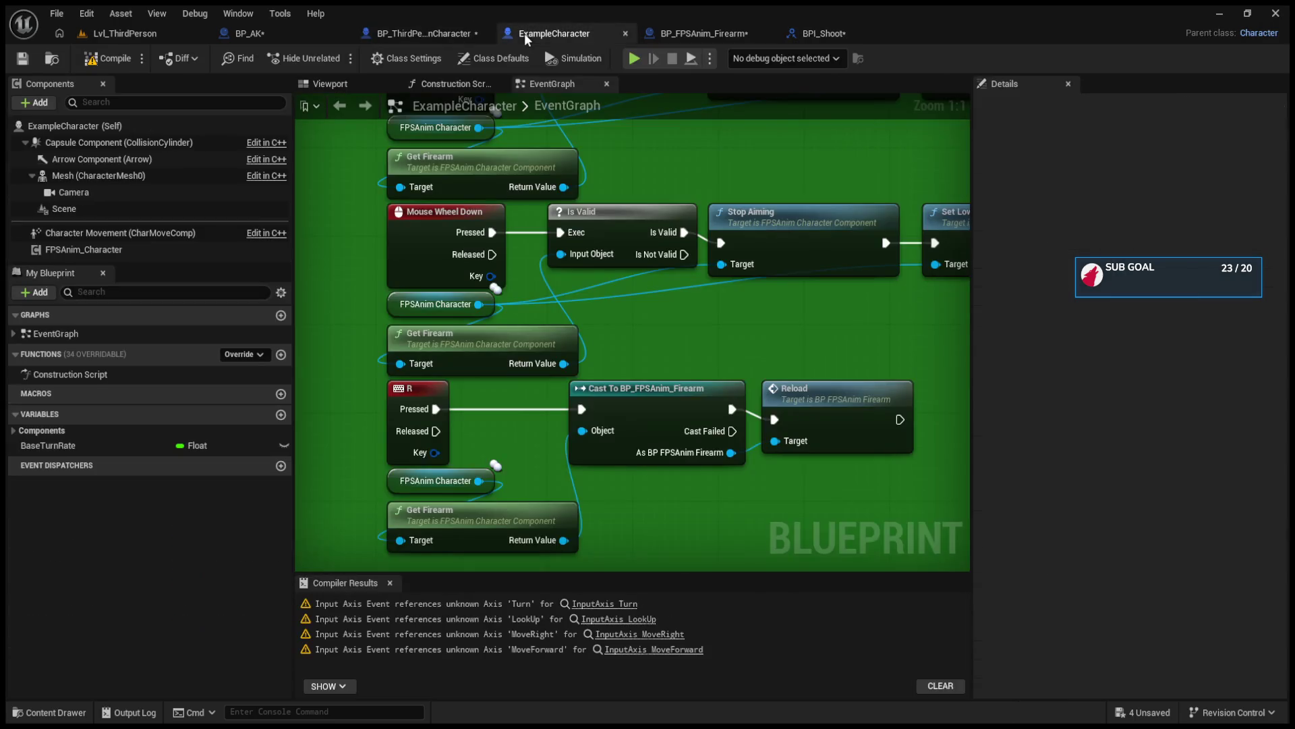
click(702, 33)
click(418, 33)
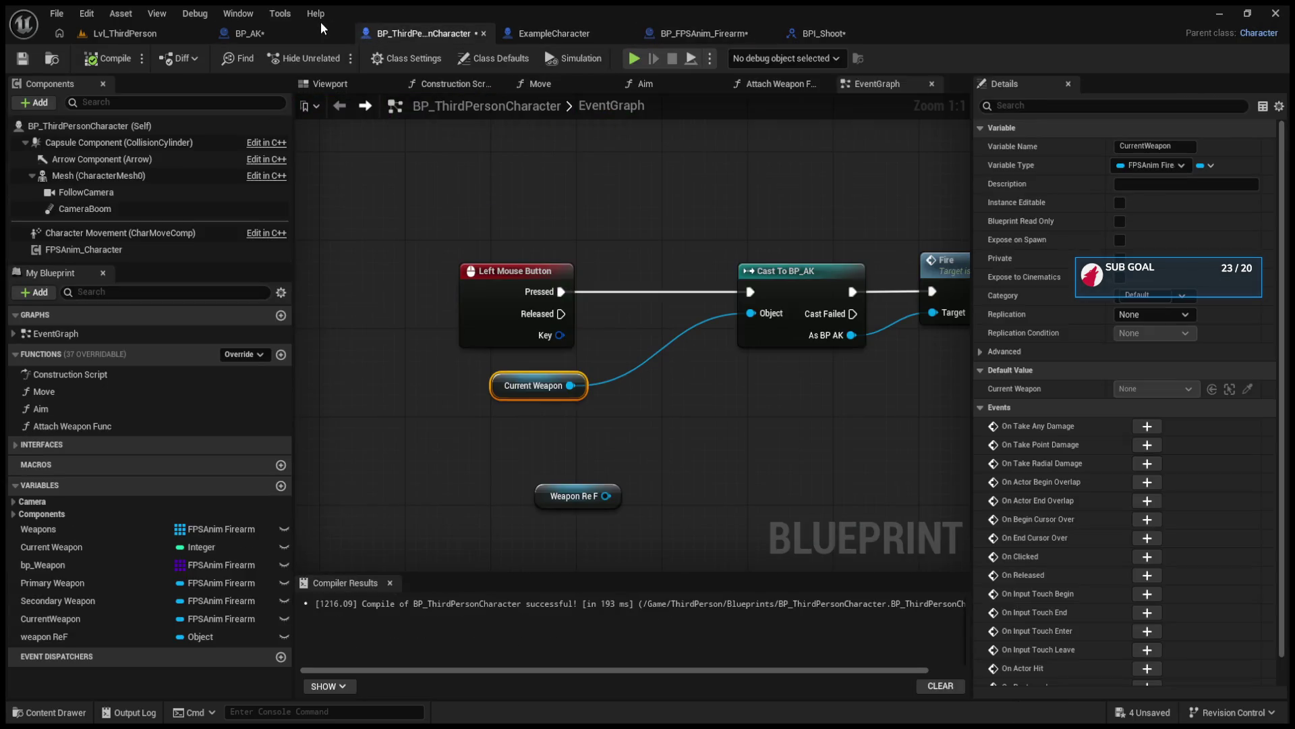
click(273, 28)
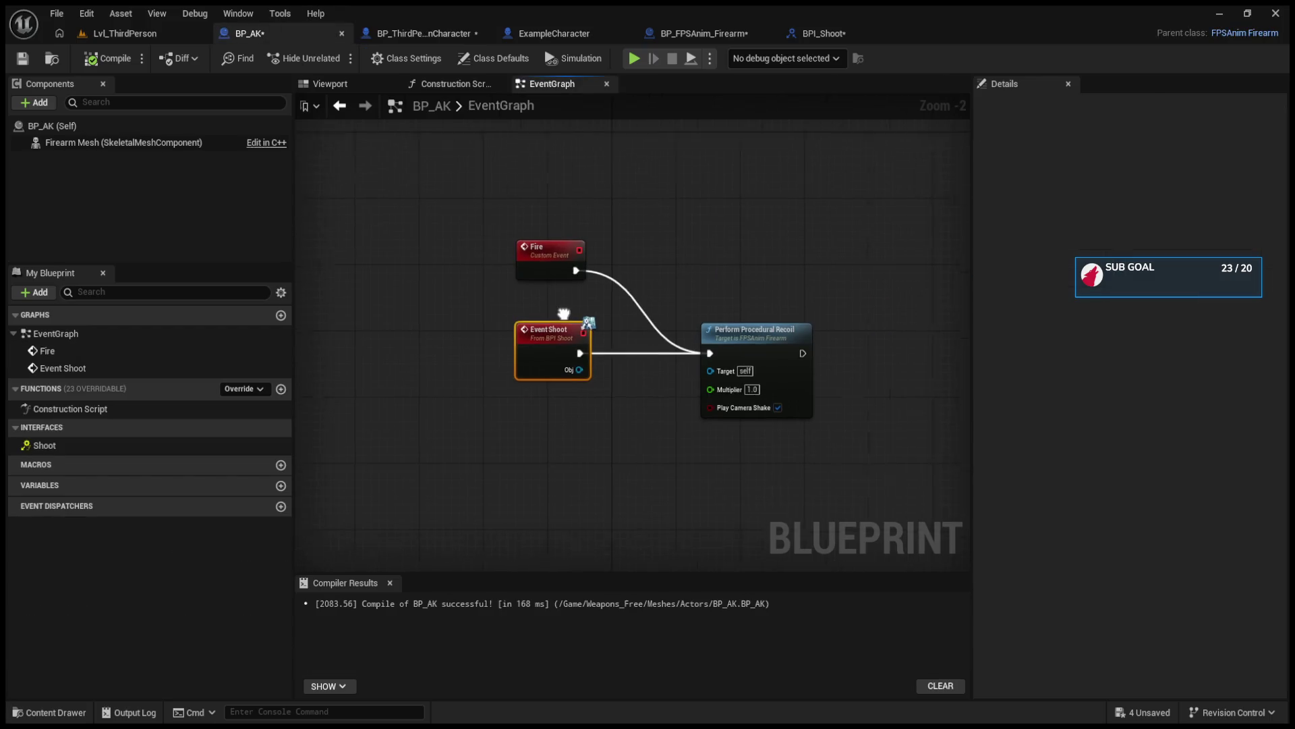
drag(699, 327, 831, 317)
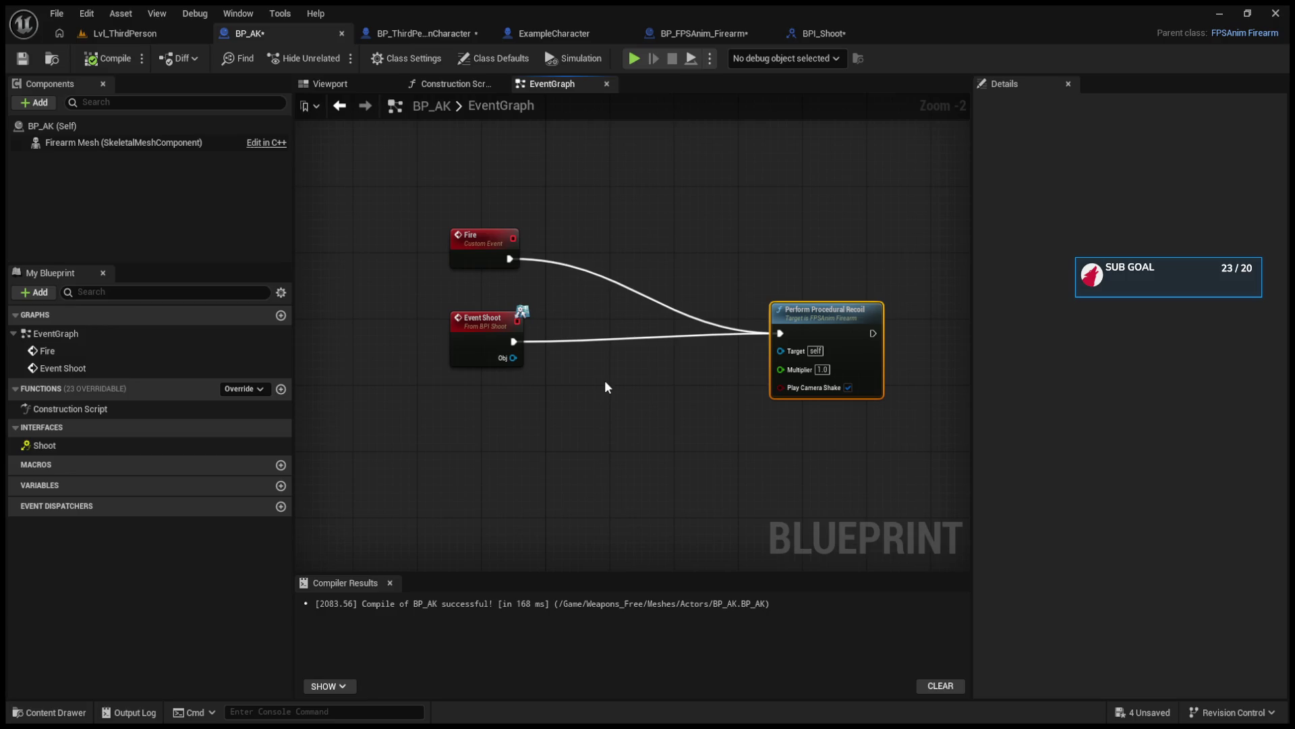
click(821, 33)
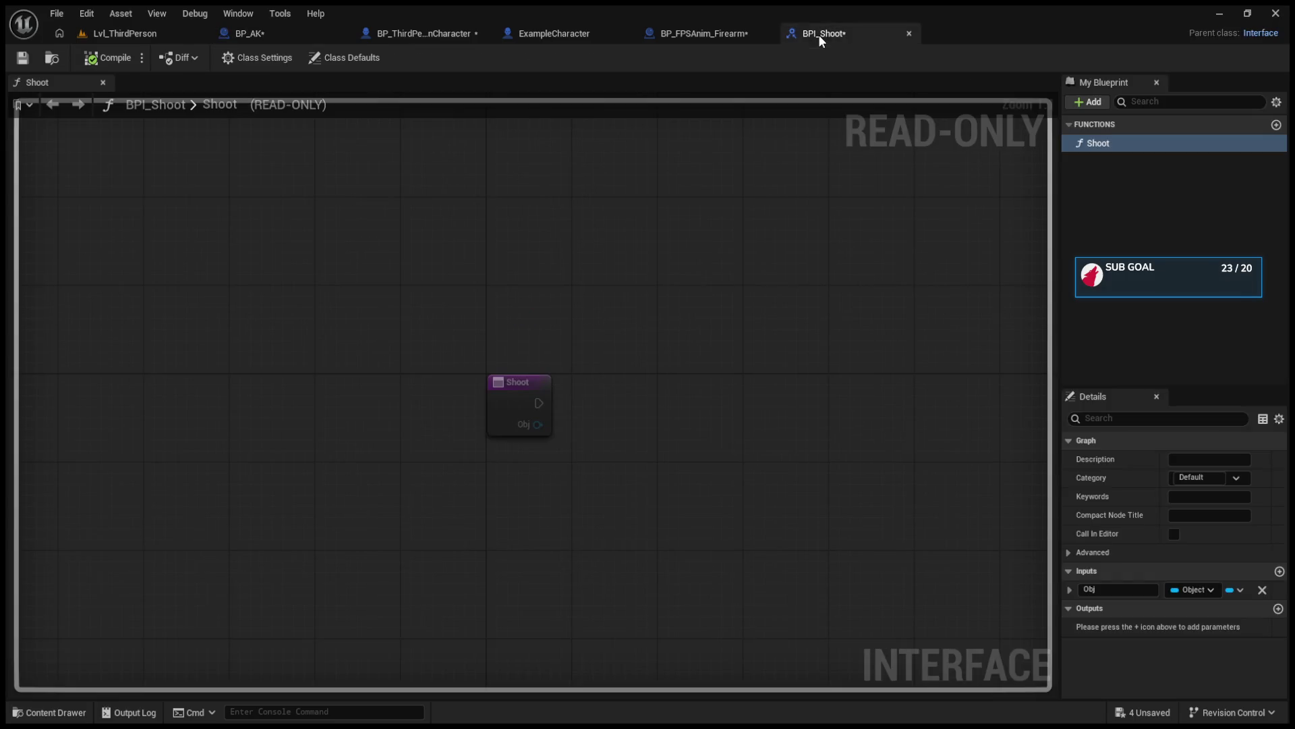
click(700, 33)
click(612, 280)
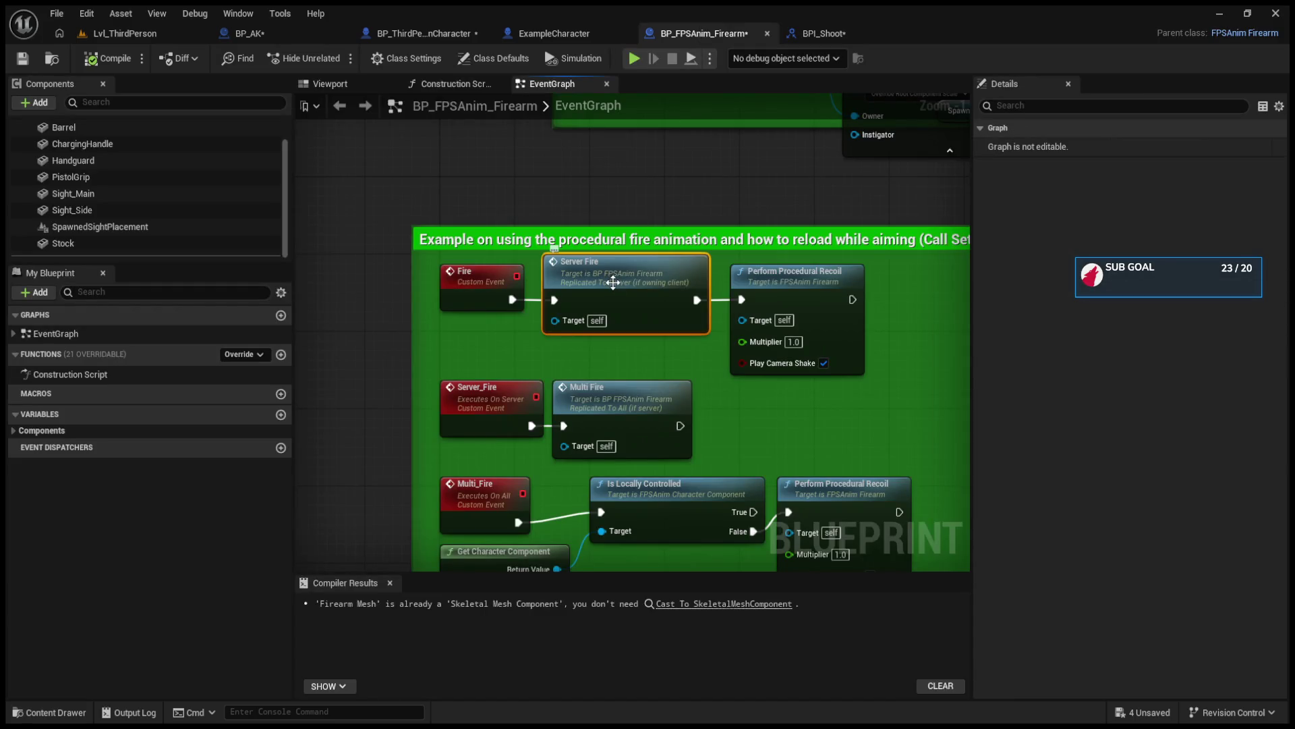
scroll(661, 301, up, 1)
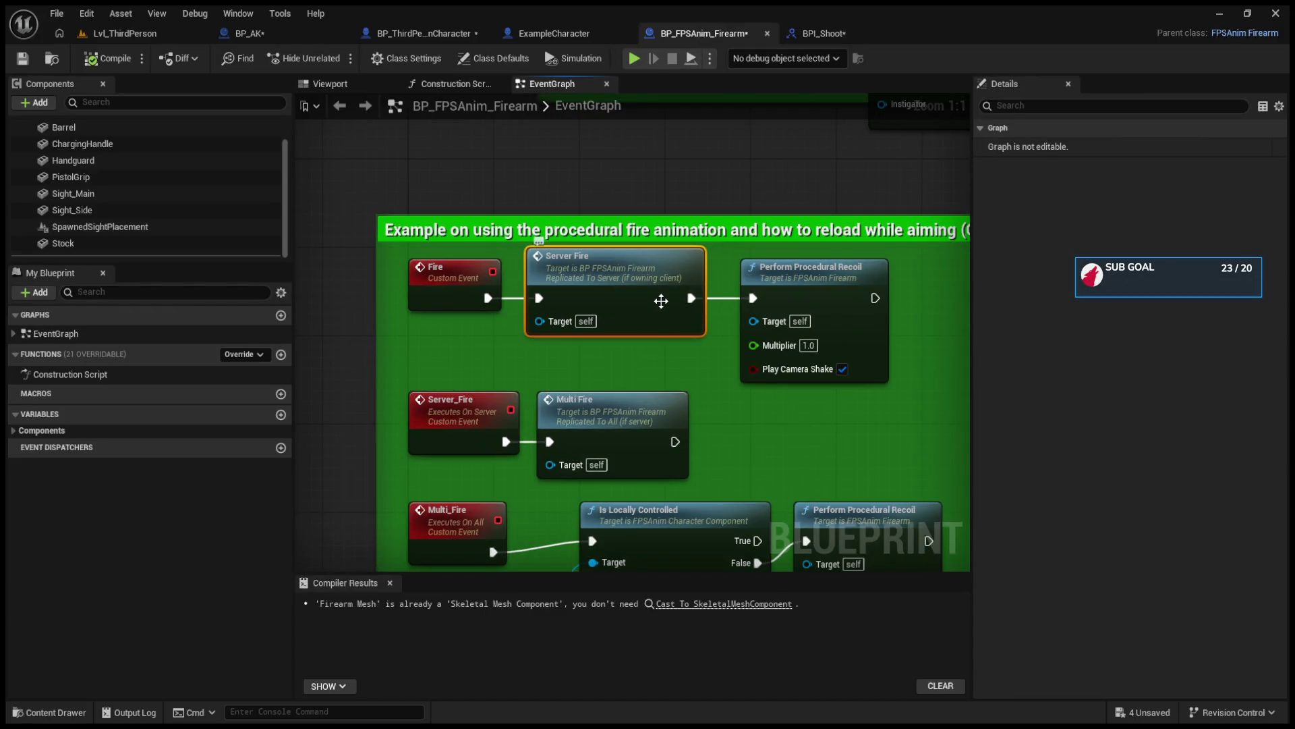
scroll(150, 182, up, 2)
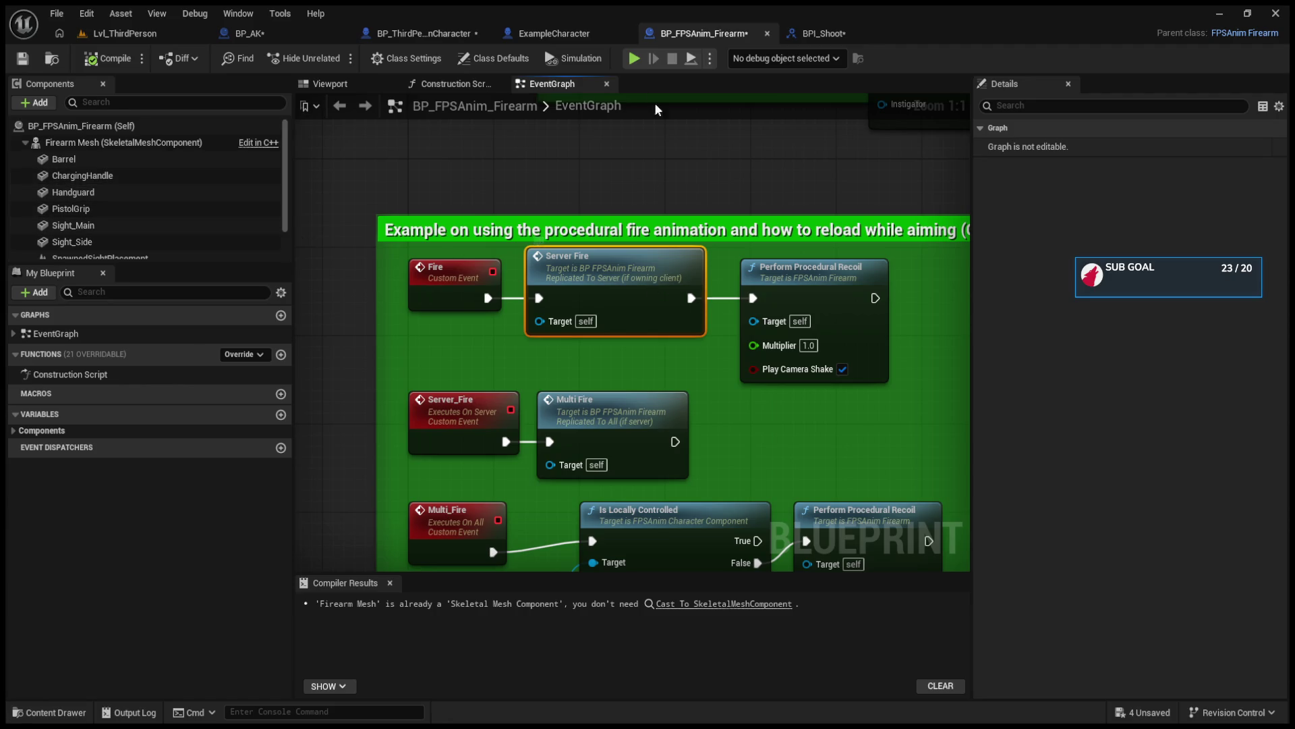
click(579, 40)
click(745, 31)
click(823, 33)
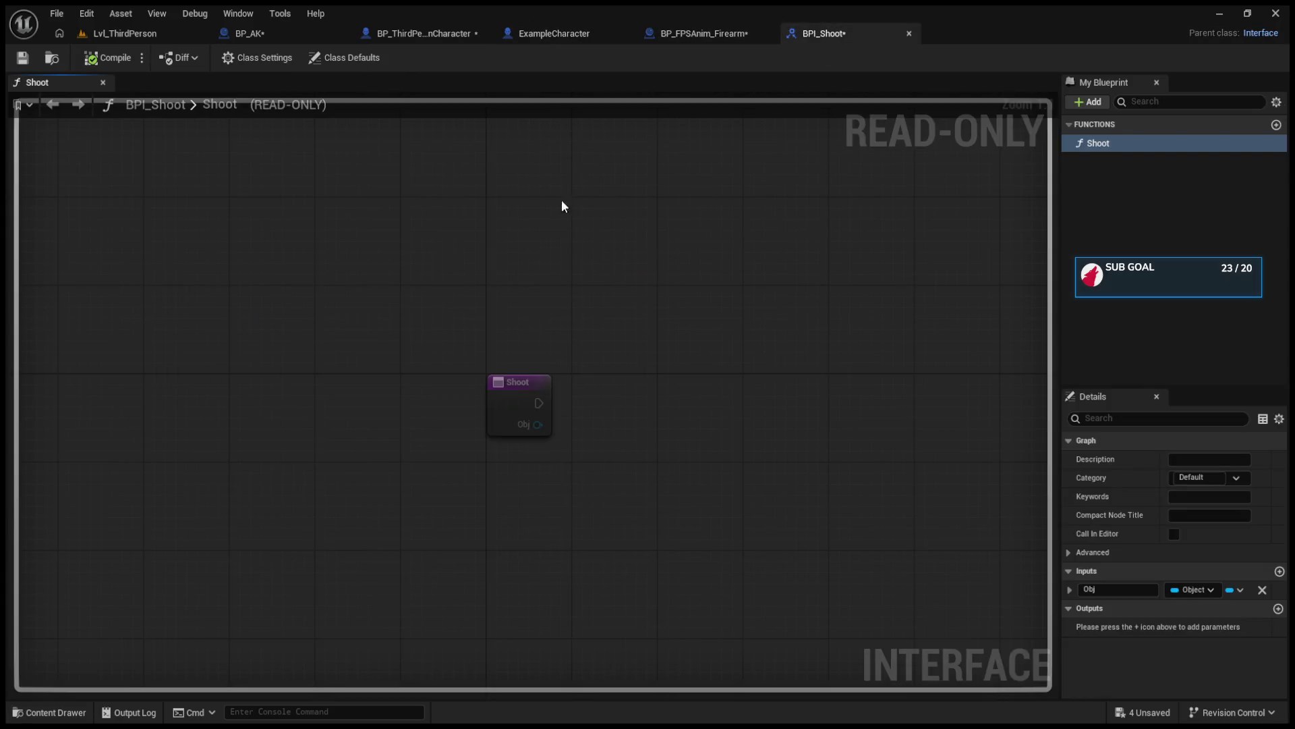
click(430, 34)
click(864, 34)
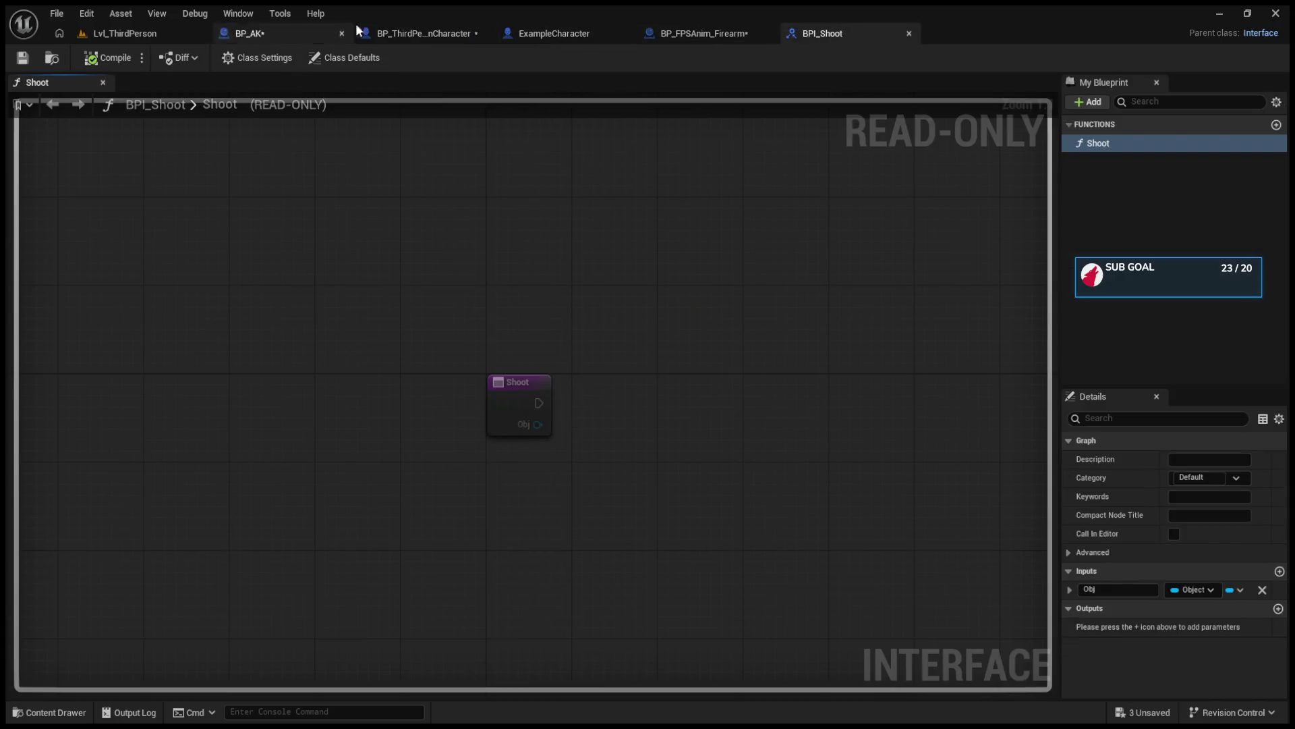
click(398, 30)
drag(713, 398, 661, 402)
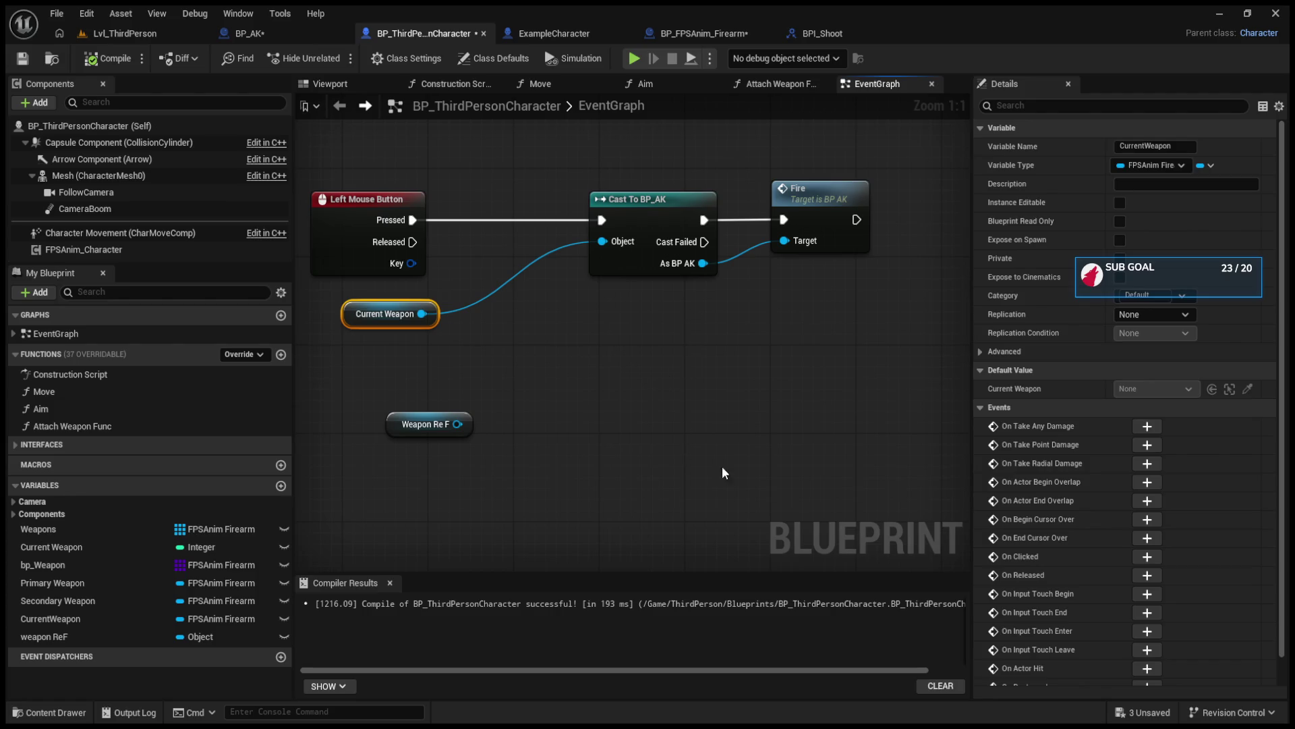
key(ctrl+v)
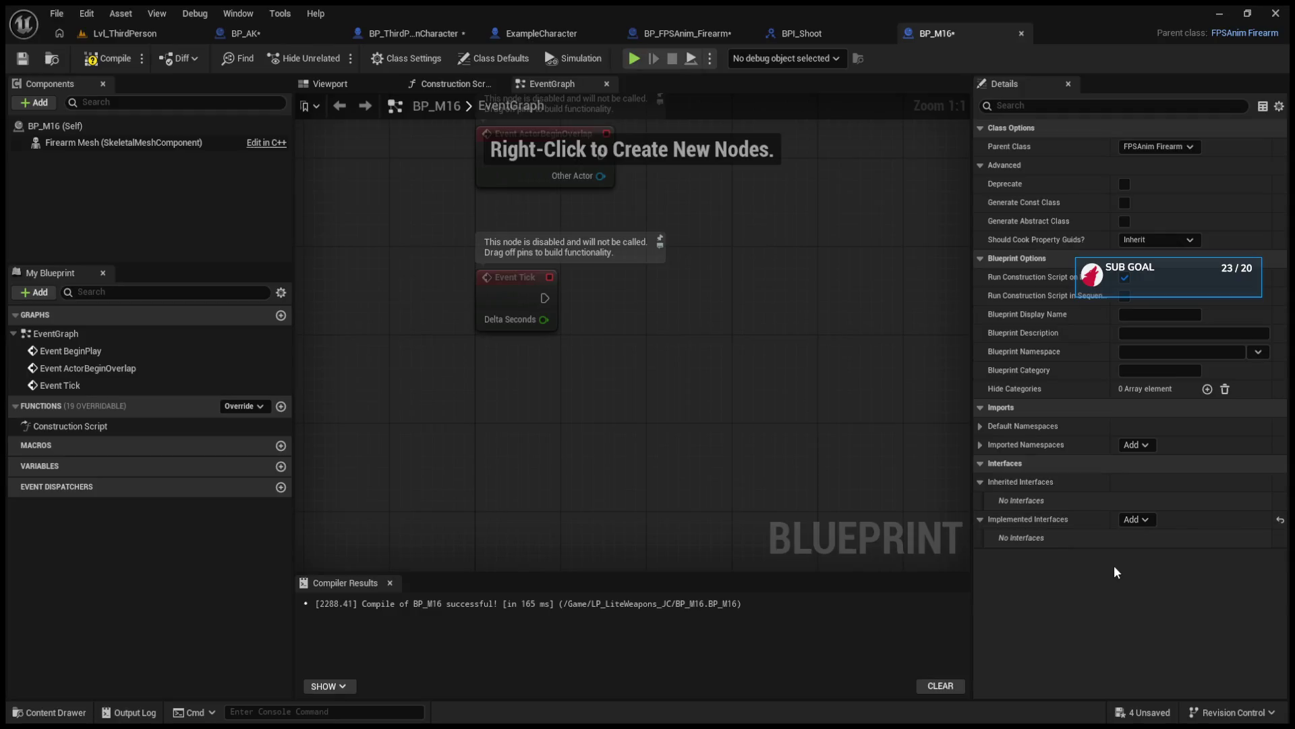
click(108, 58)
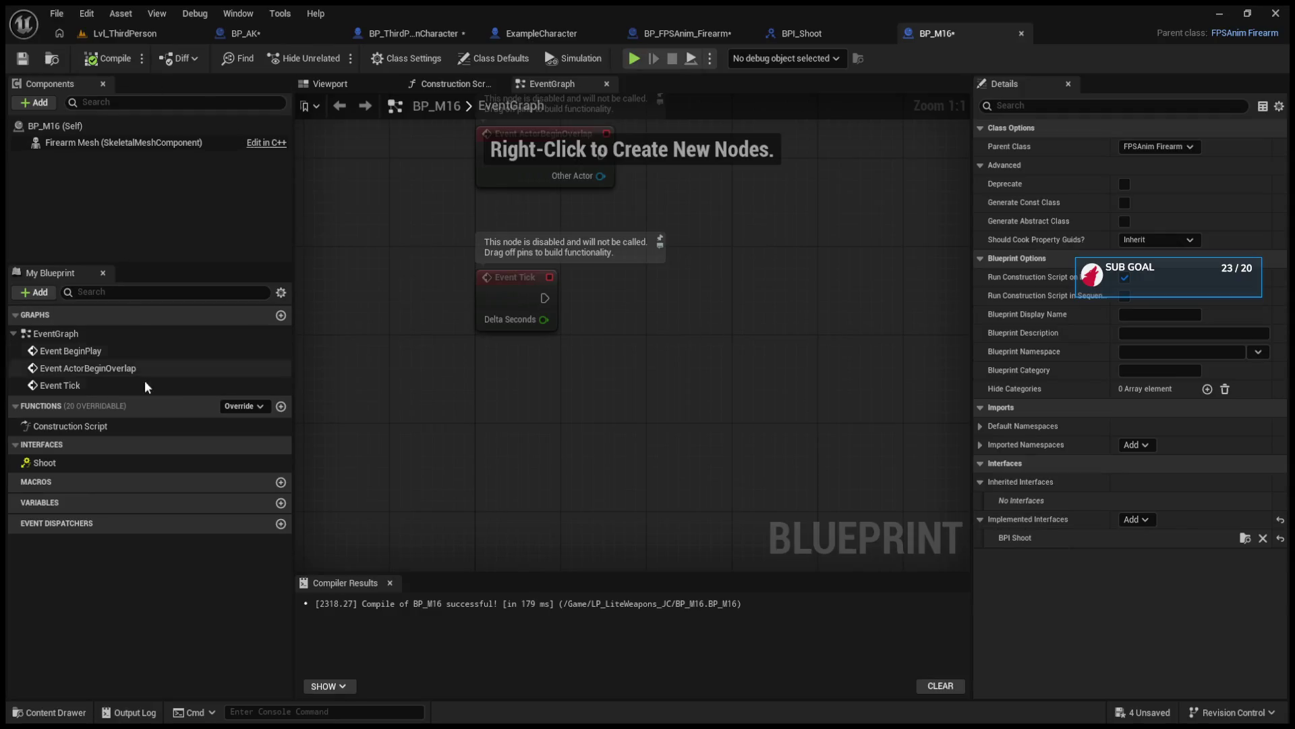
click(74, 462)
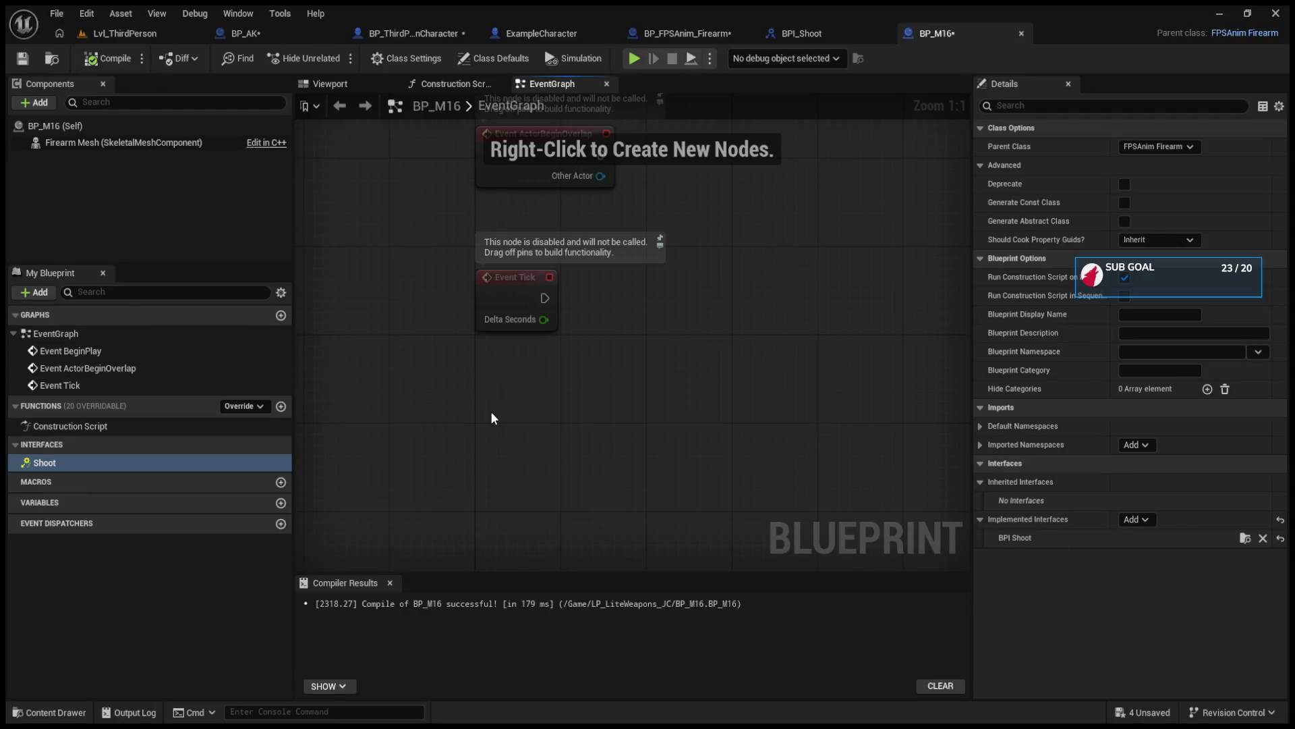
double_click(177, 462)
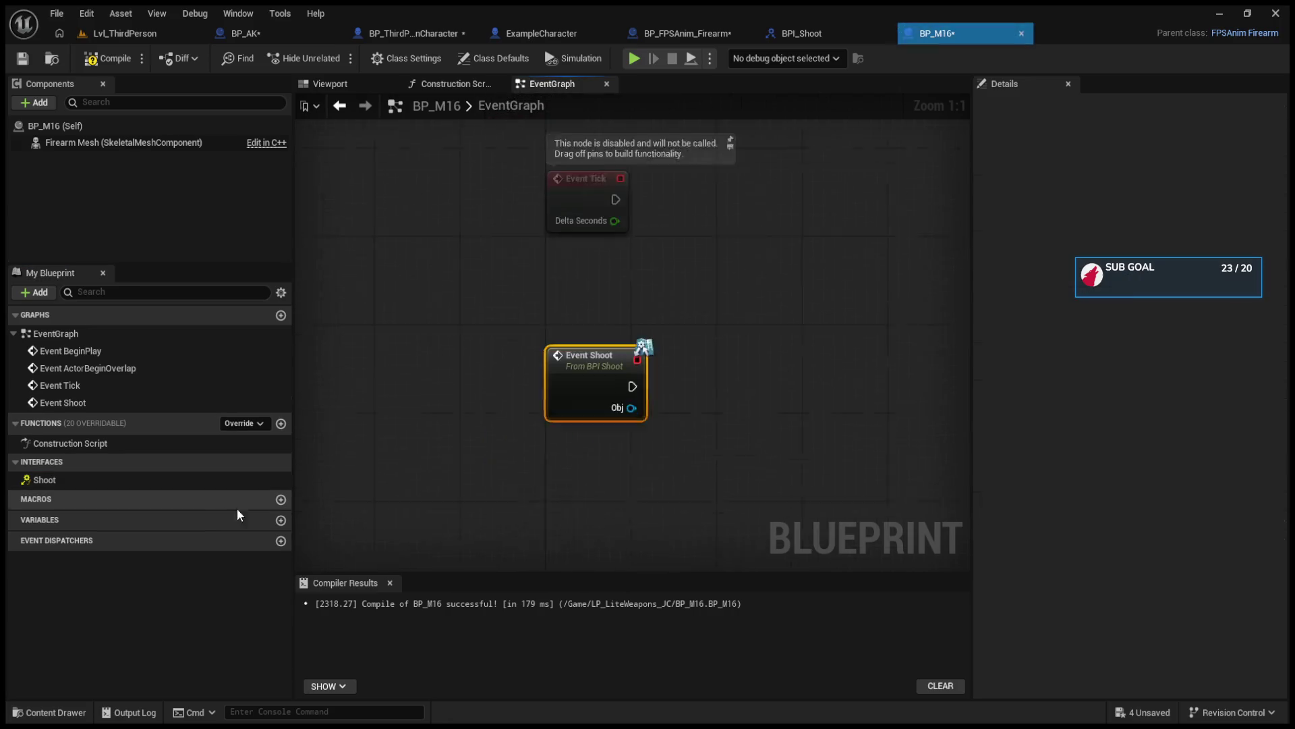
mouse_move(513, 358)
mouse_down()
mouse_move(728, 361)
mouse_move(679, 304)
mouse_up()
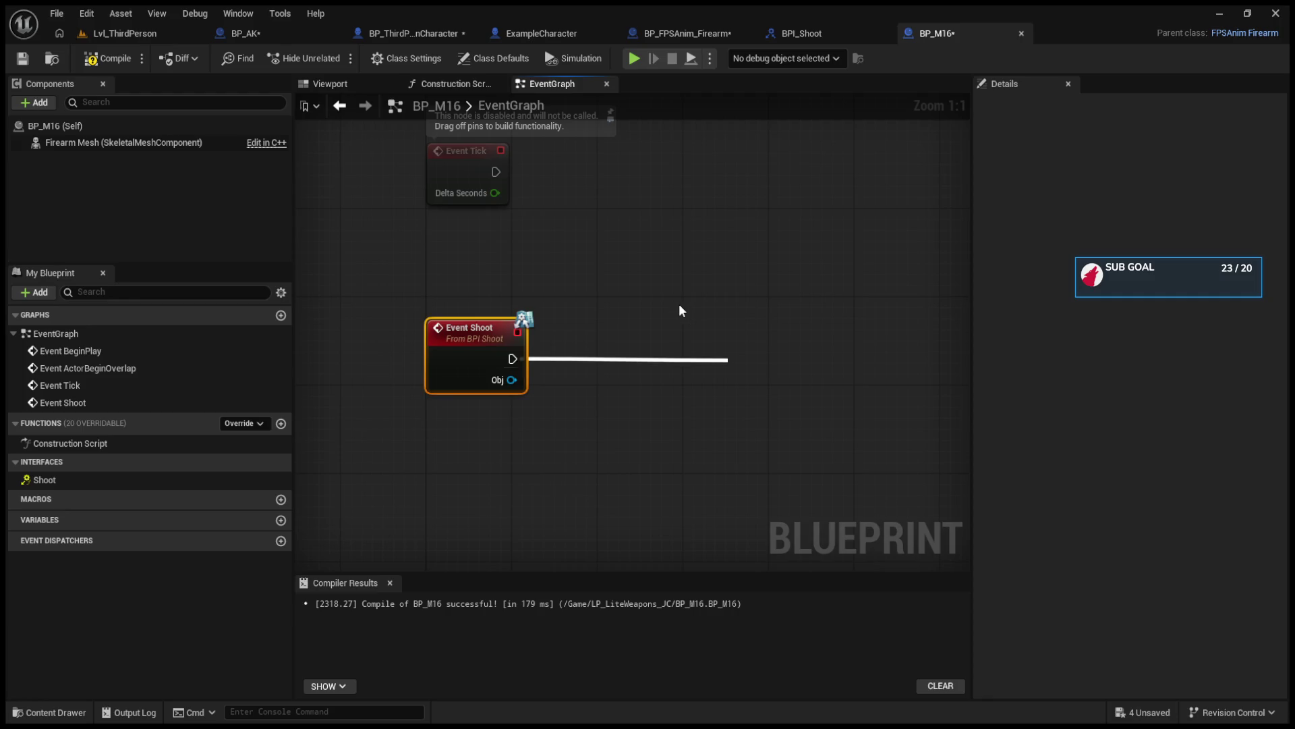
click(253, 33)
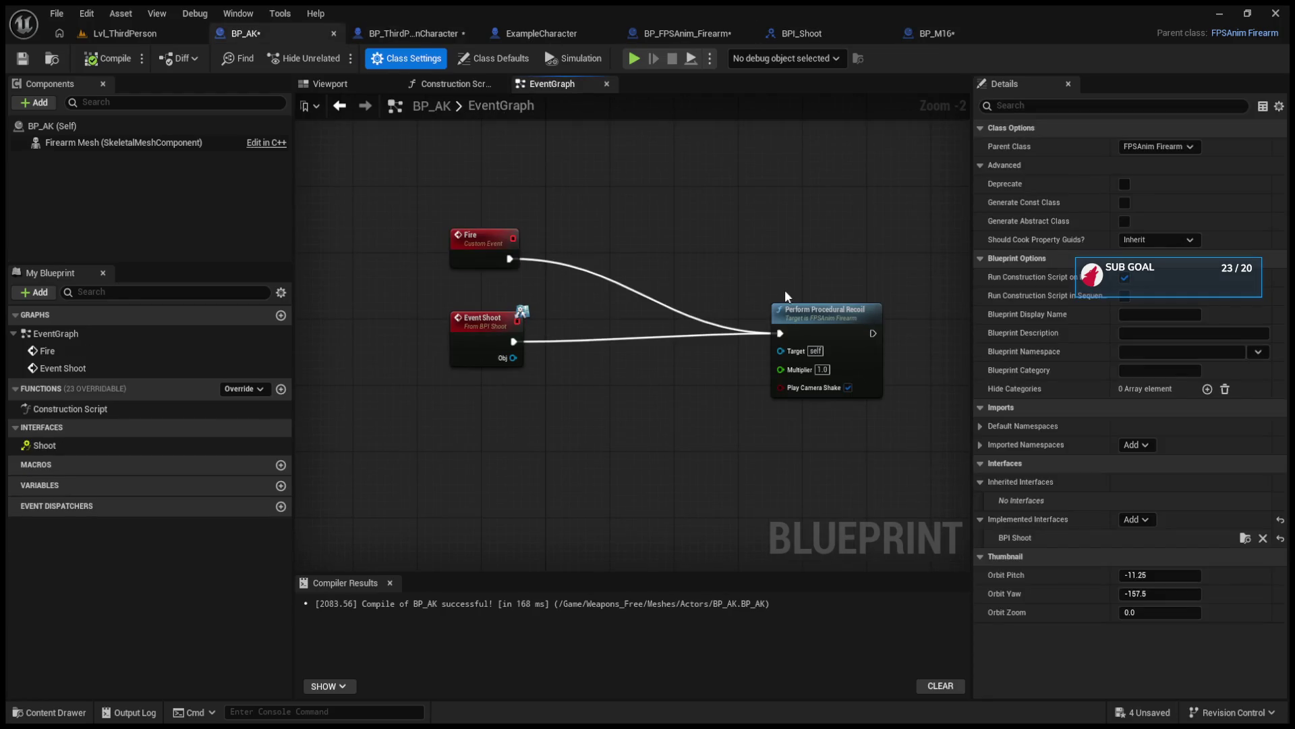
key(ctrl+c)
click(951, 33)
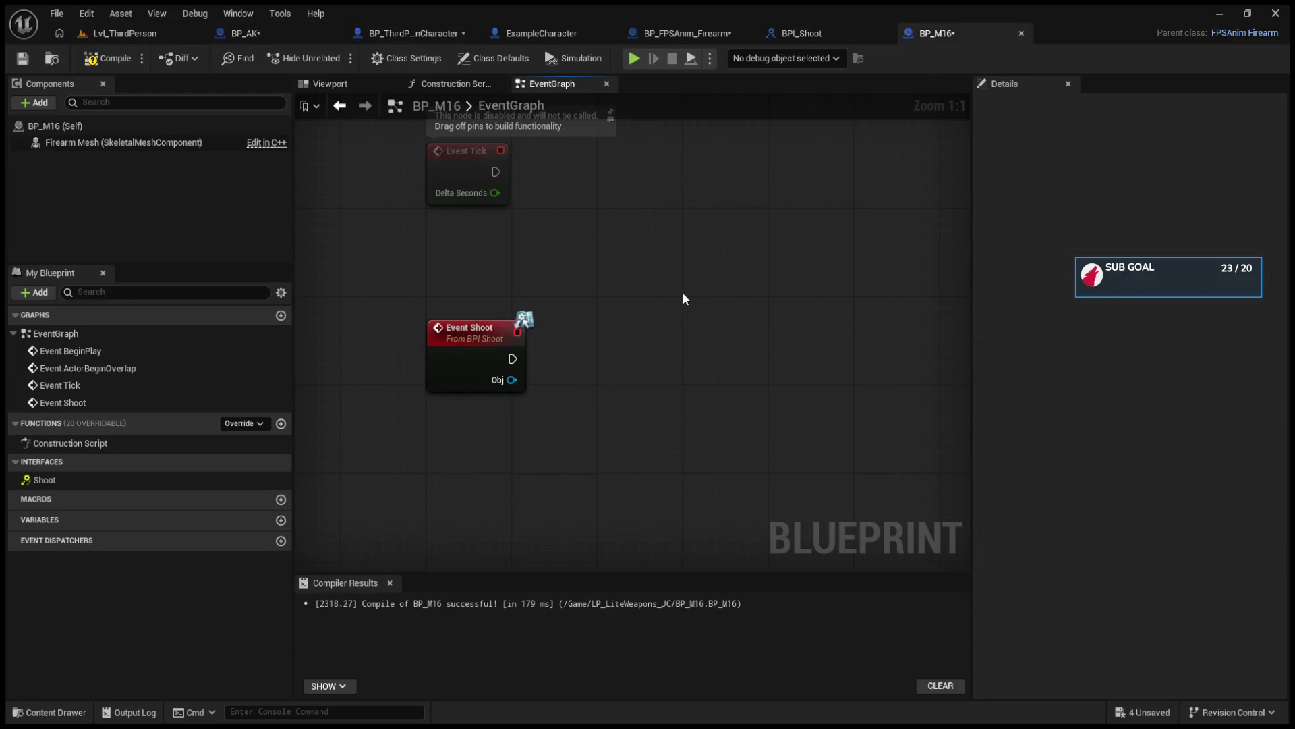
key(ctrl+v)
drag(720, 378, 720, 325)
drag(512, 358, 686, 348)
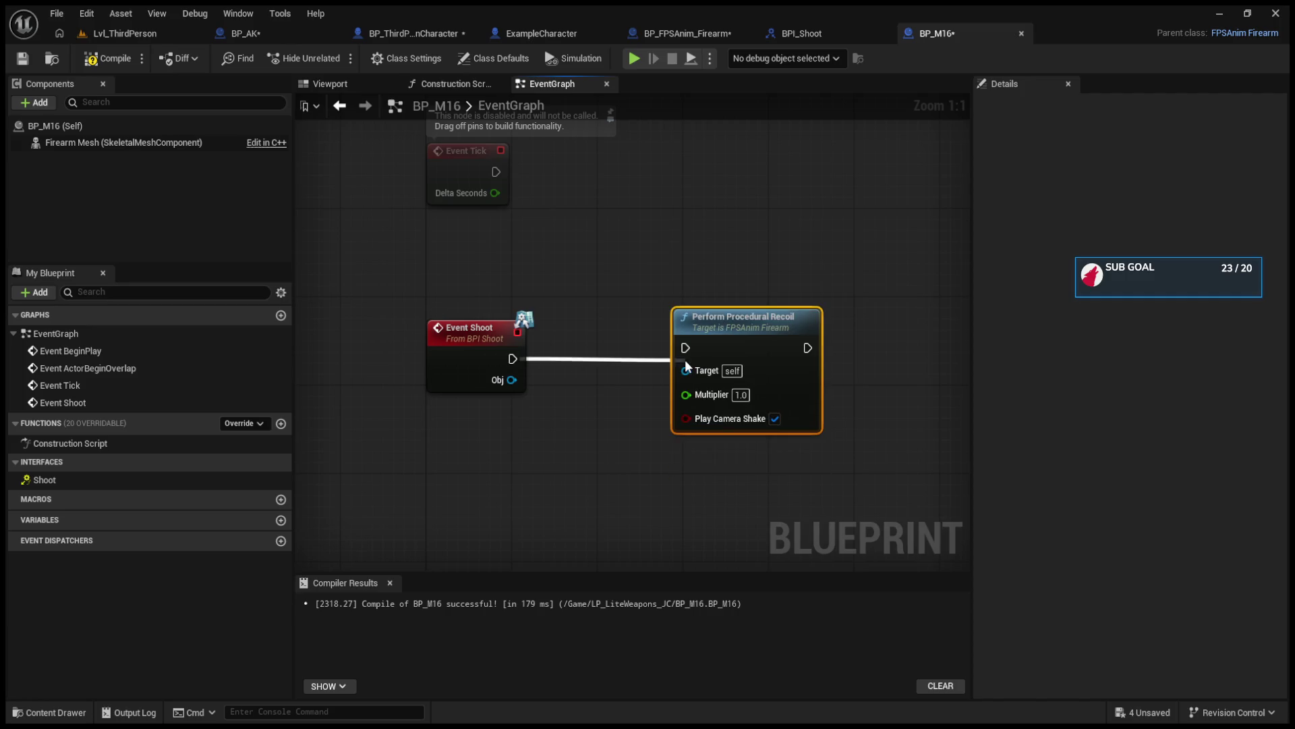
drag(511, 380, 685, 370)
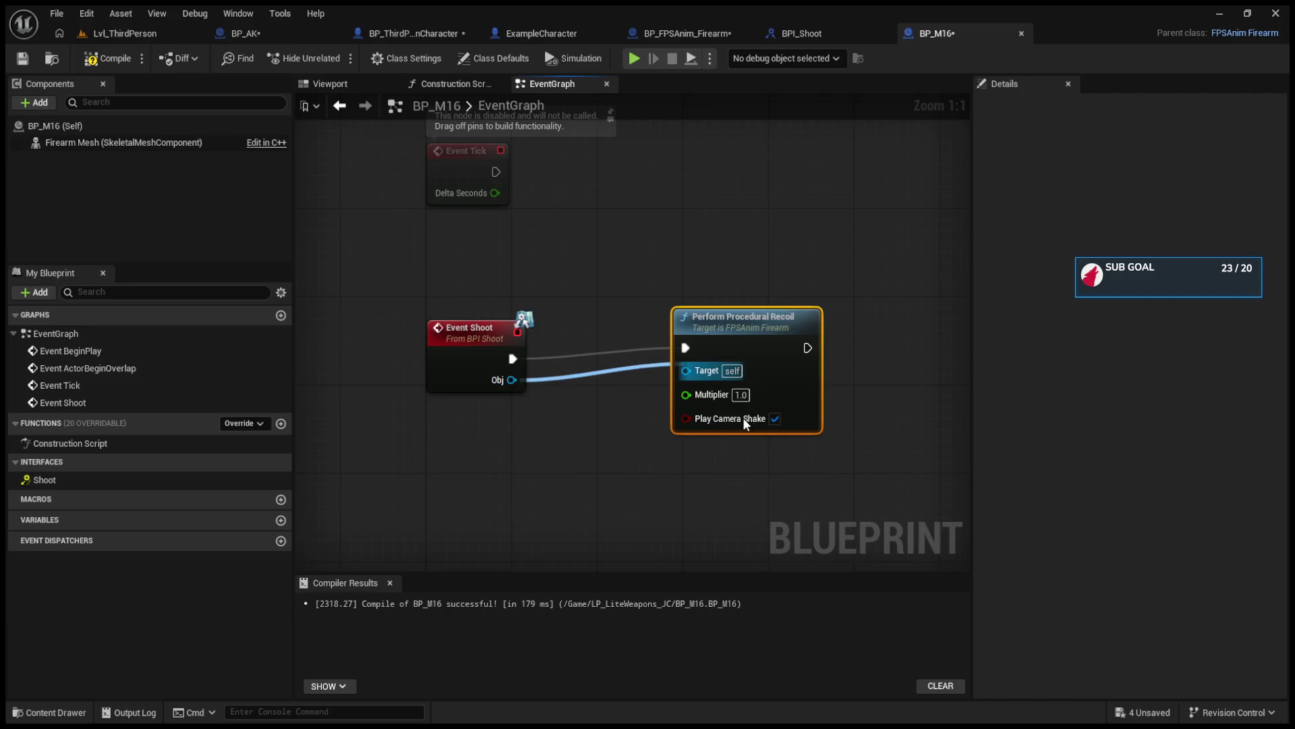
drag(511, 380, 684, 381)
drag(513, 379, 691, 371)
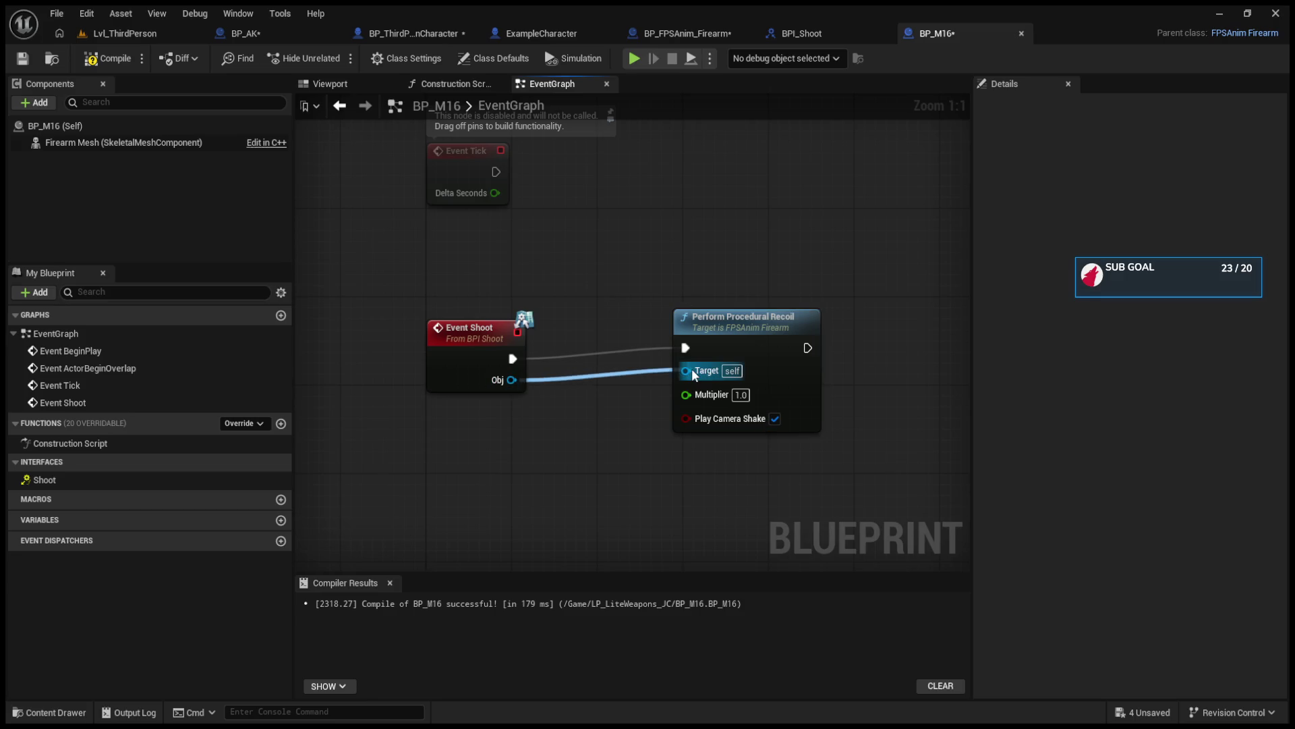
key(ctrl+z)
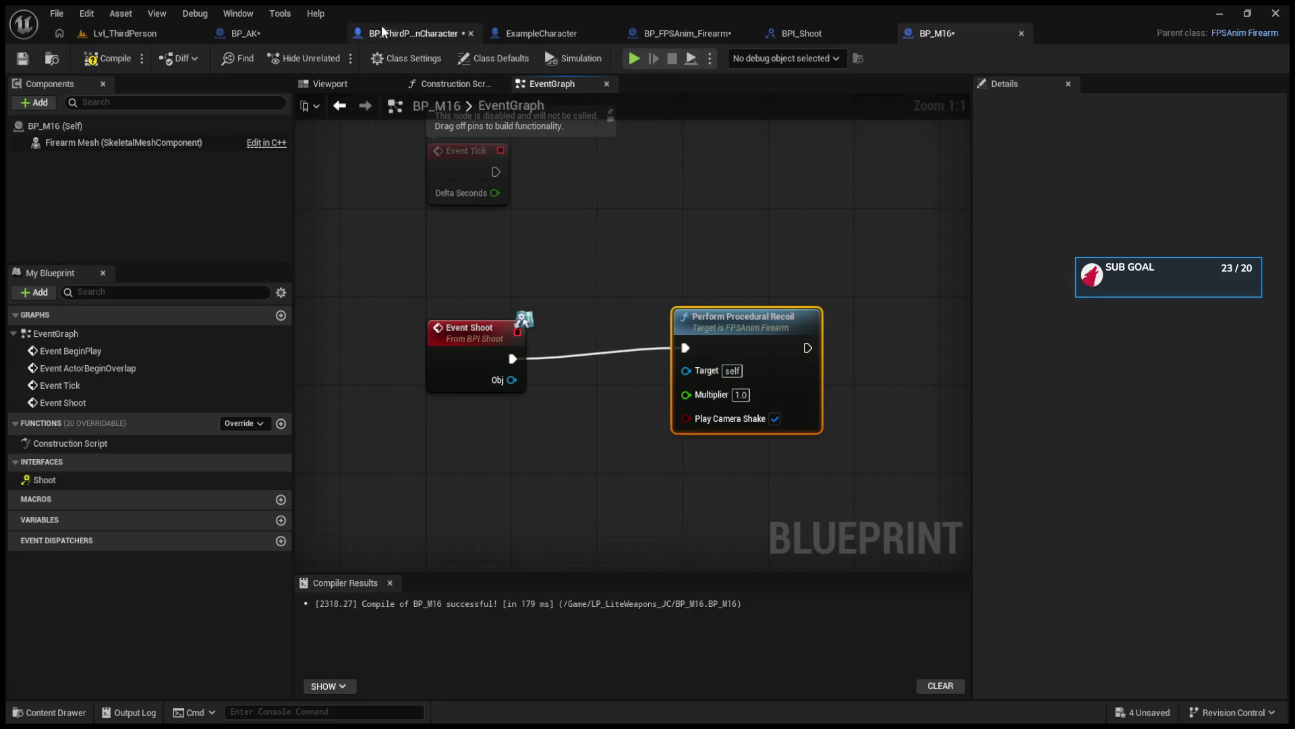
click(273, 39)
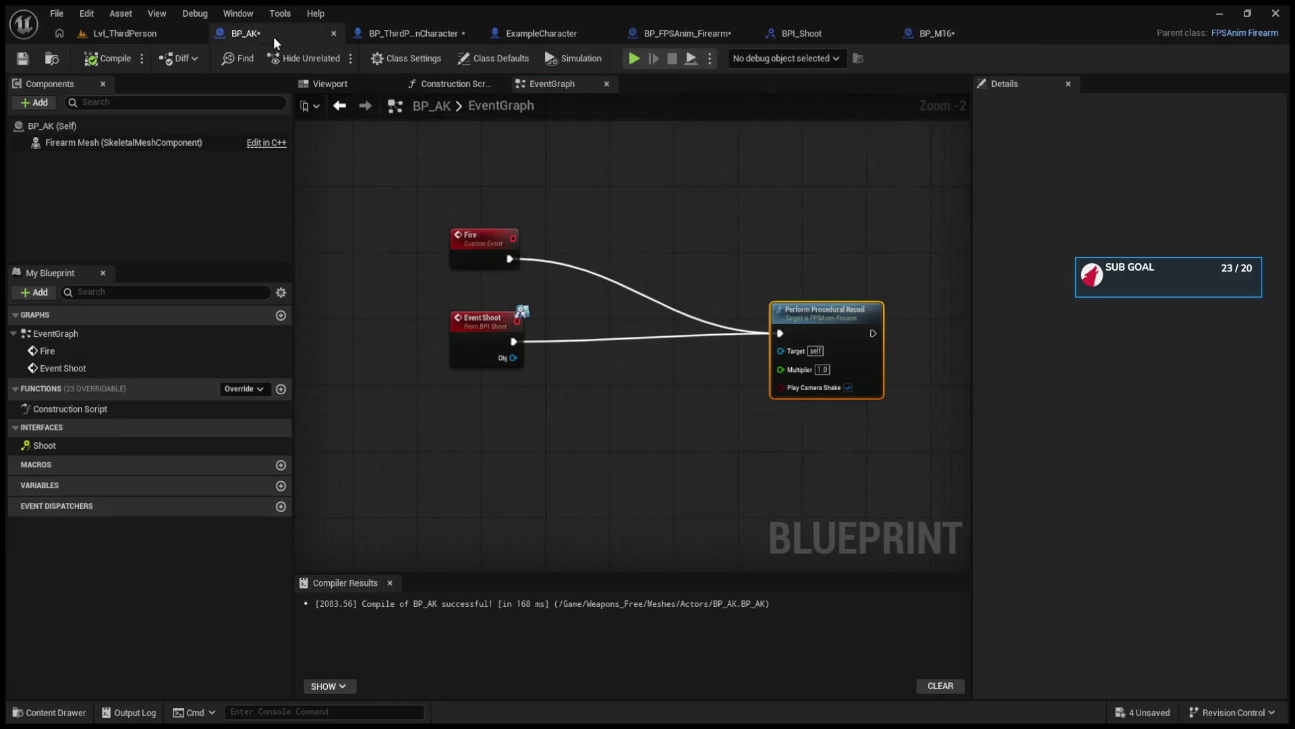
click(938, 34)
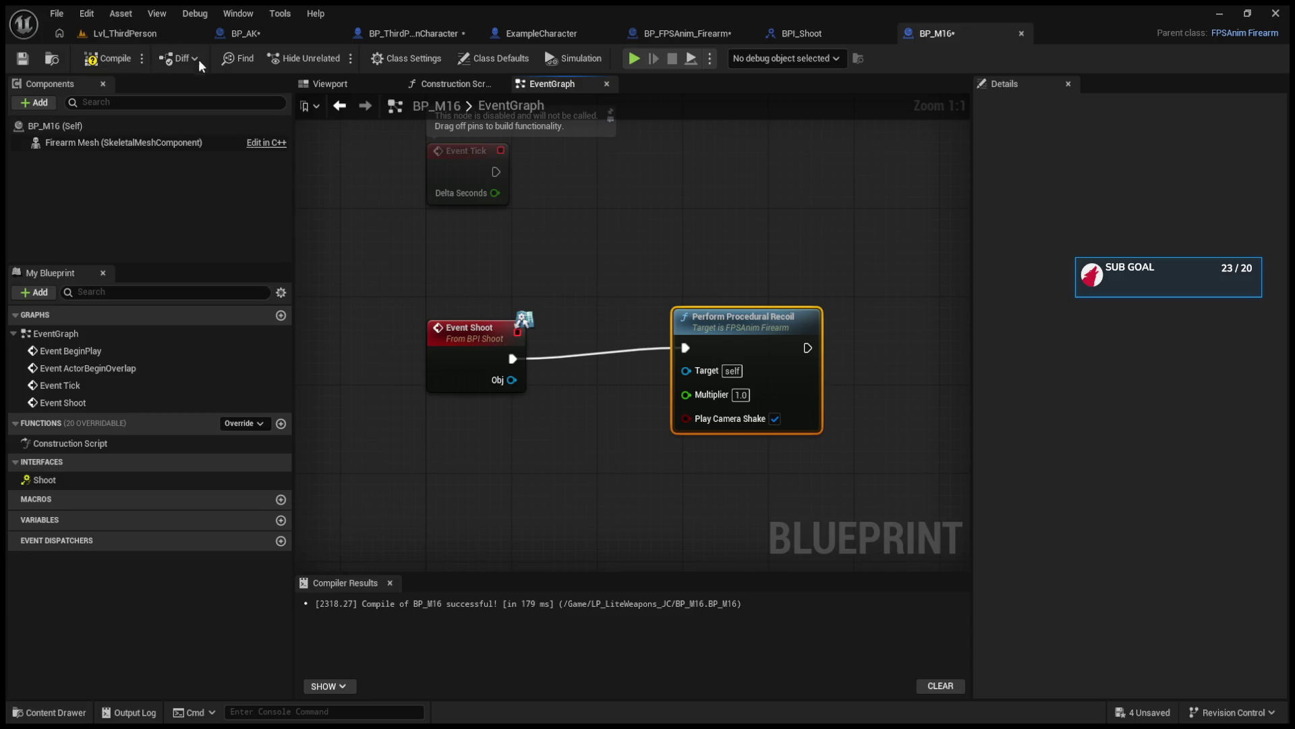
click(127, 33)
click(337, 58)
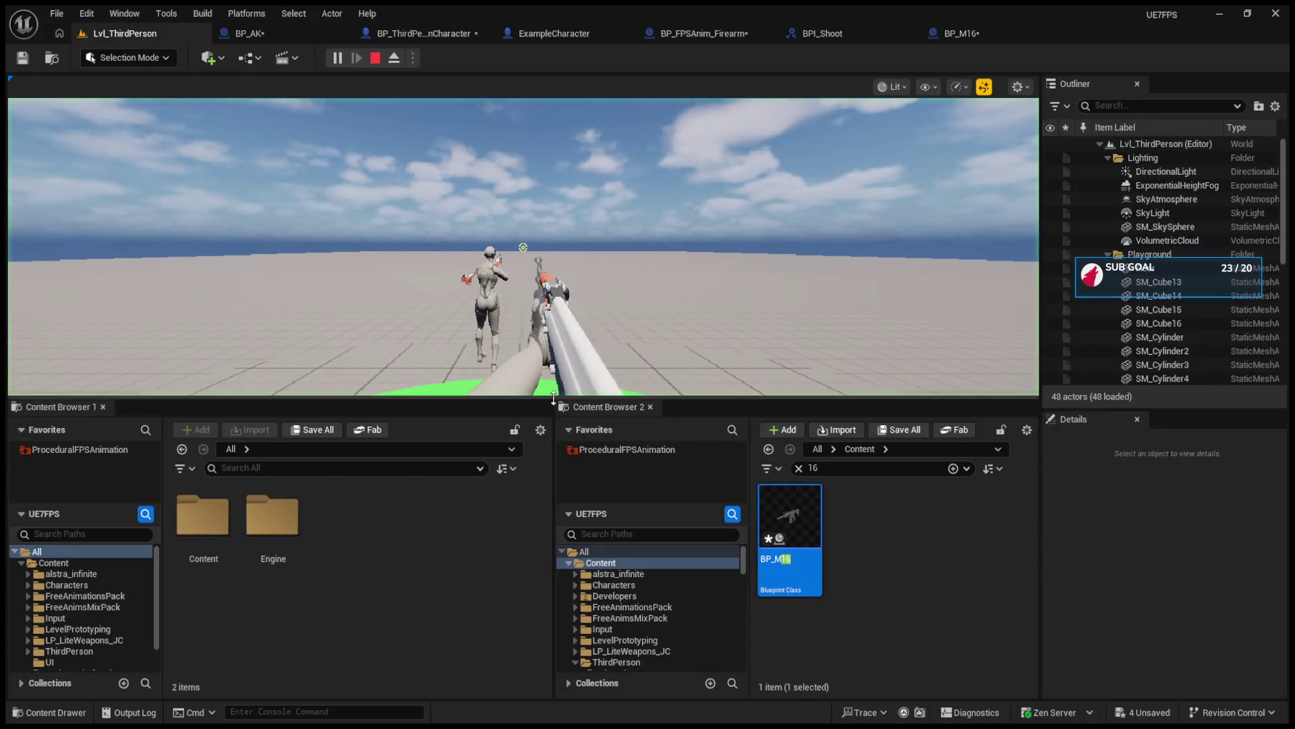
mouse_move(560, 400)
mouse_down()
mouse_move(554, 672)
mouse_move(554, 610)
mouse_up()
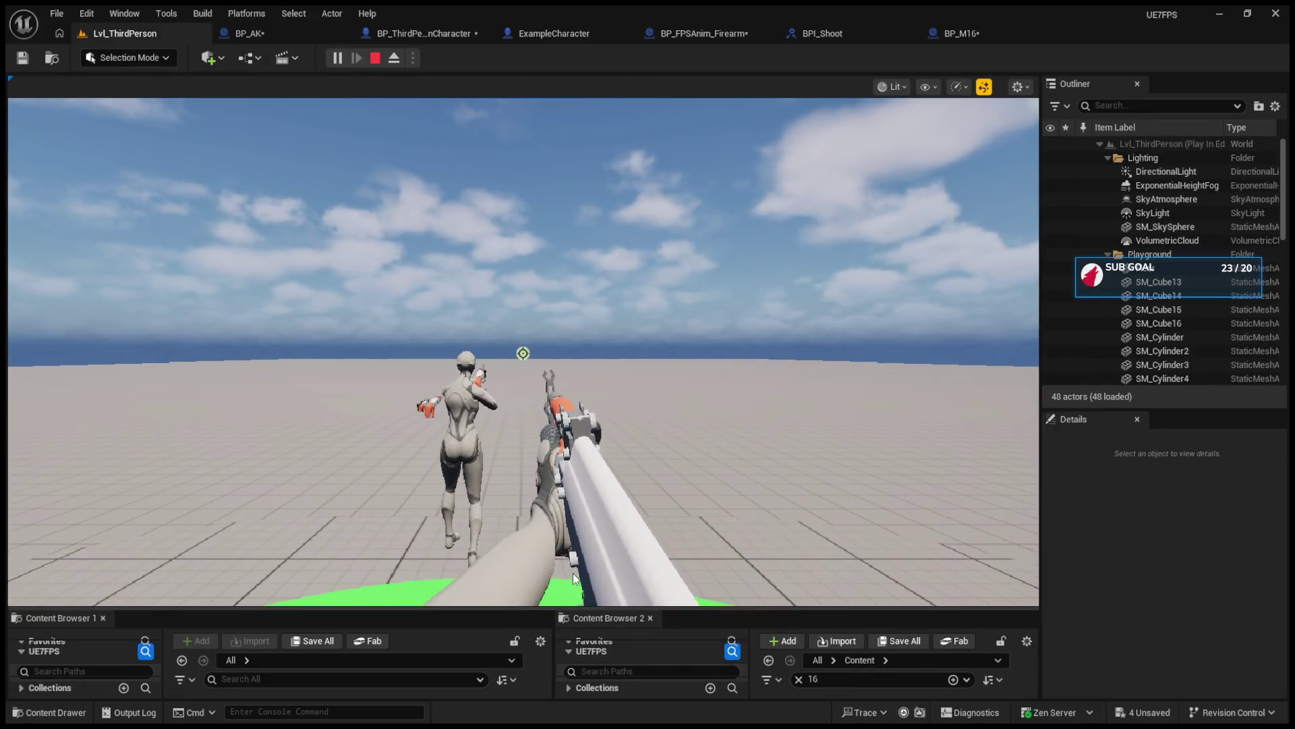
click(540, 405)
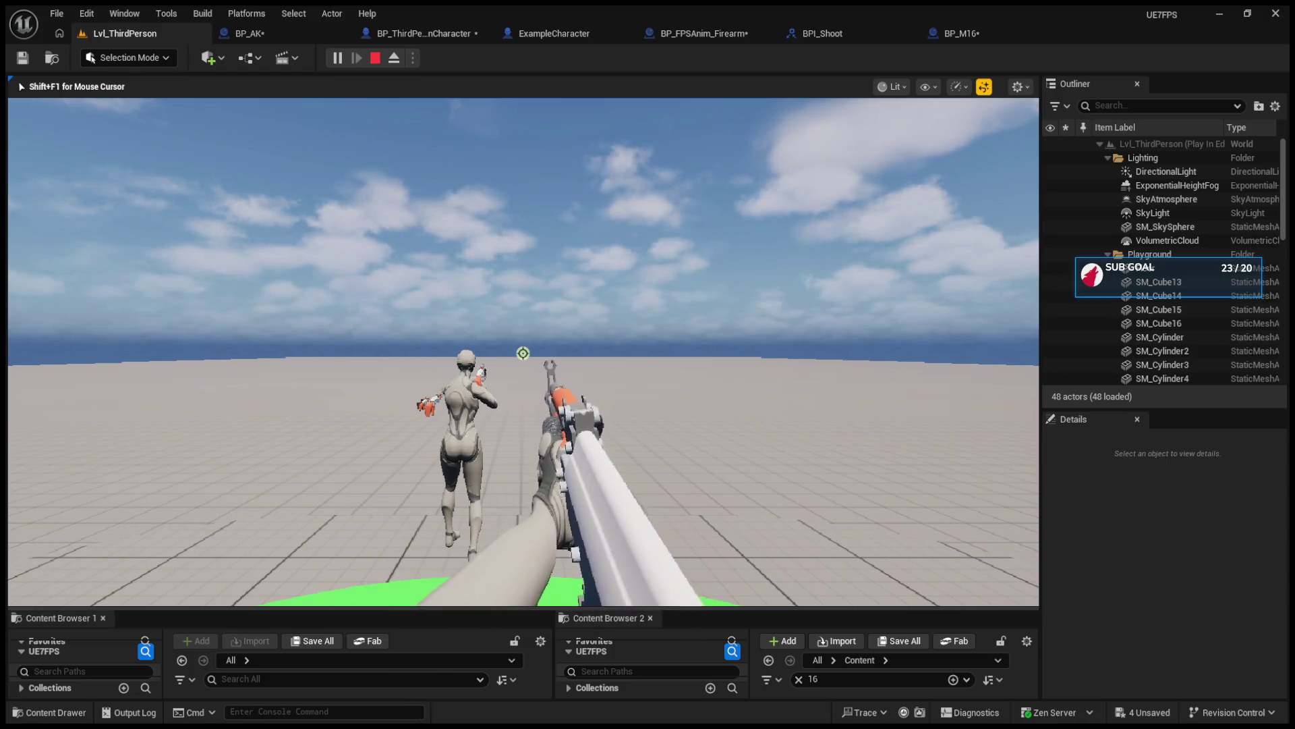
scroll(523, 353, up, 1)
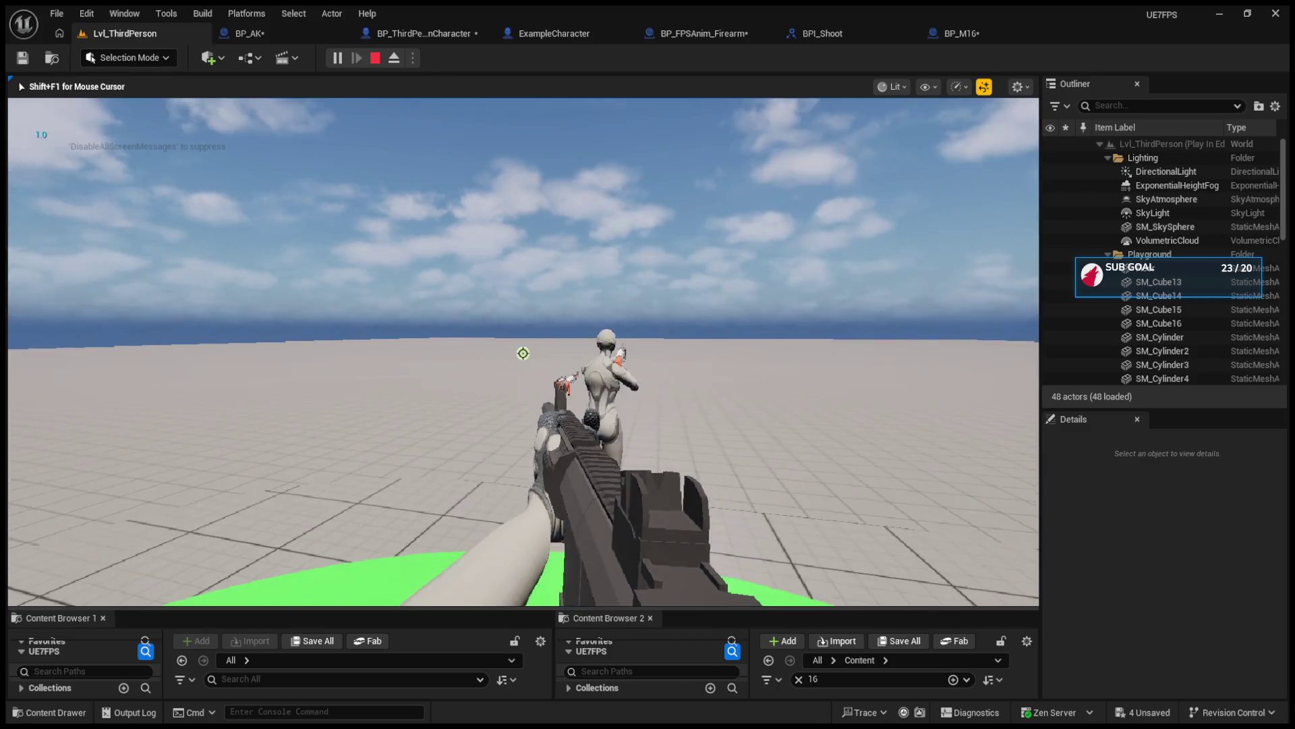
key(Escape)
click(830, 35)
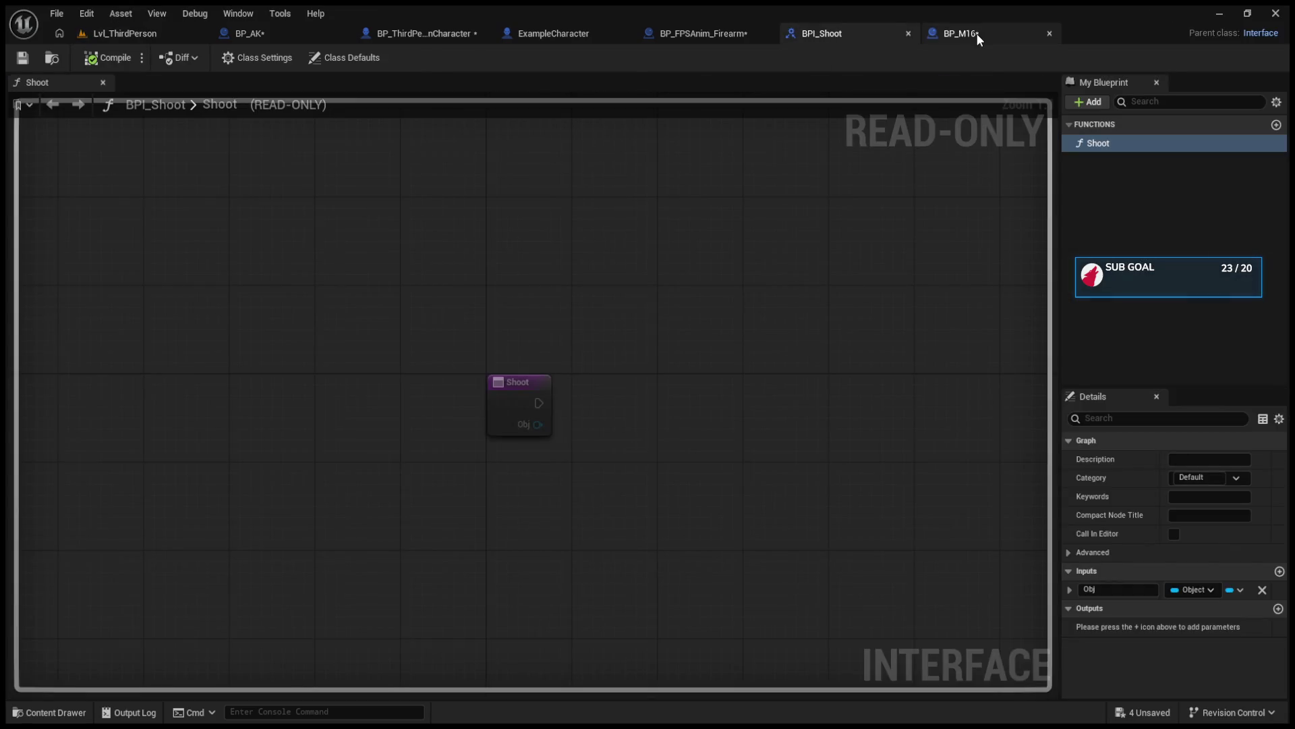
click(977, 34)
click(347, 86)
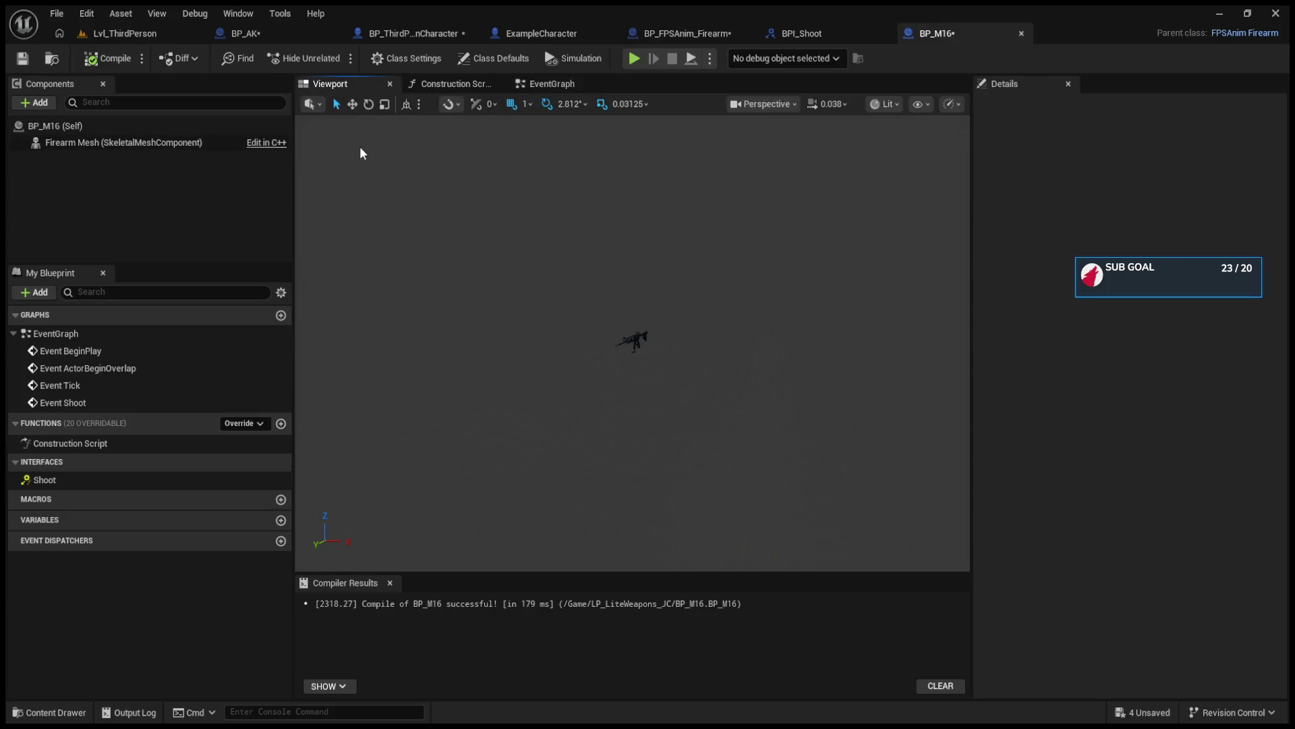
click(533, 85)
click(217, 126)
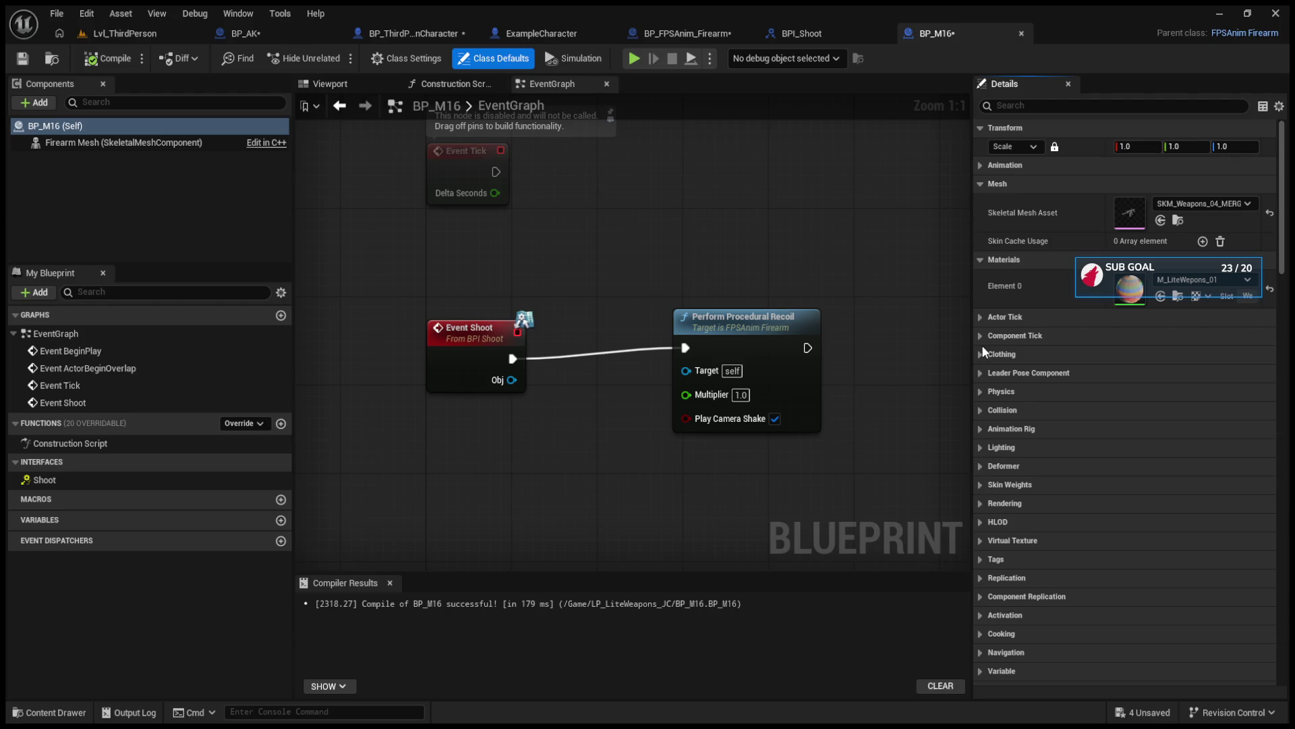
click(985, 167)
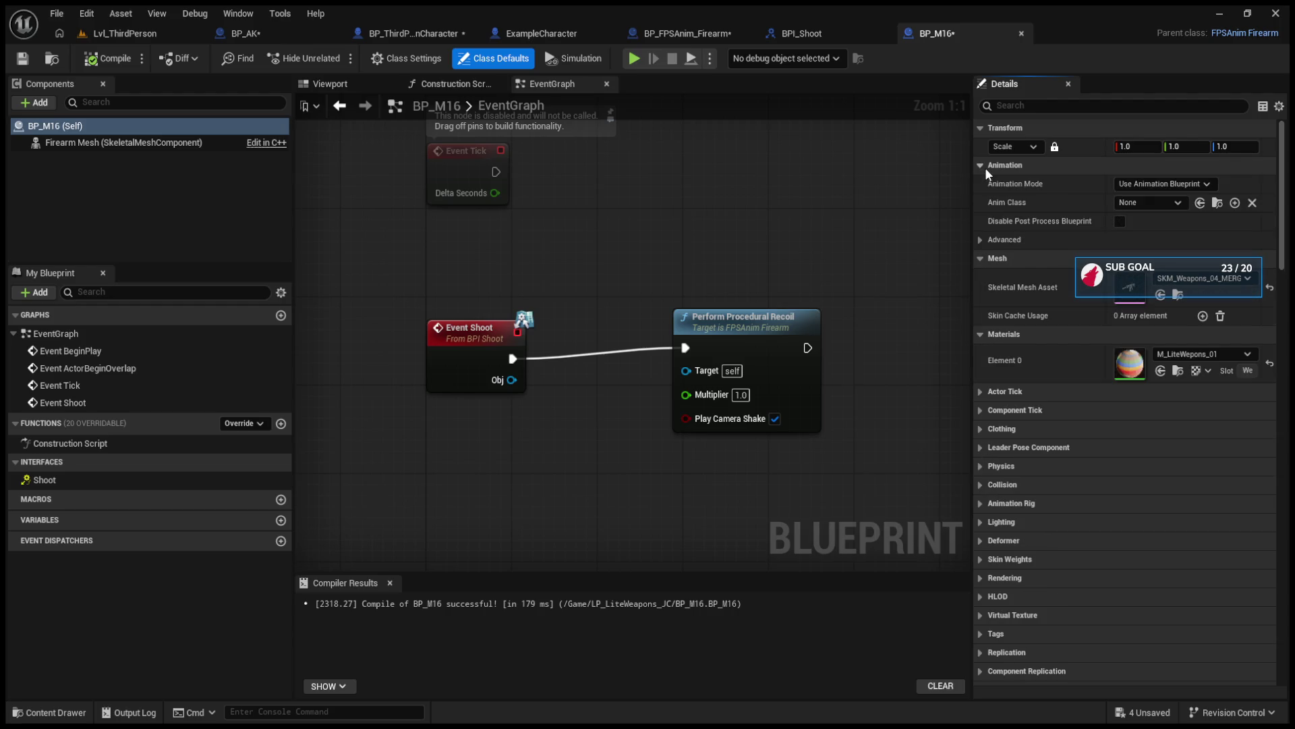
click(1166, 202)
click(1172, 257)
click(115, 60)
click(125, 33)
click(337, 58)
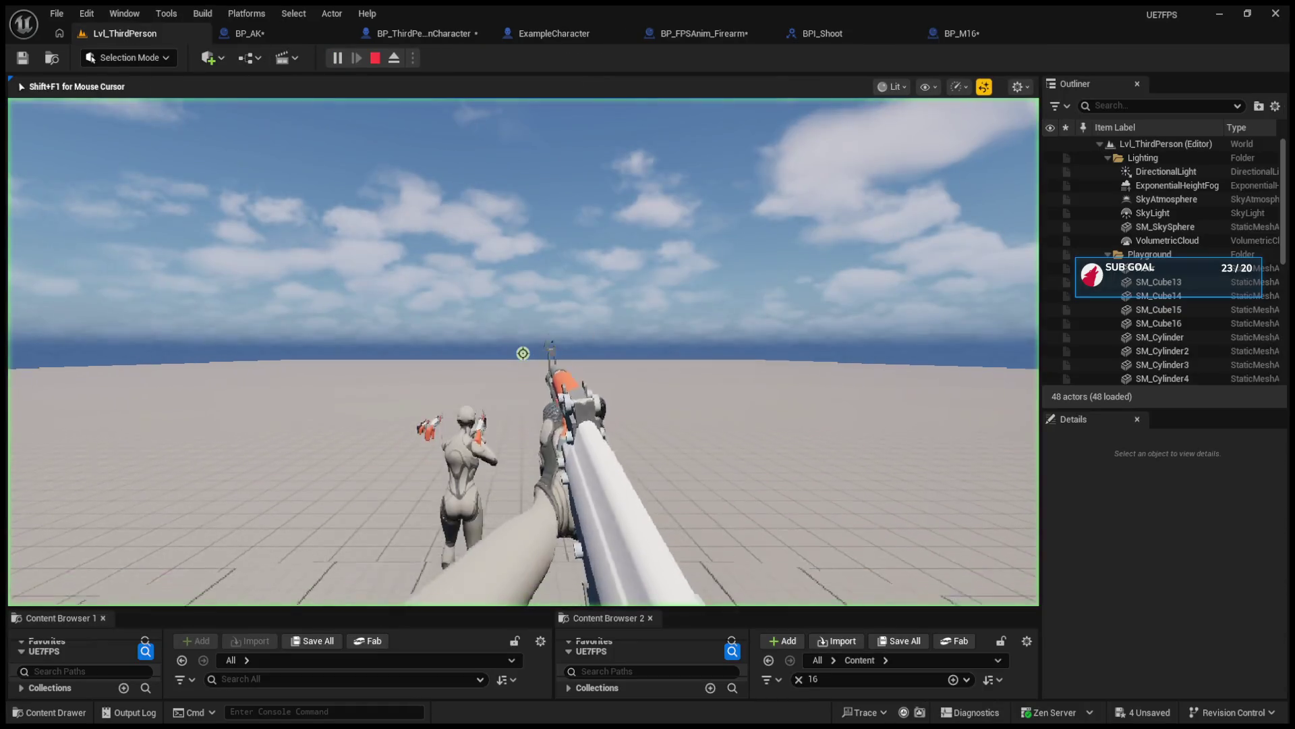
key(s)
key(w)
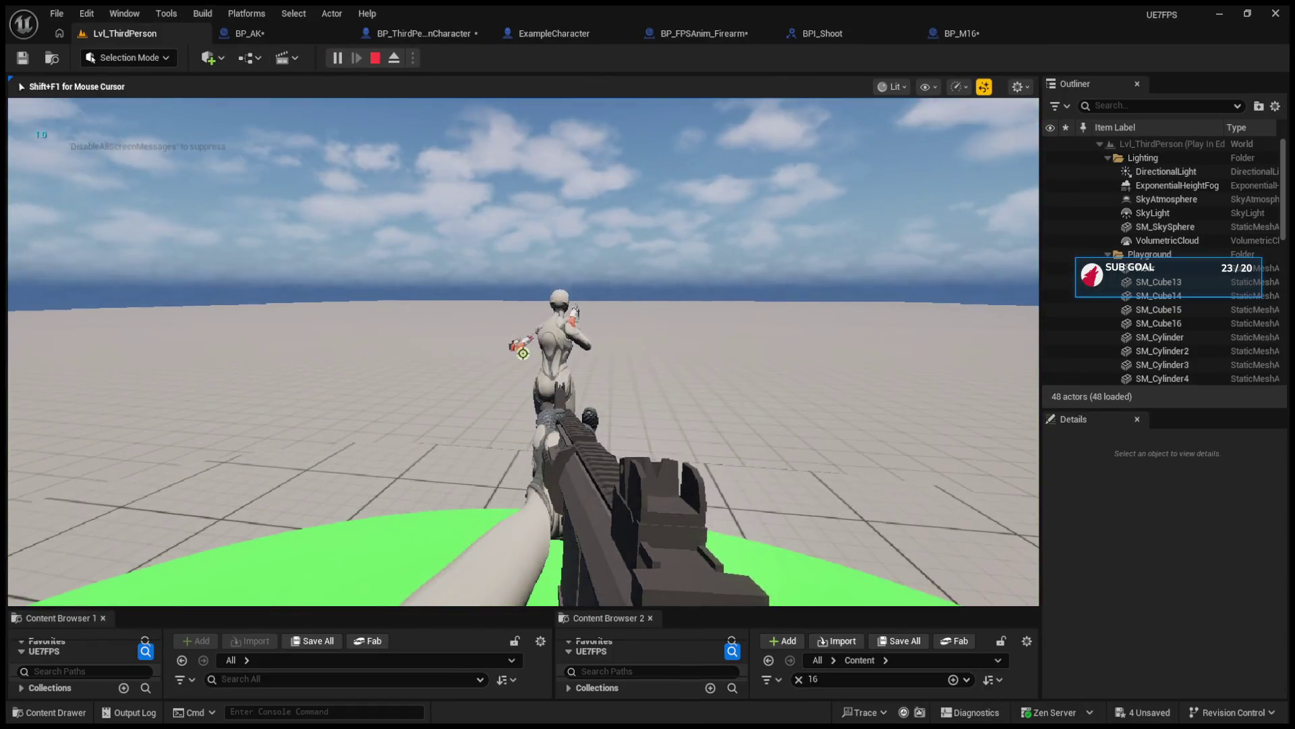
key(shift+F1)
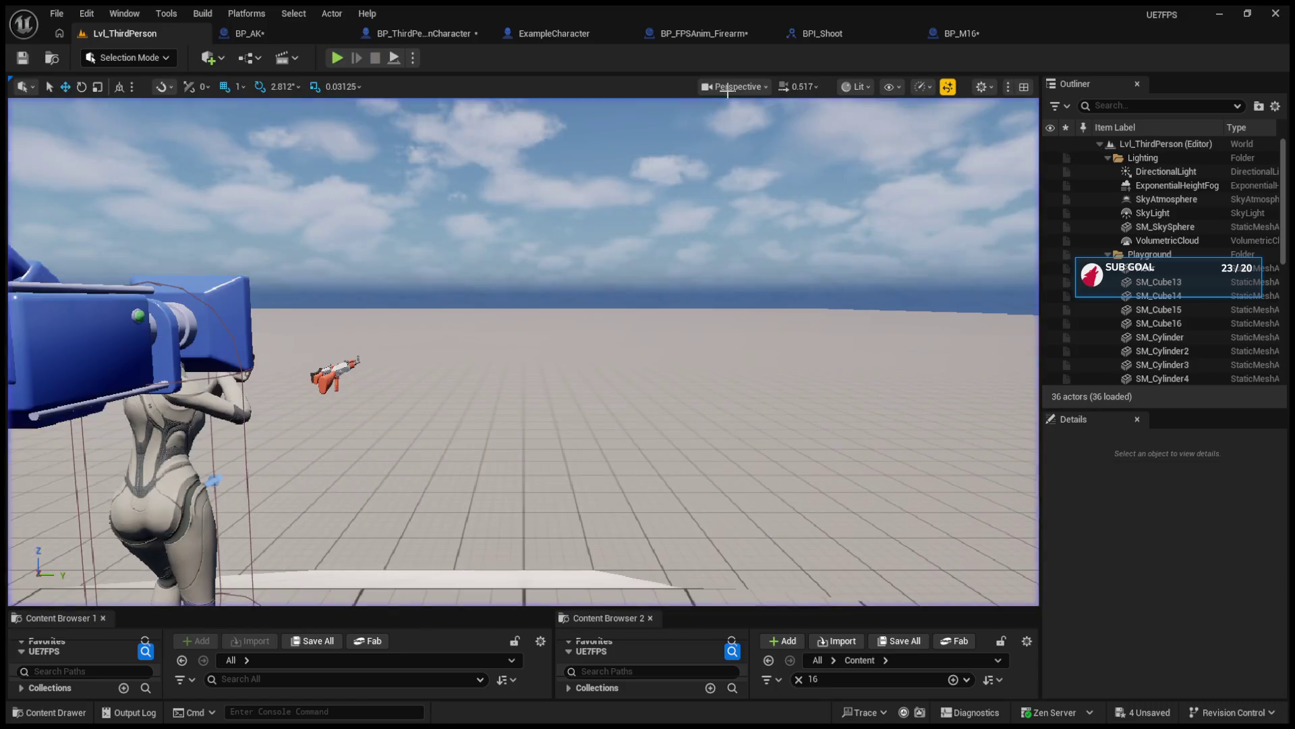
click(317, 33)
click(330, 84)
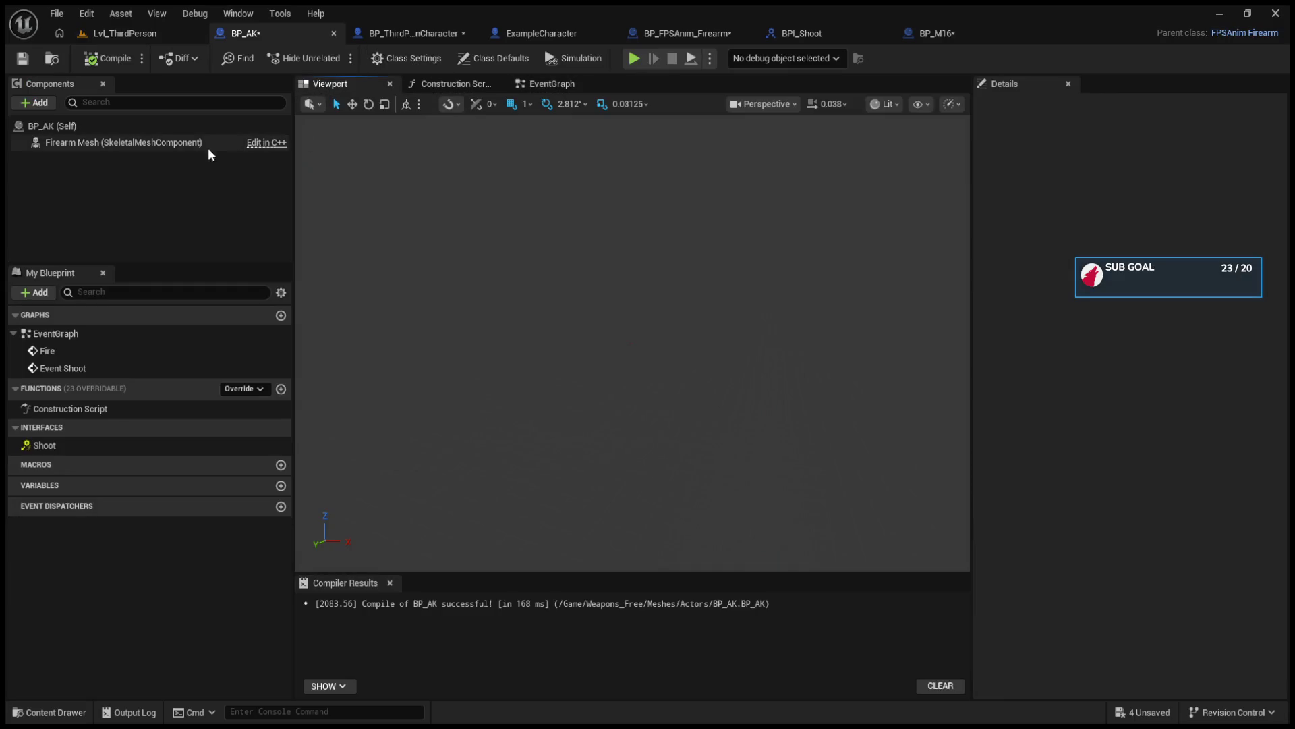
click(160, 127)
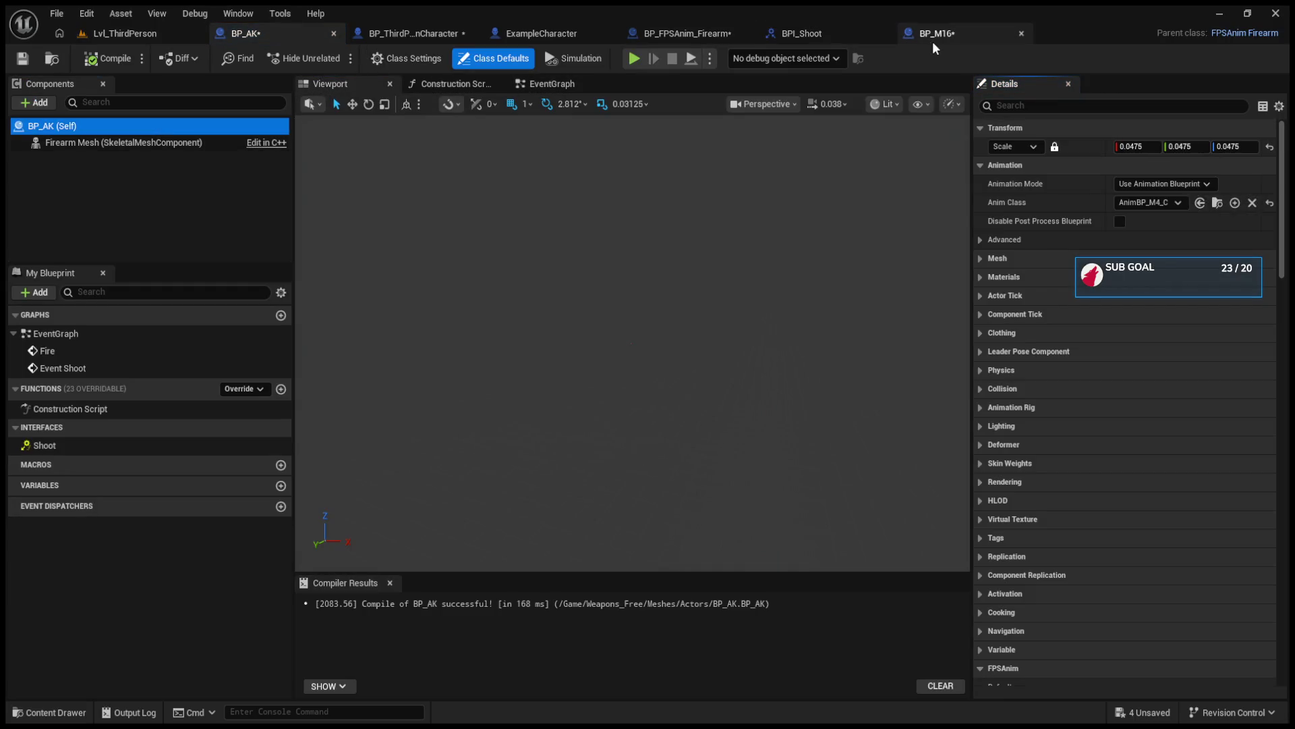
click(932, 38)
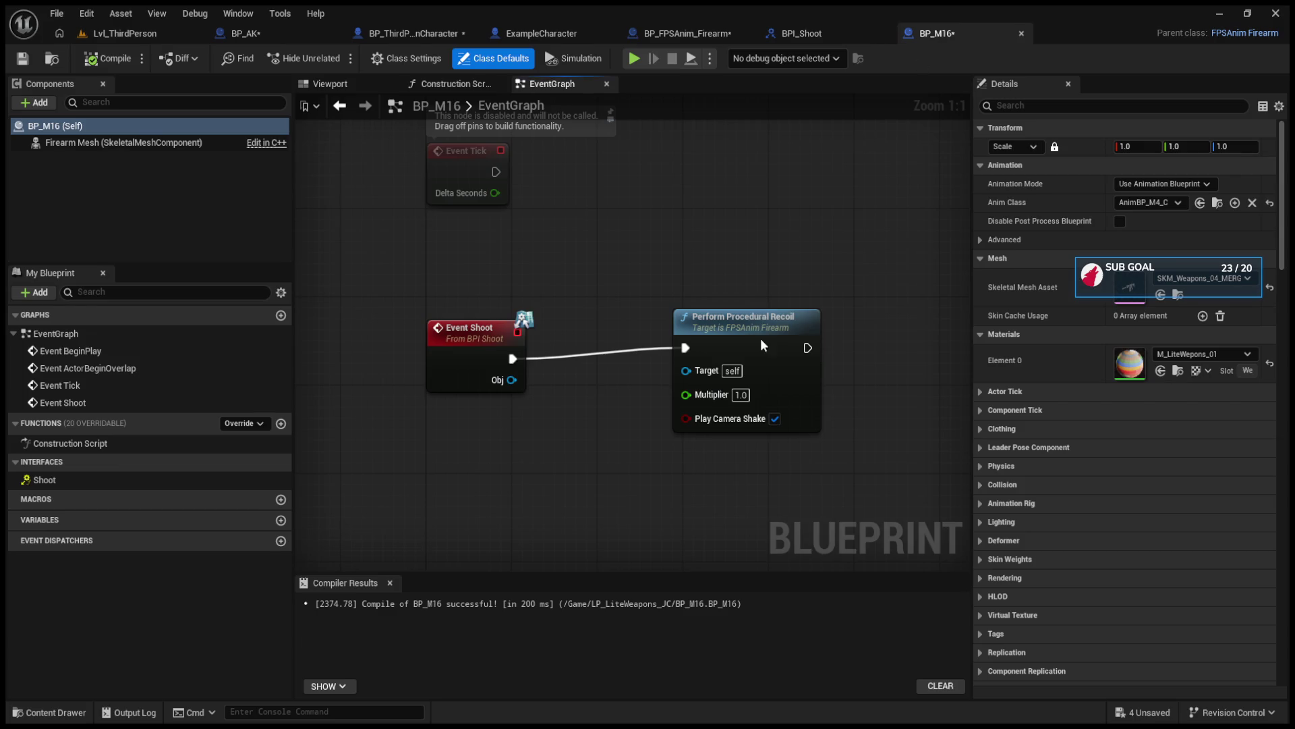
drag(759, 338, 760, 349)
click(129, 127)
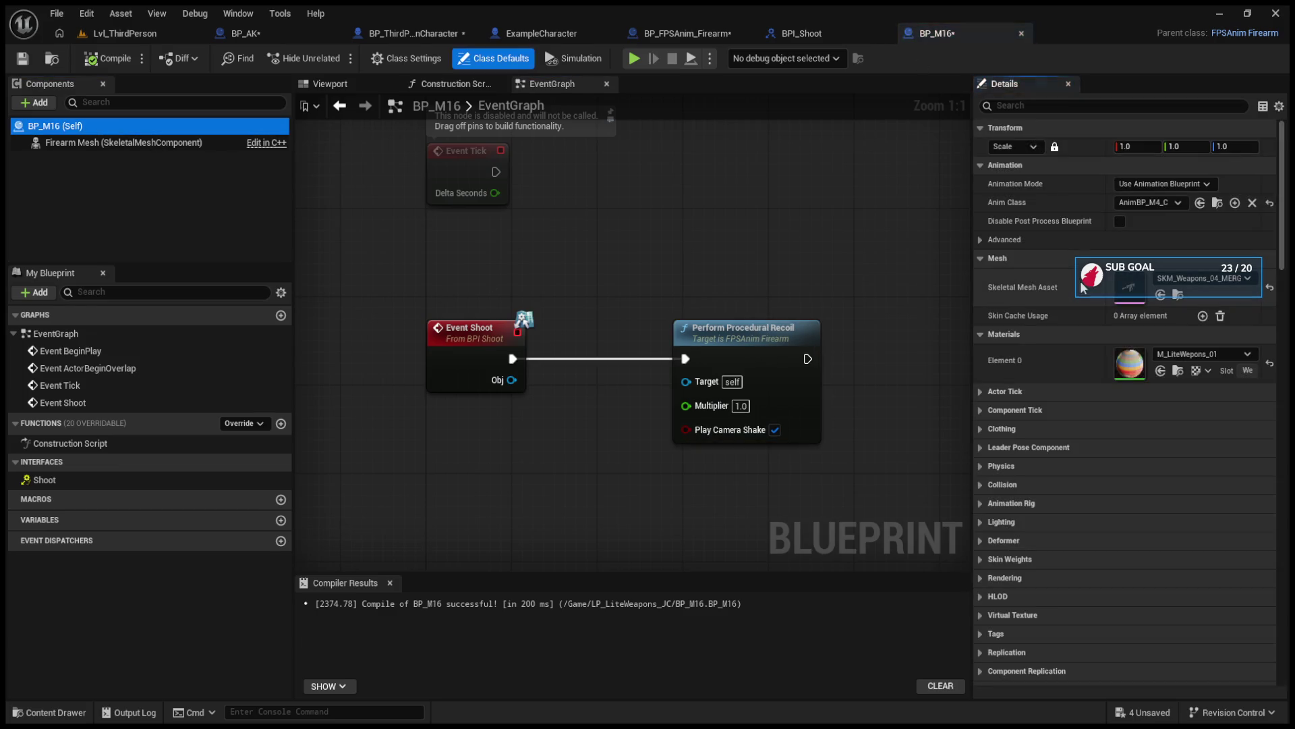
click(979, 183)
click(980, 203)
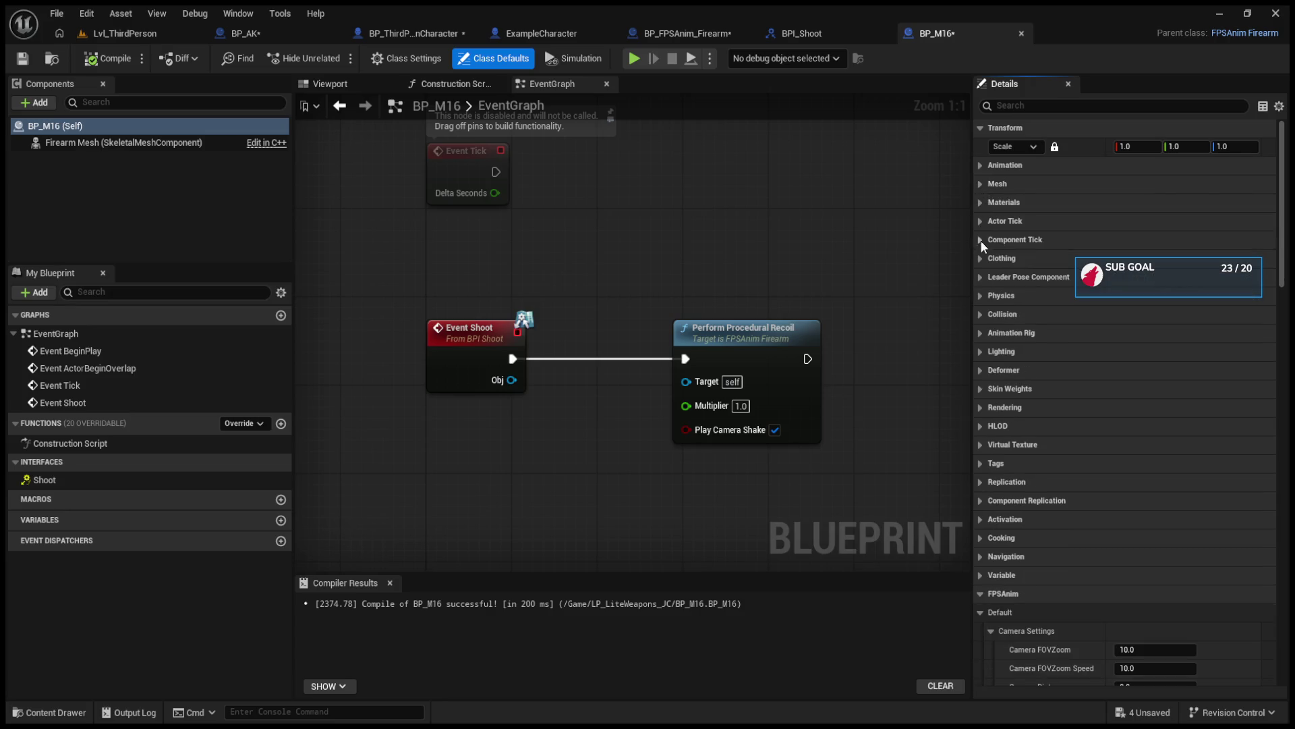
scroll(1020, 379, down, 15)
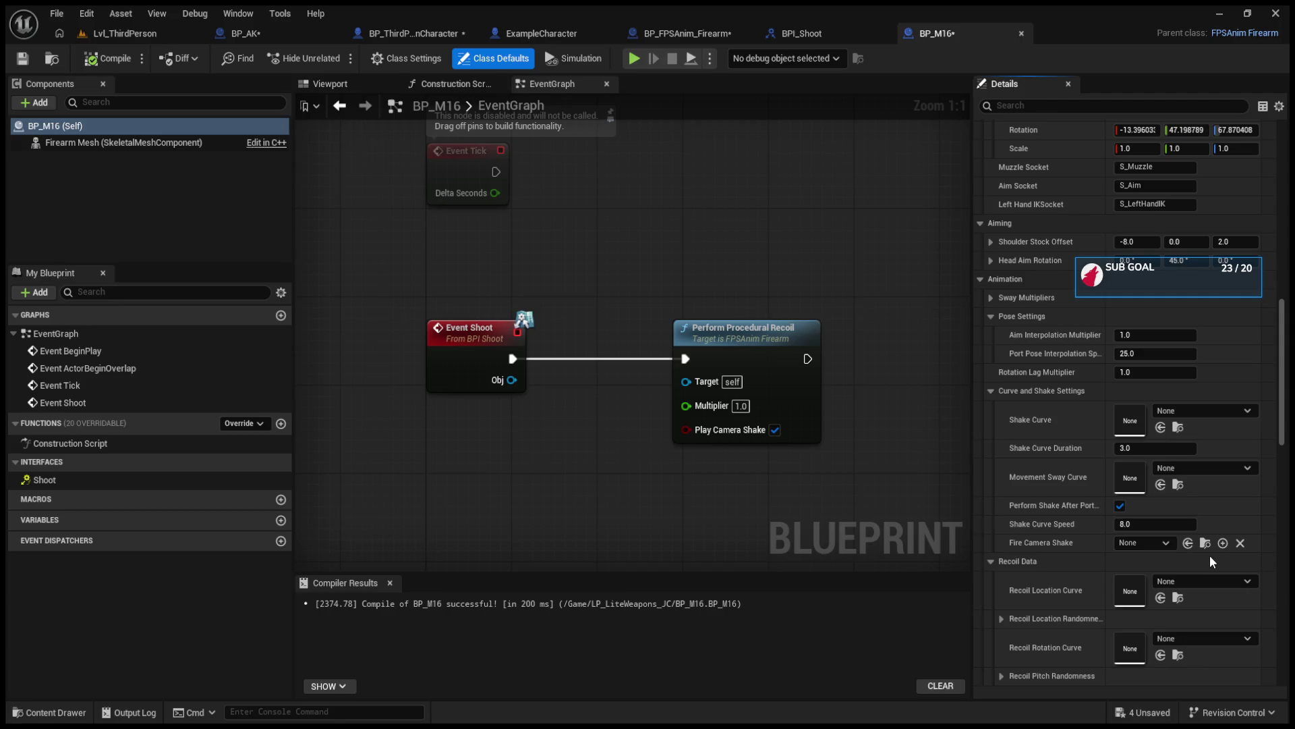
key(ctrl+z)
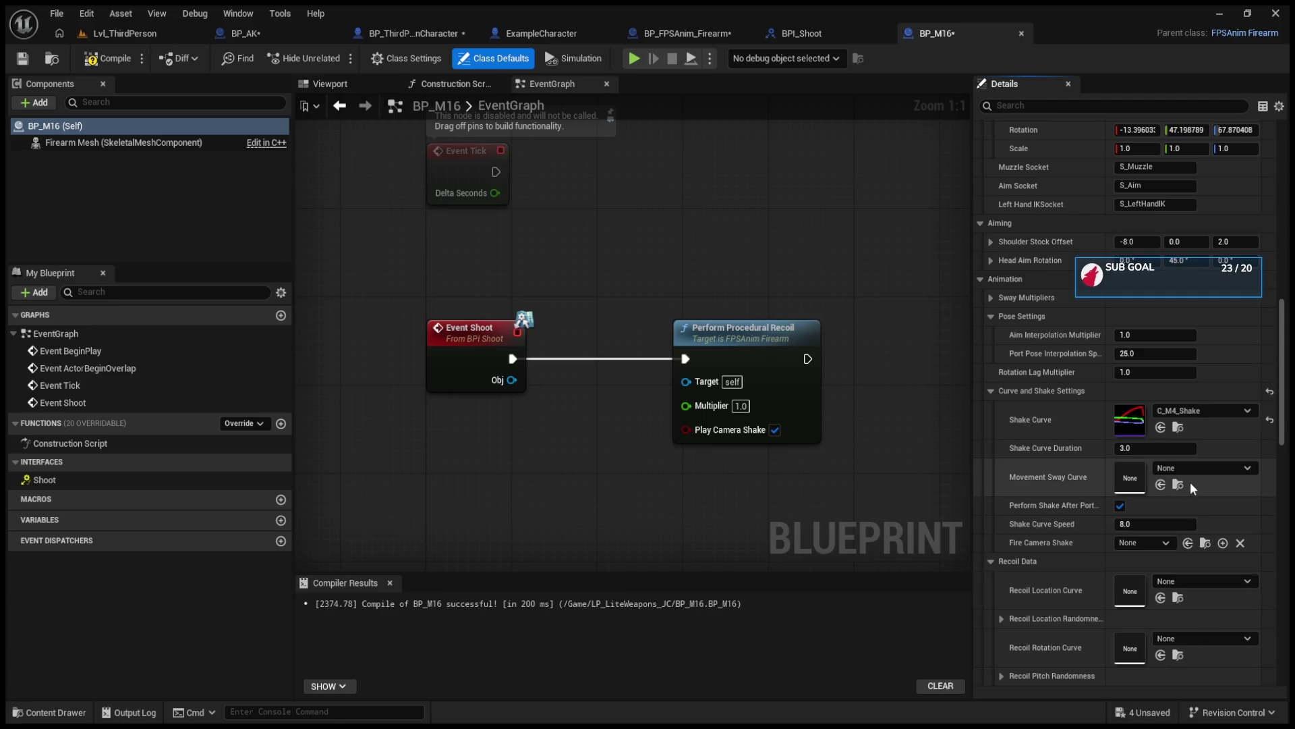
key(ctrl+z)
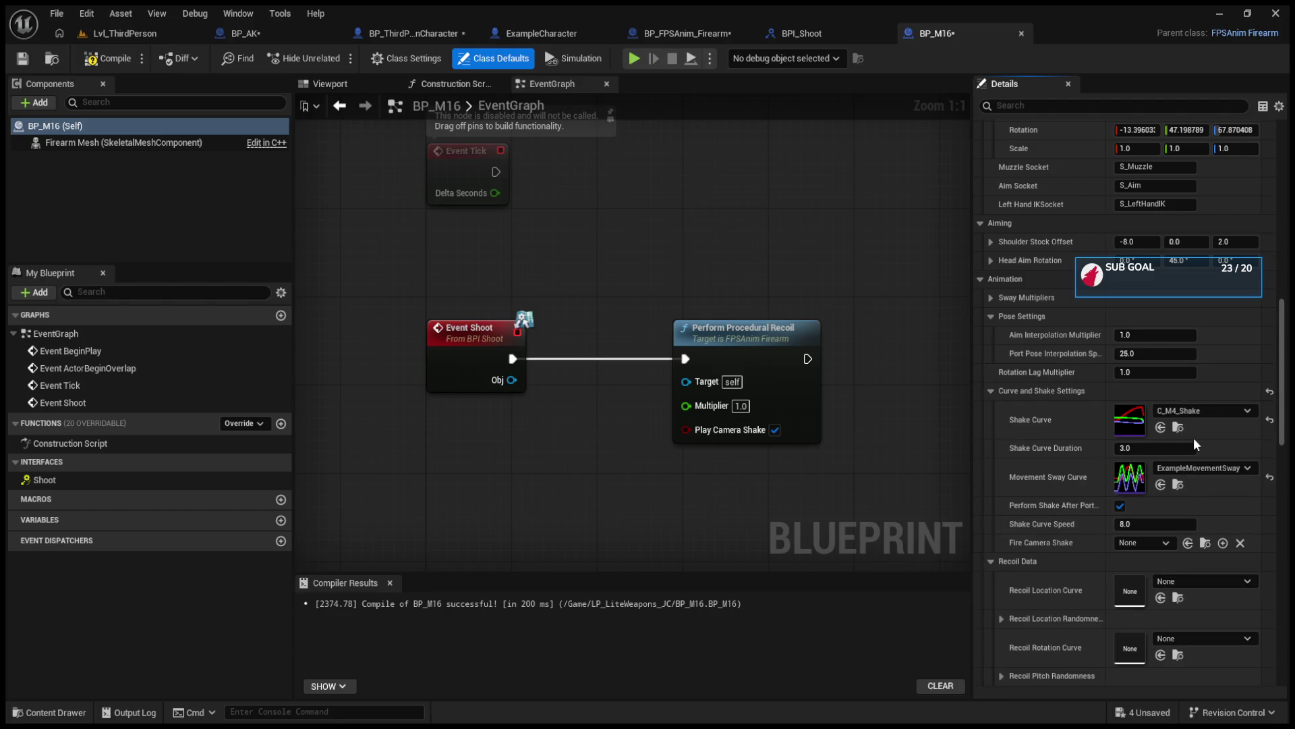
key(ctrl+z)
scroll(1167, 566, down, 2)
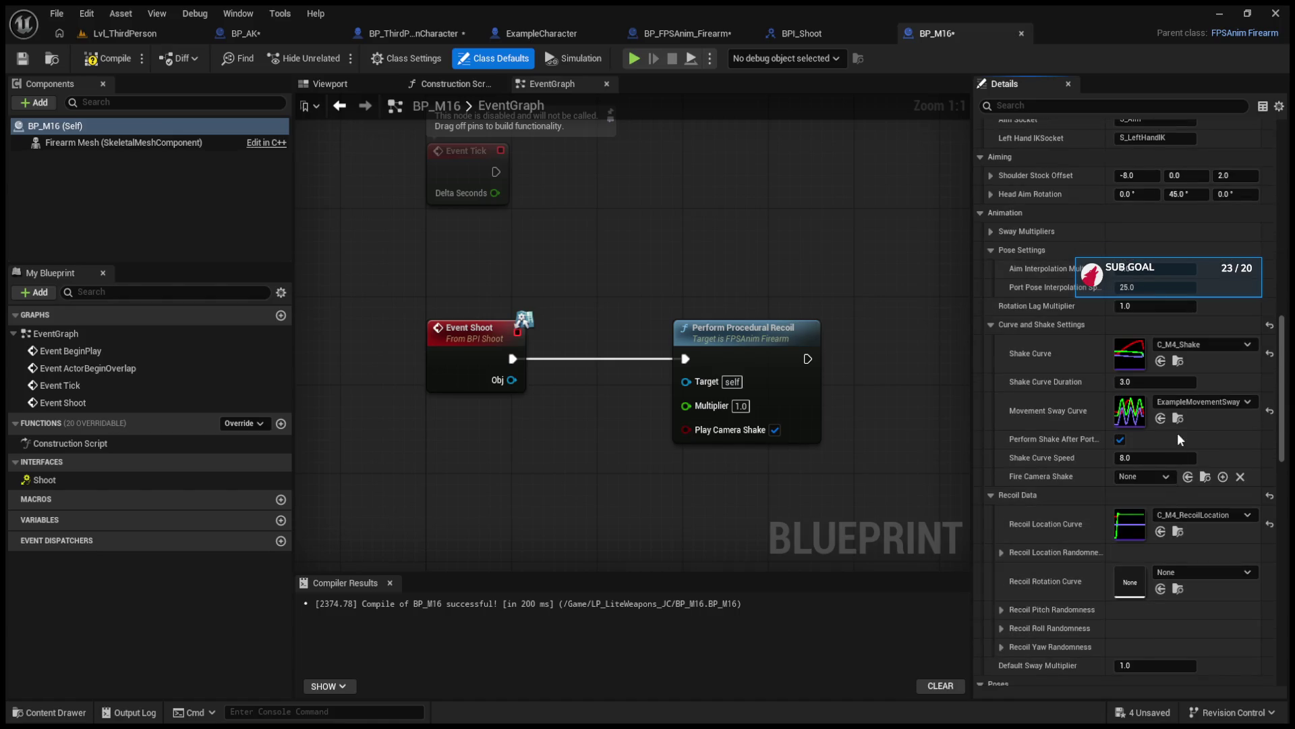
key(ctrl+z)
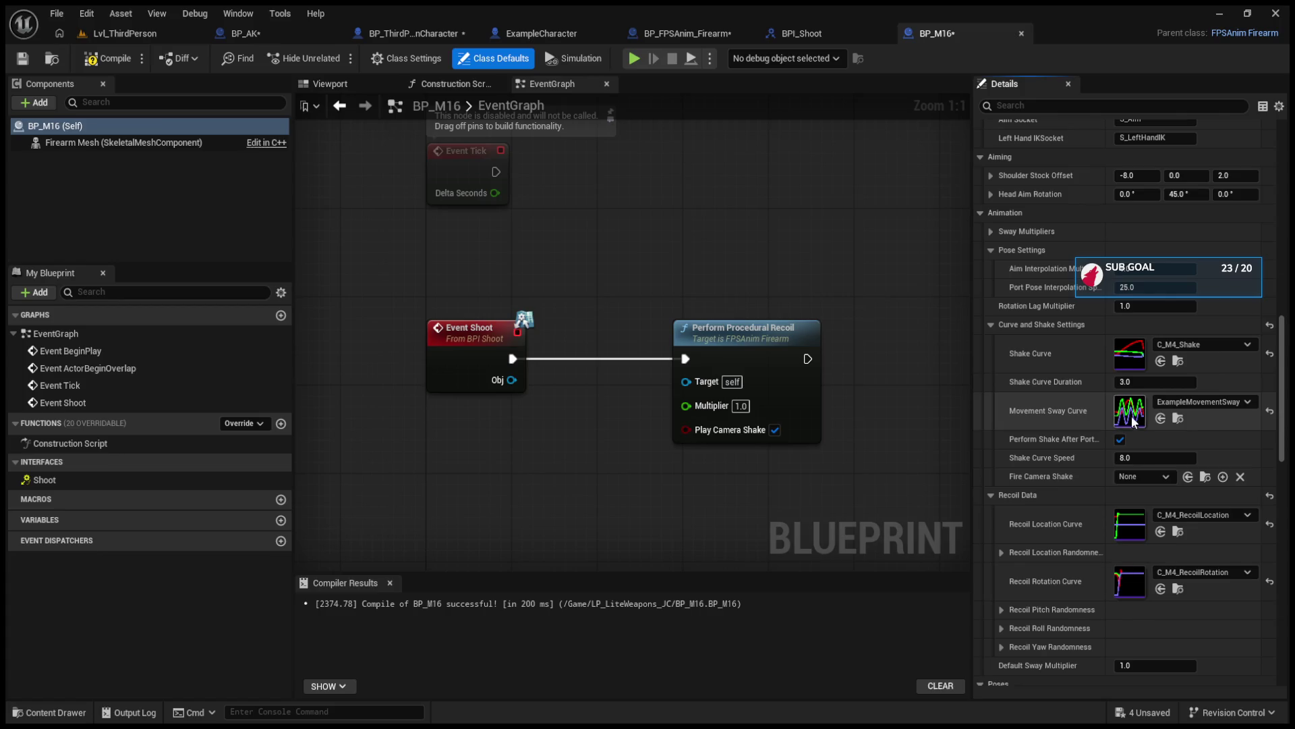
click(110, 38)
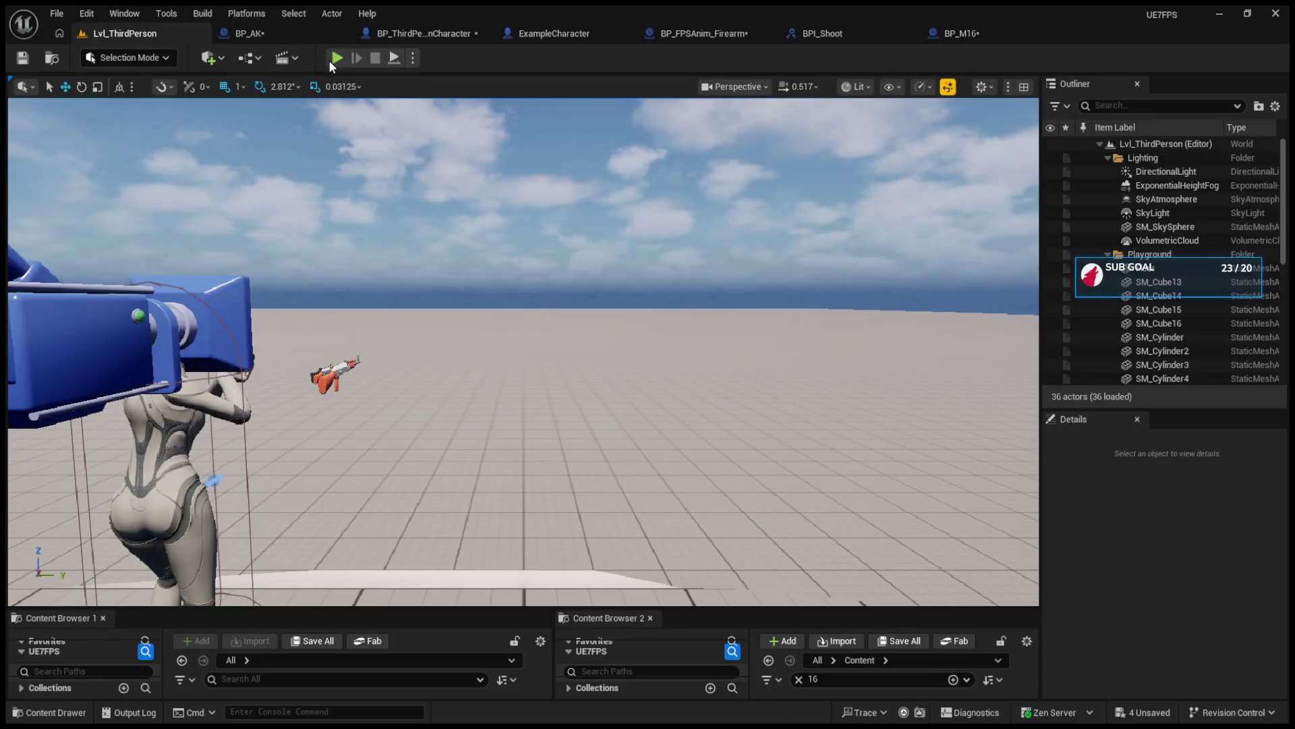
click(332, 59)
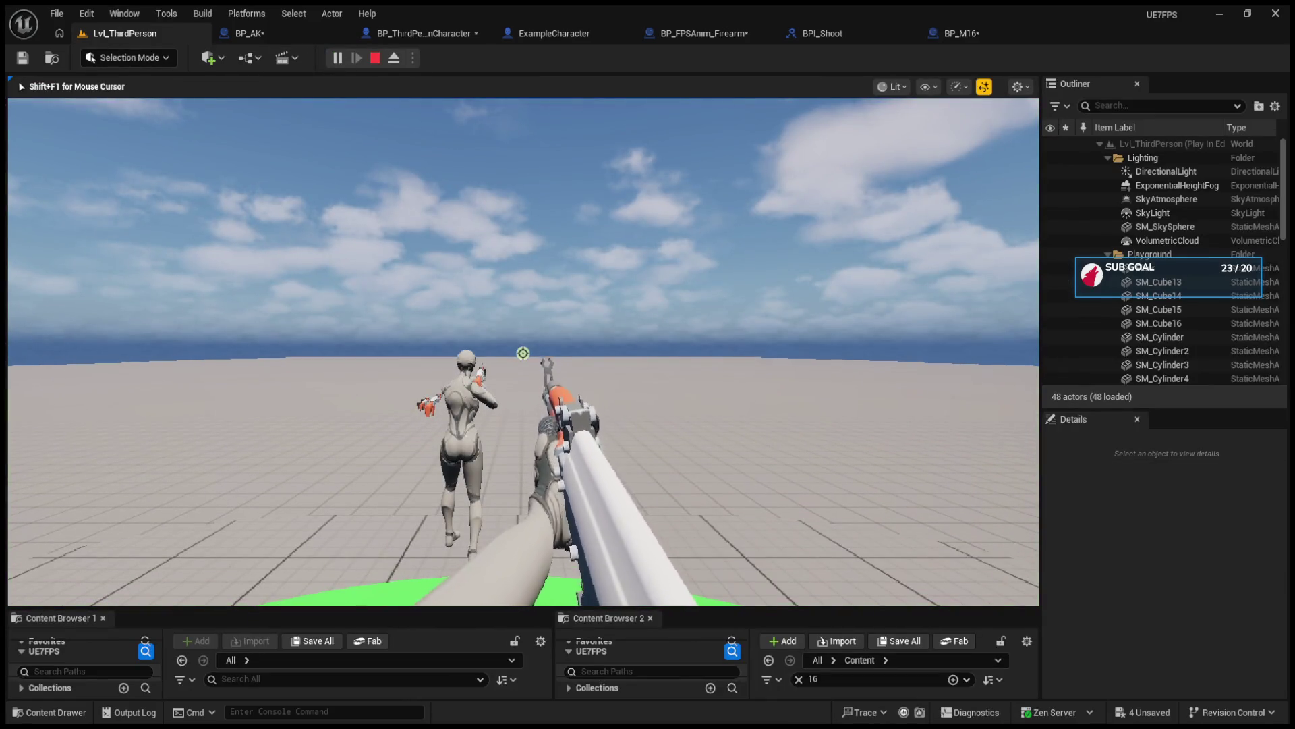
key(2)
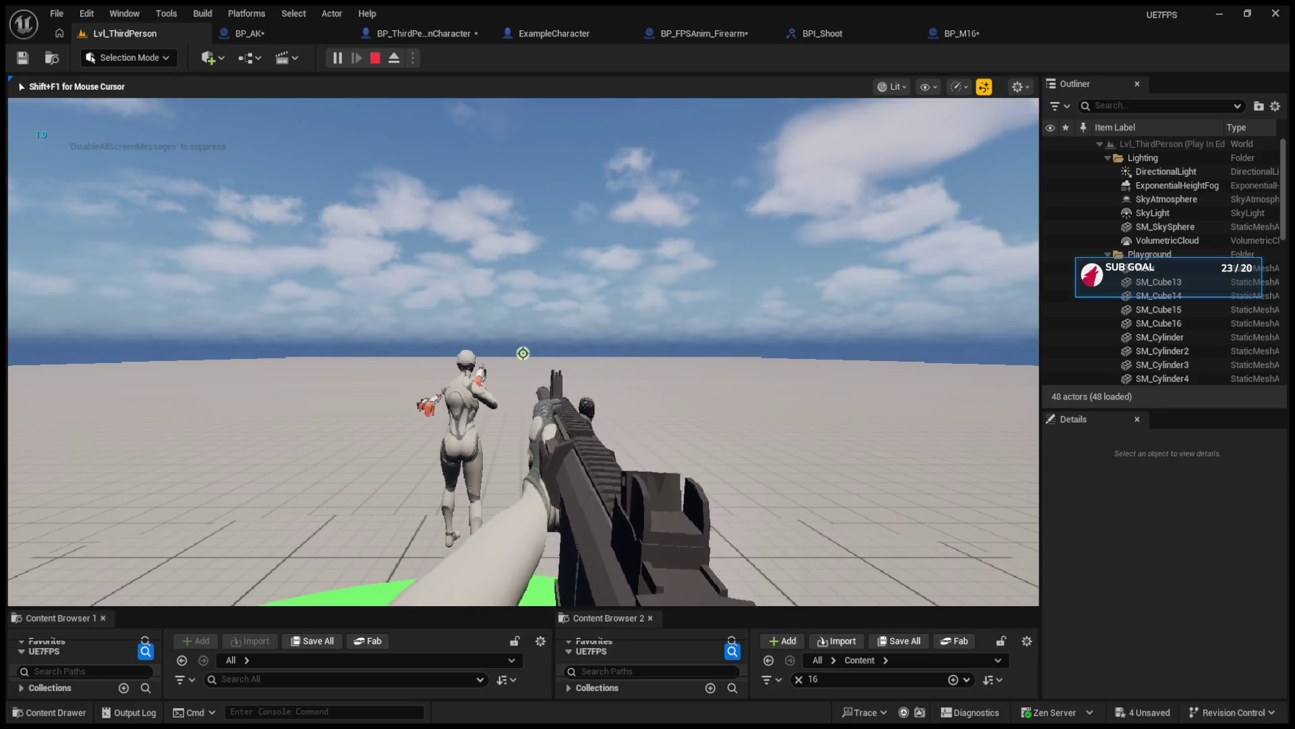
right_click(523, 353)
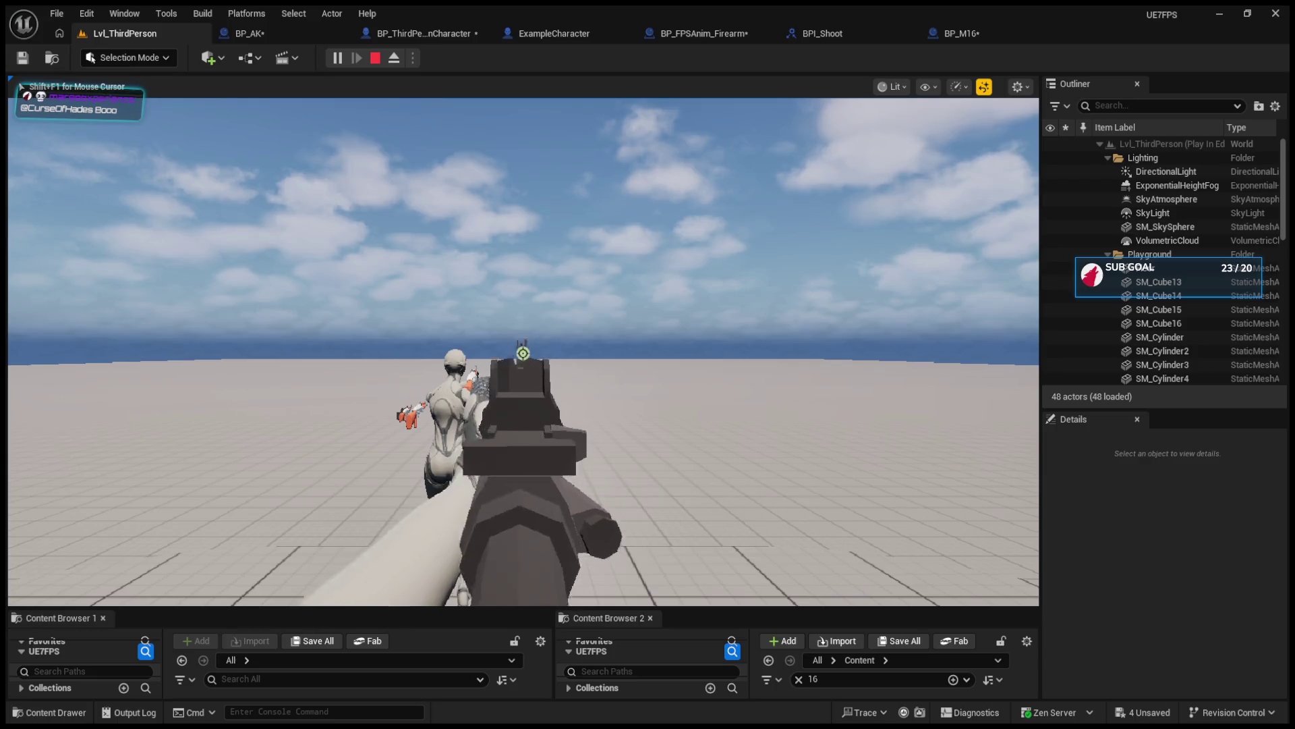
right_click(522, 353)
key(Escape)
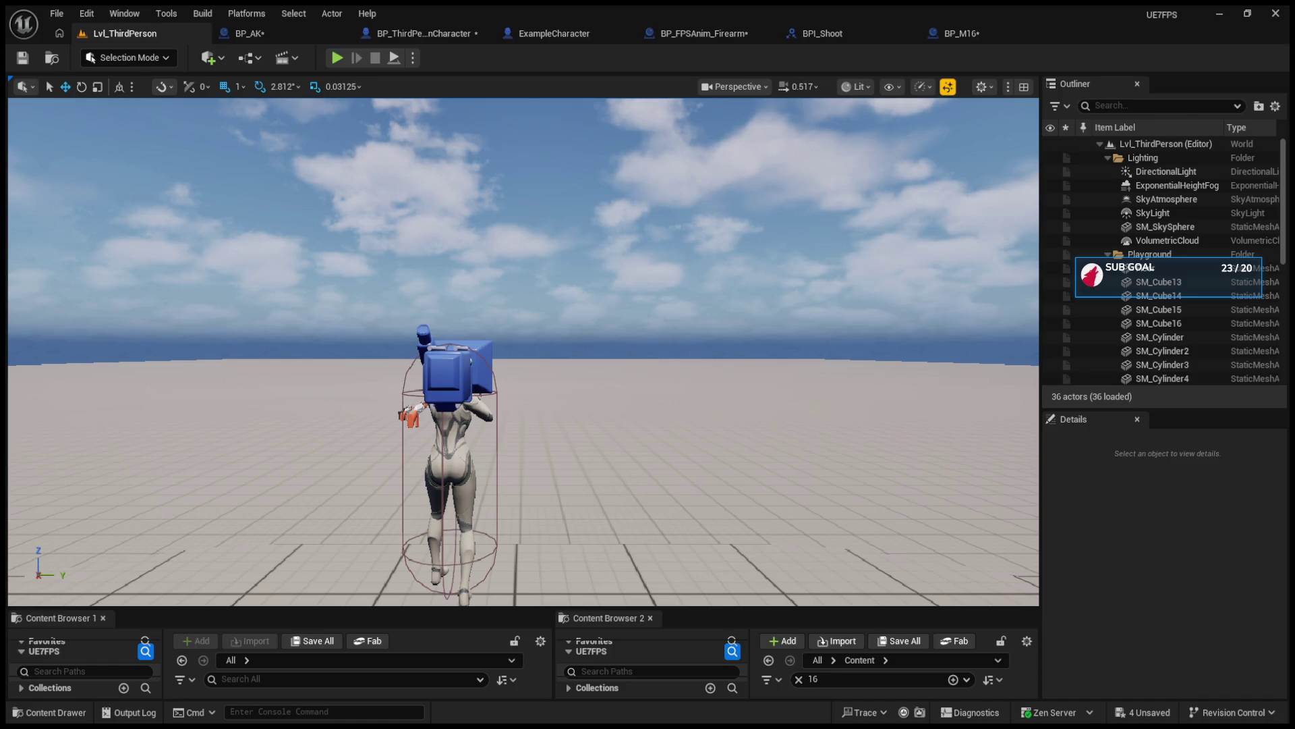
key(alt+p)
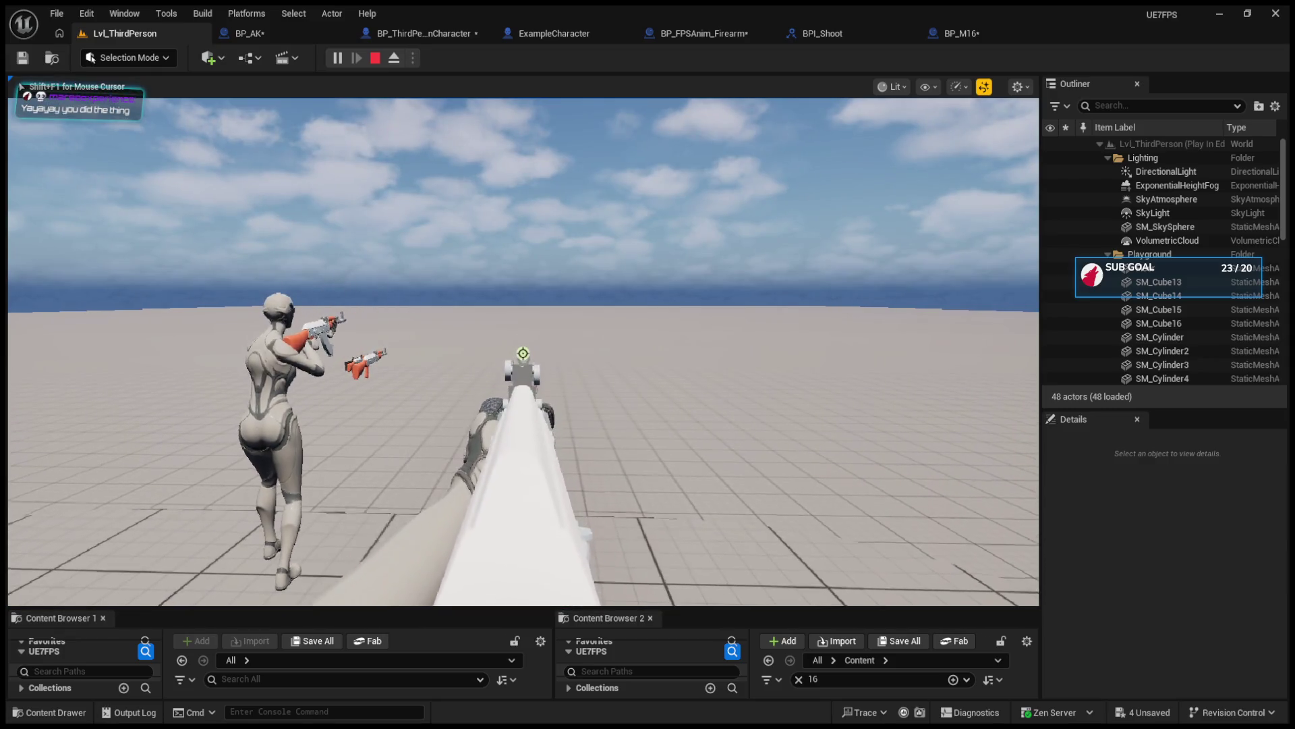
key(2)
key(w)
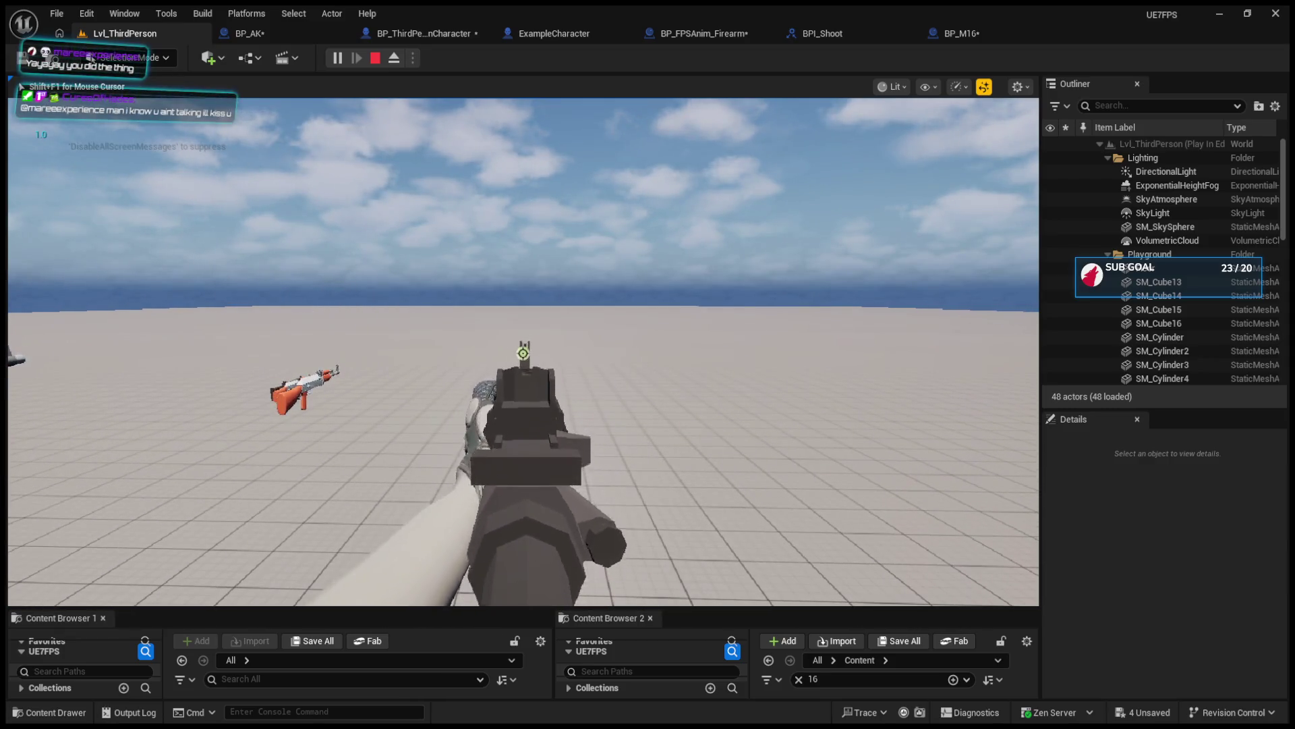
key(d)
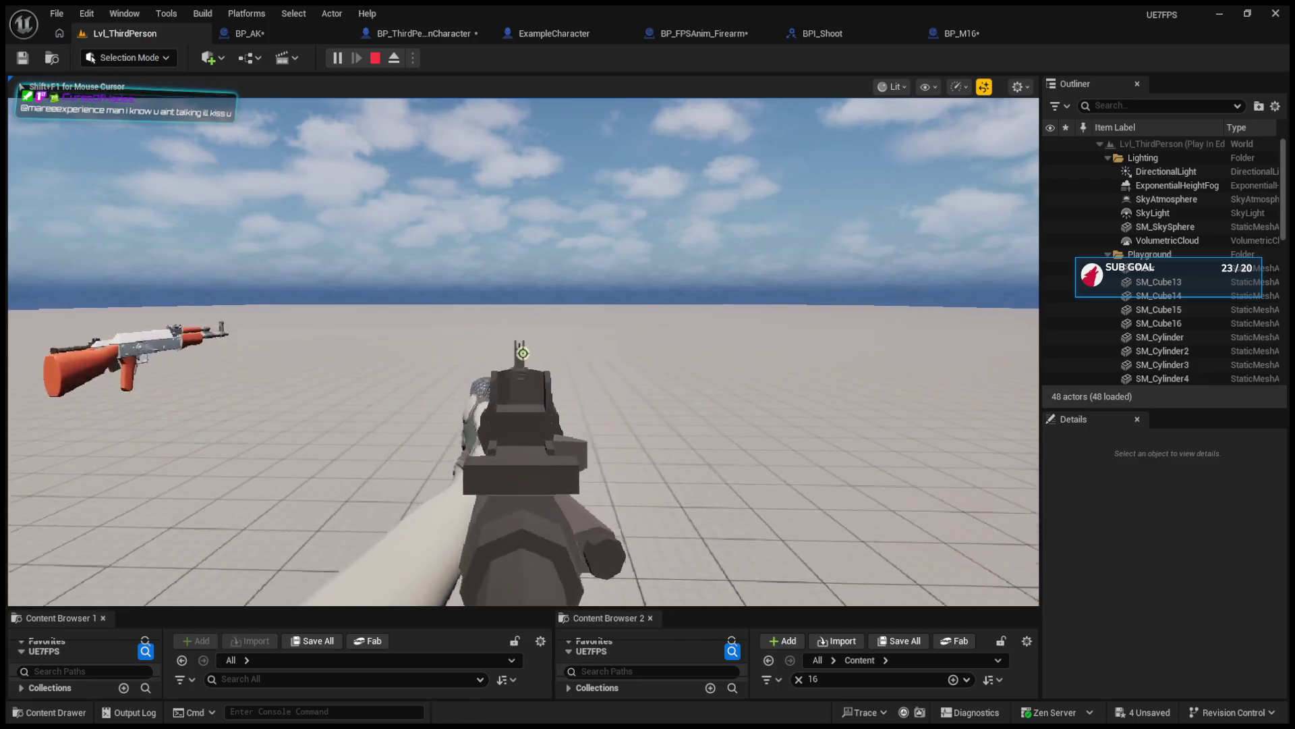
key(1)
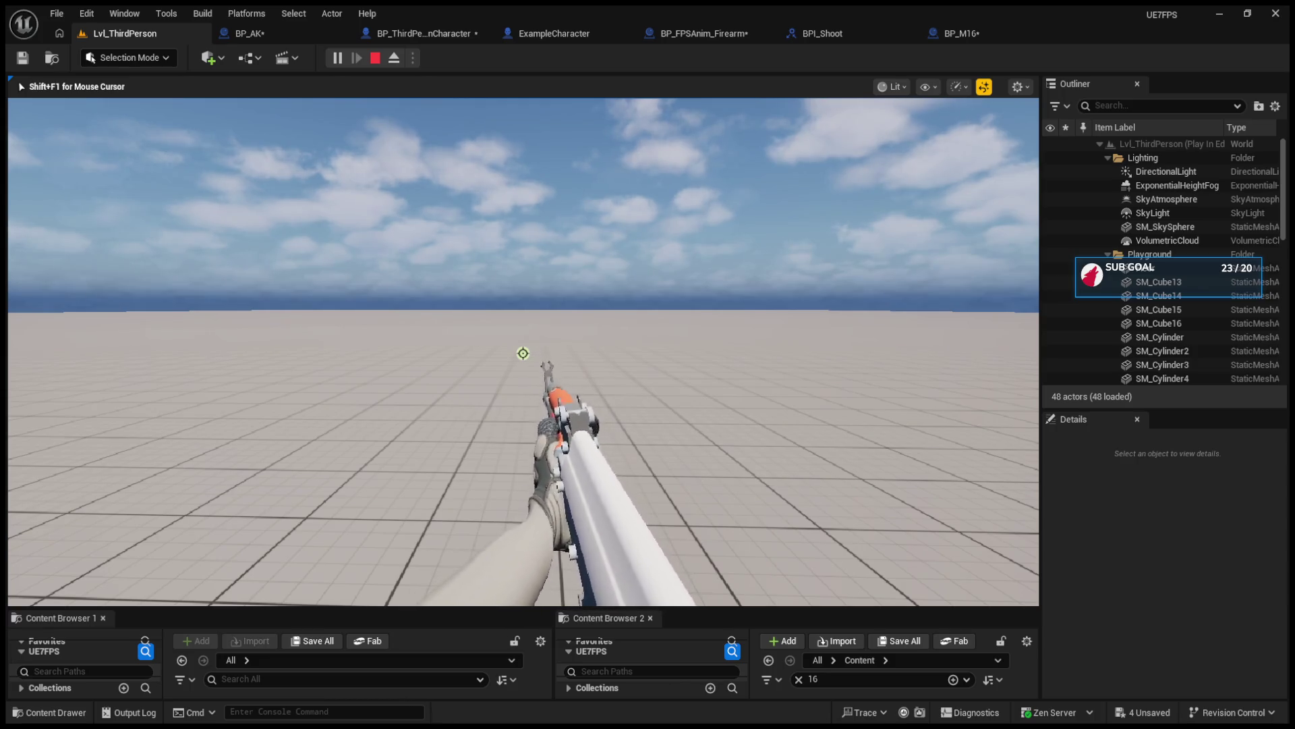
mouse_move(522, 353)
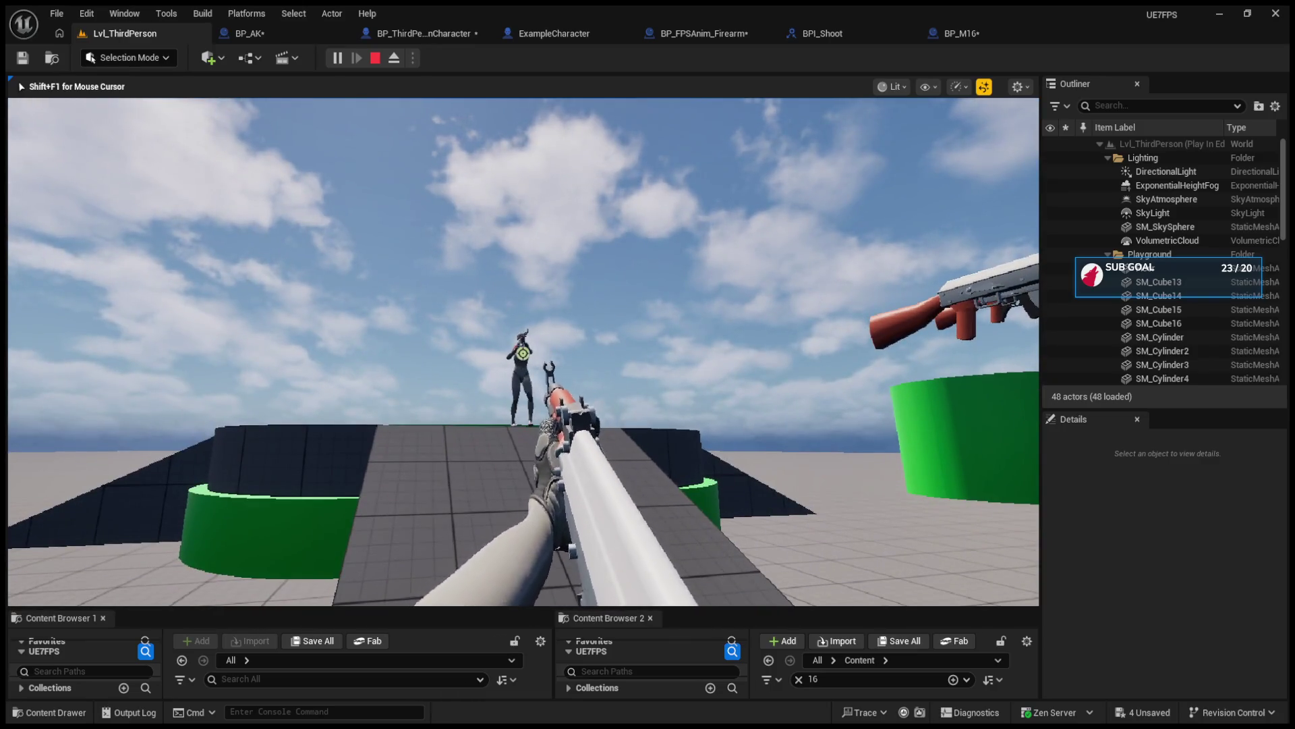
key(s)
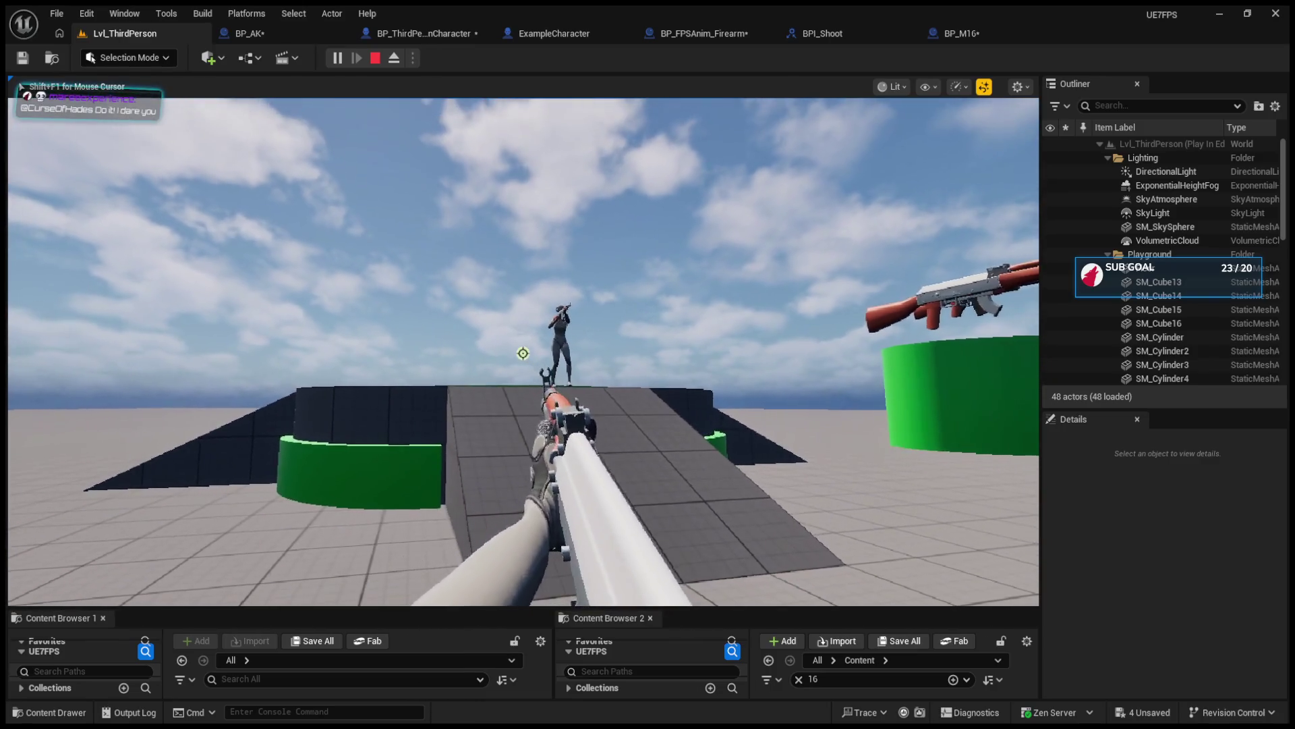
key(F8)
mouse_move(472, 203)
mouse_down()
mouse_move(432, 216)
mouse_move(473, 91)
mouse_up()
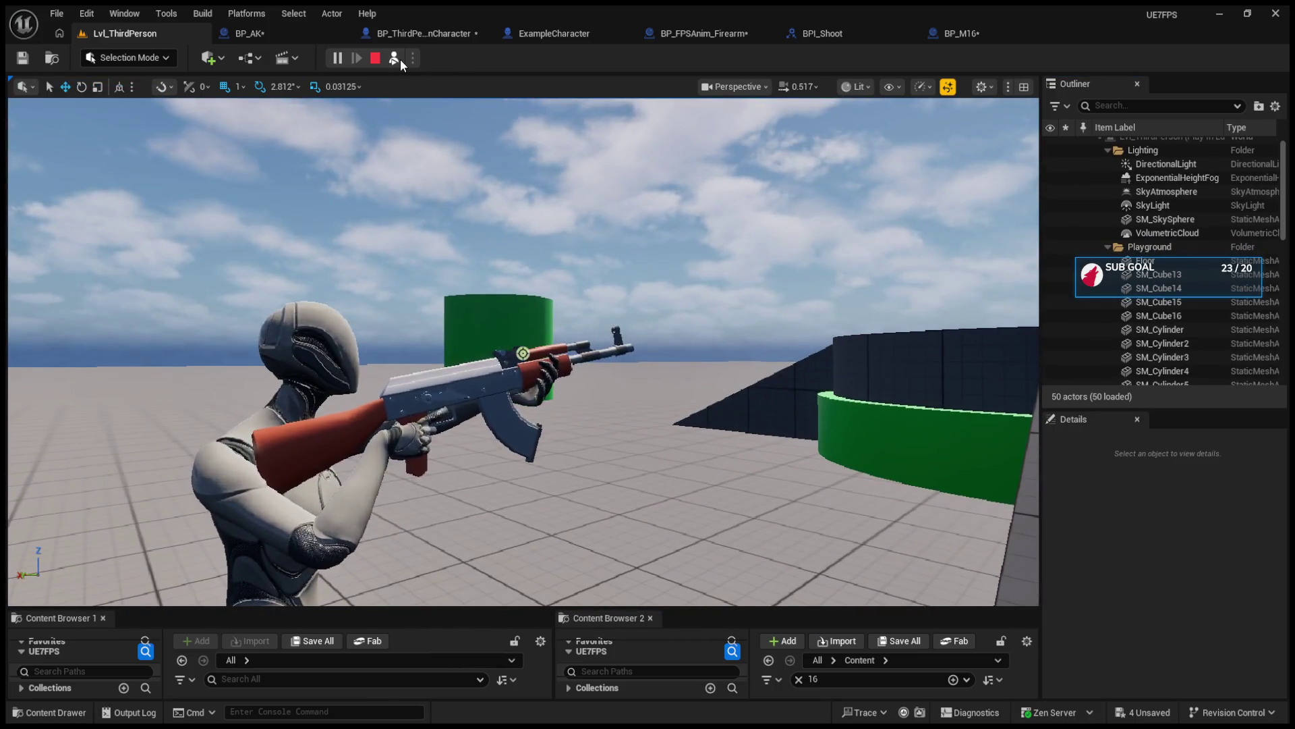
click(396, 59)
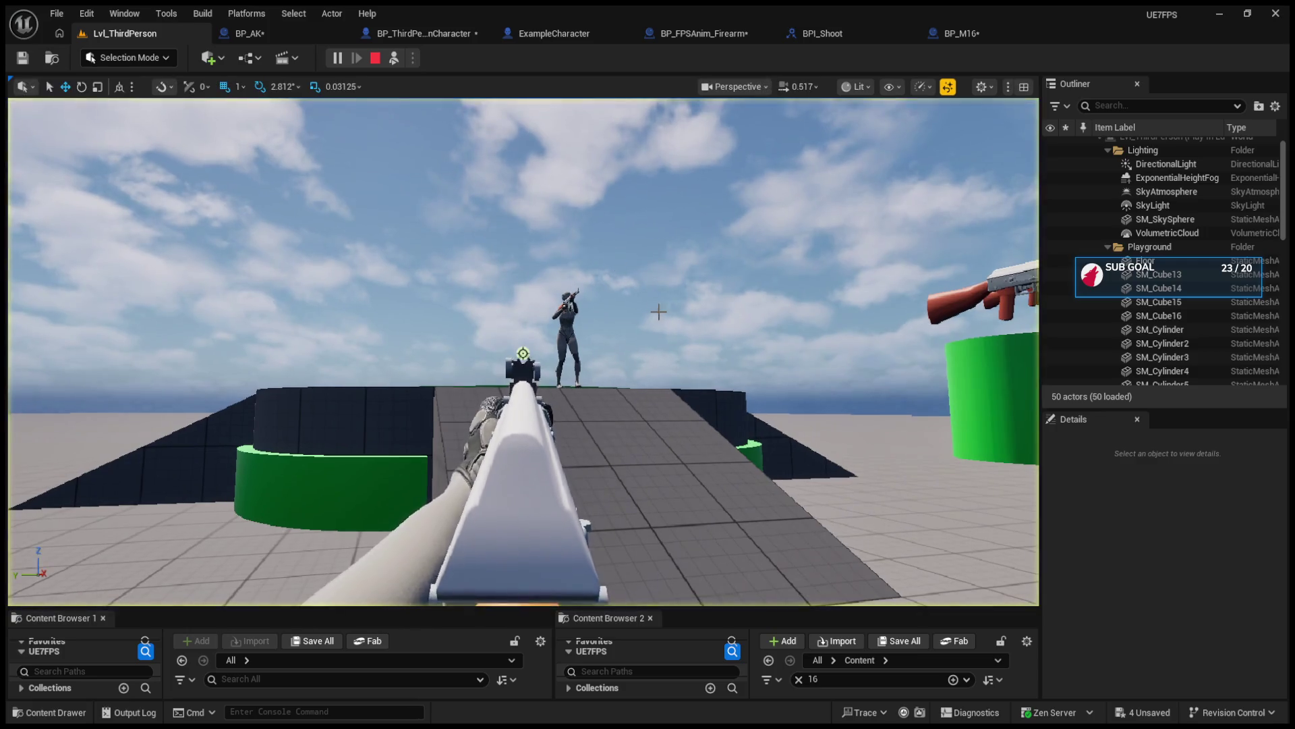
key(F8)
mouse_move(523, 353)
mouse_down()
mouse_move(483, 317)
mouse_move(523, 353)
mouse_up()
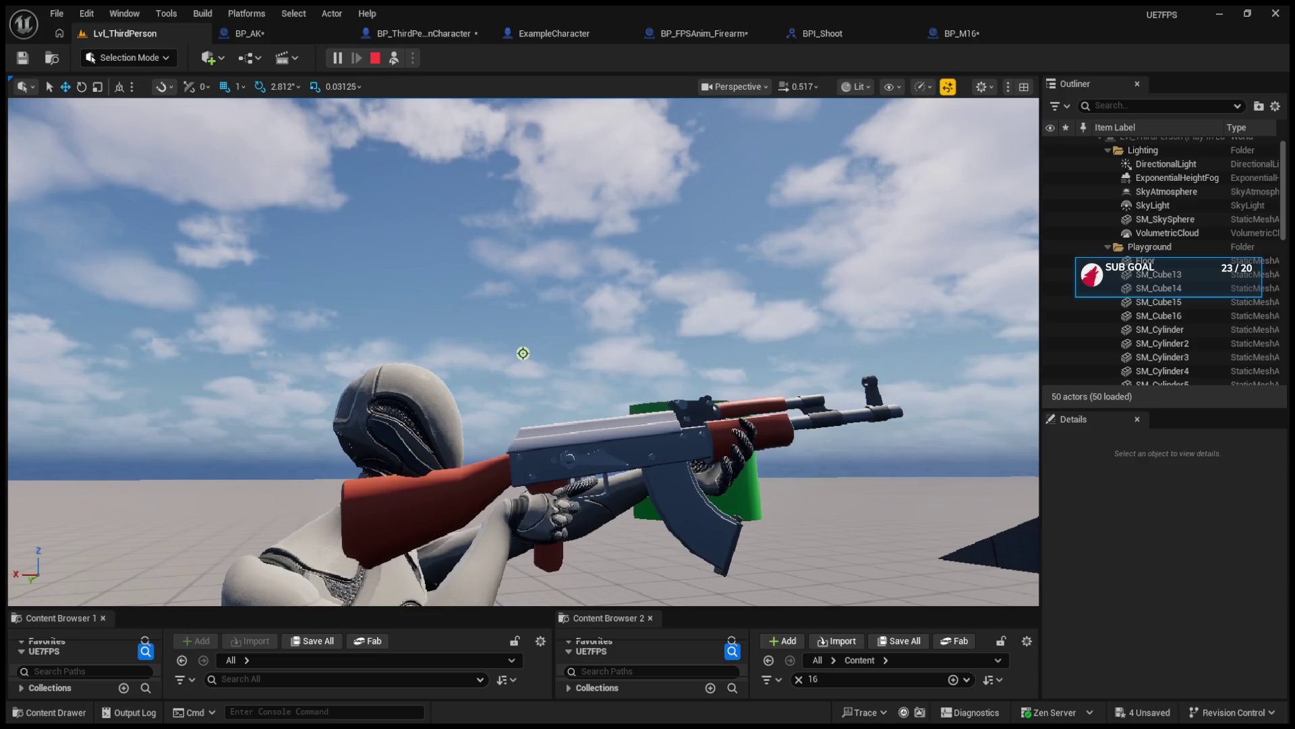
click(394, 57)
key(w)
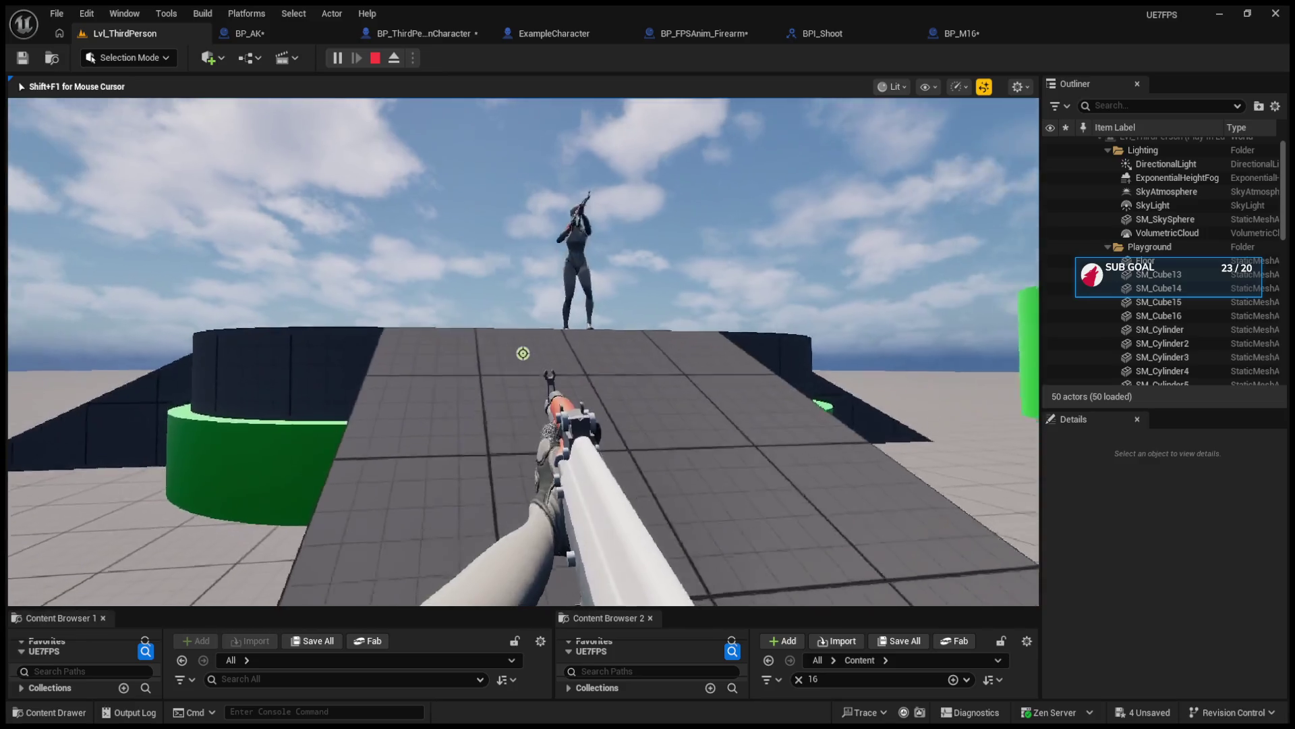
key(w)
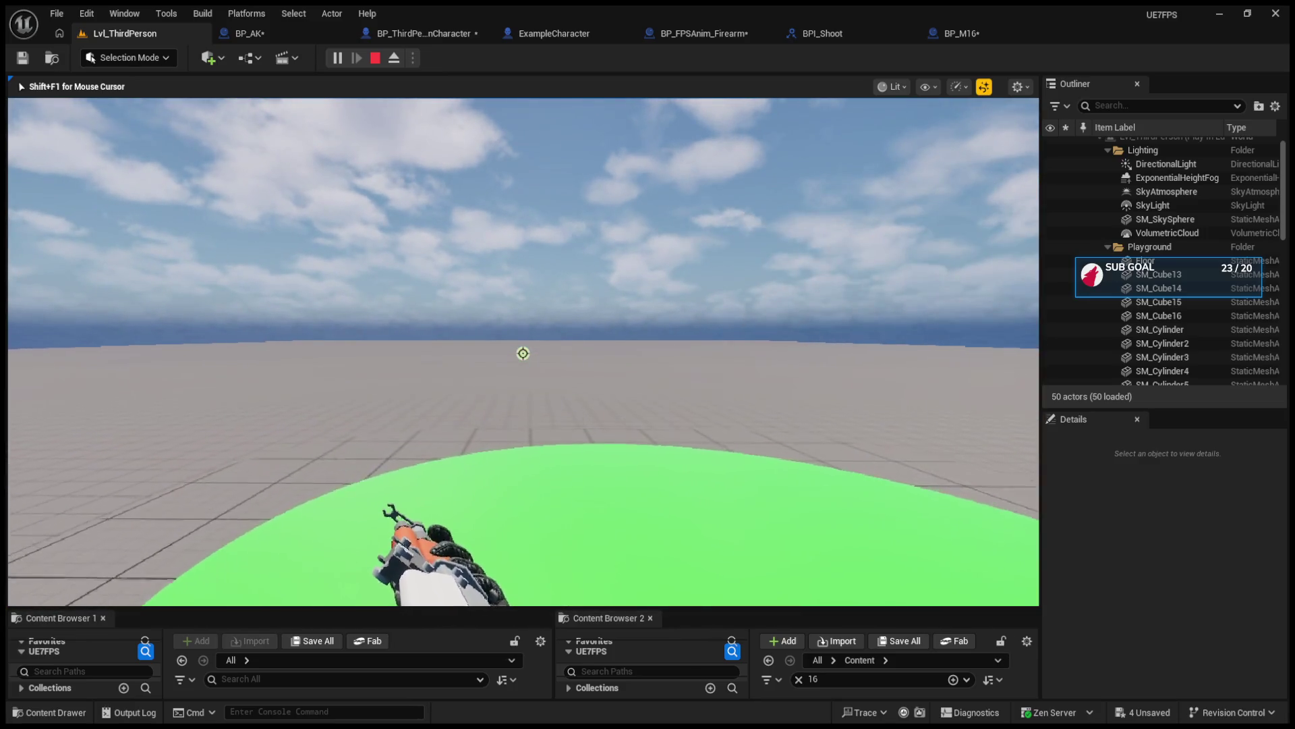
key(w)
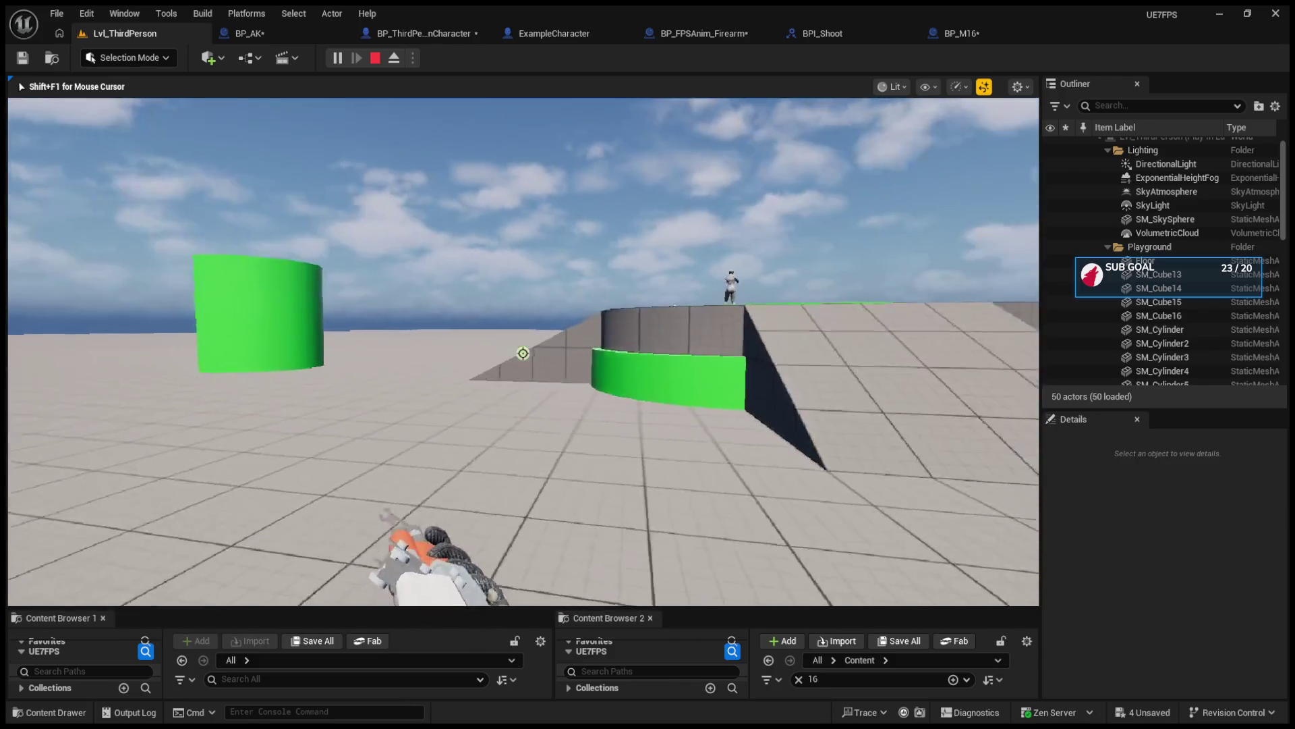
key(w)
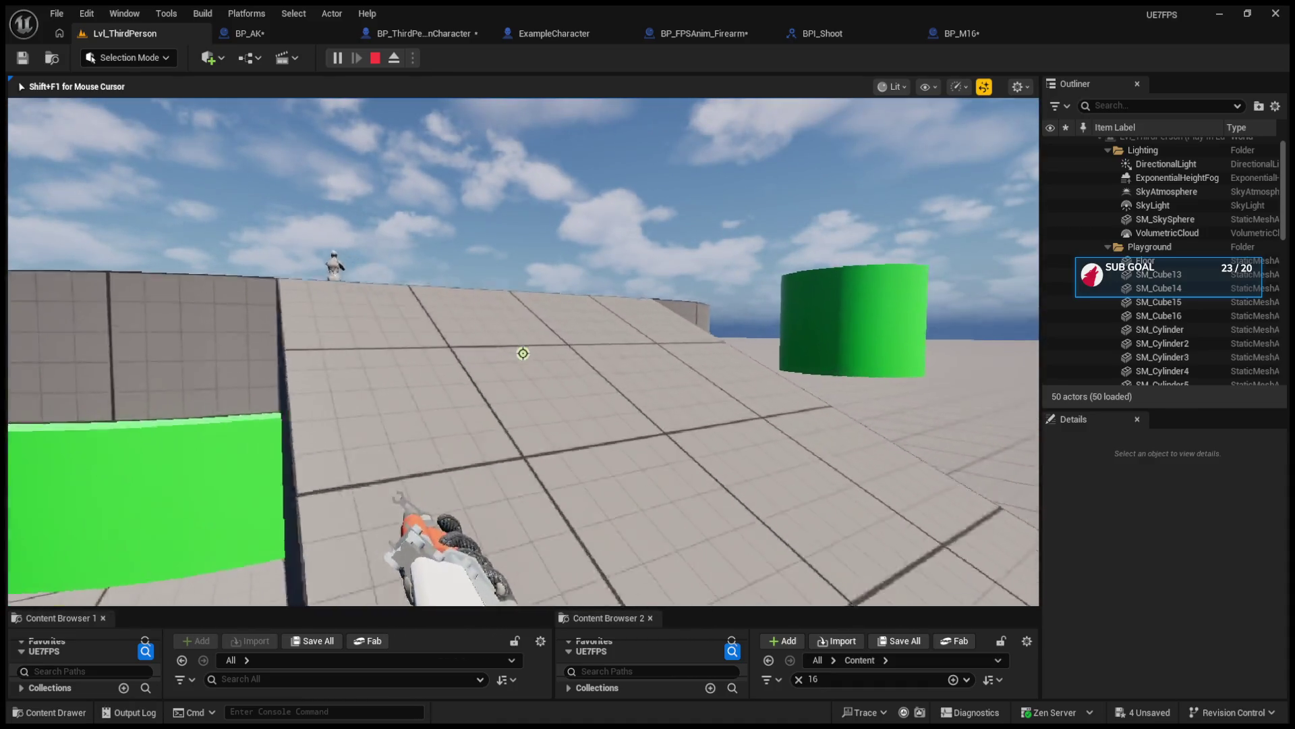
key(w)
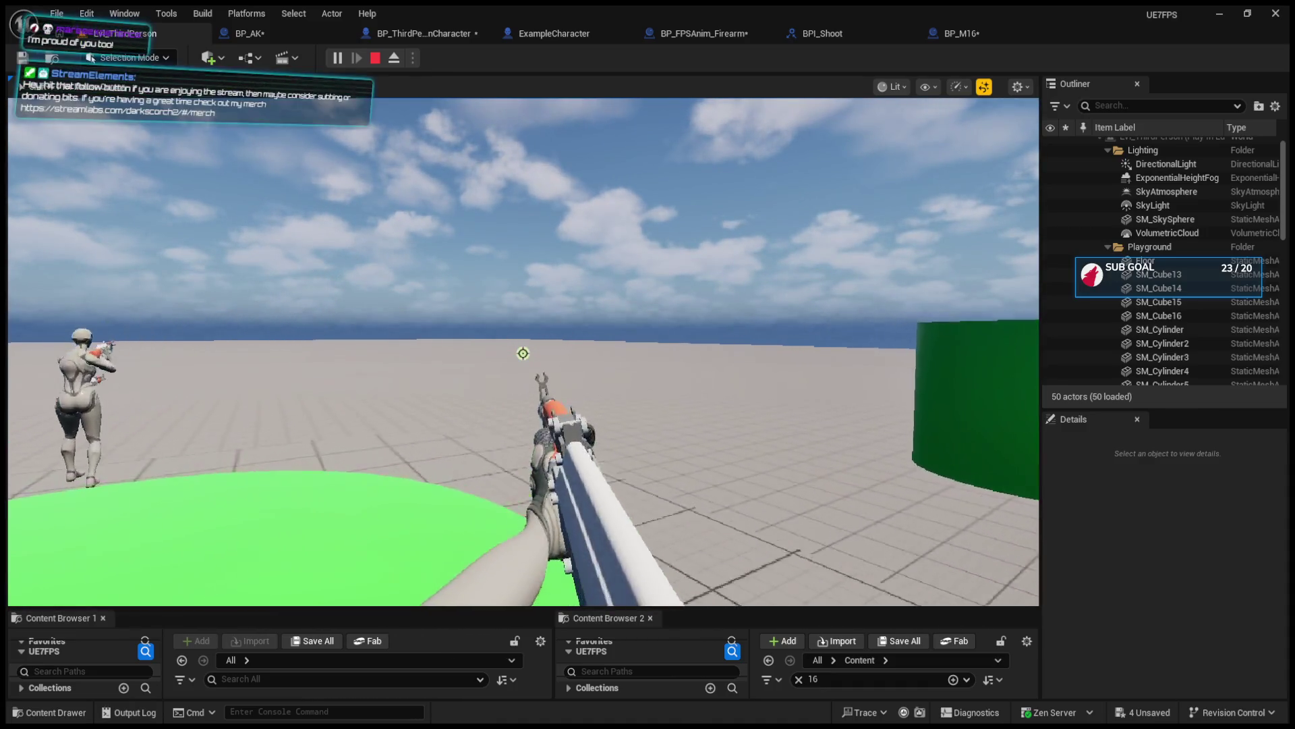
key(w)
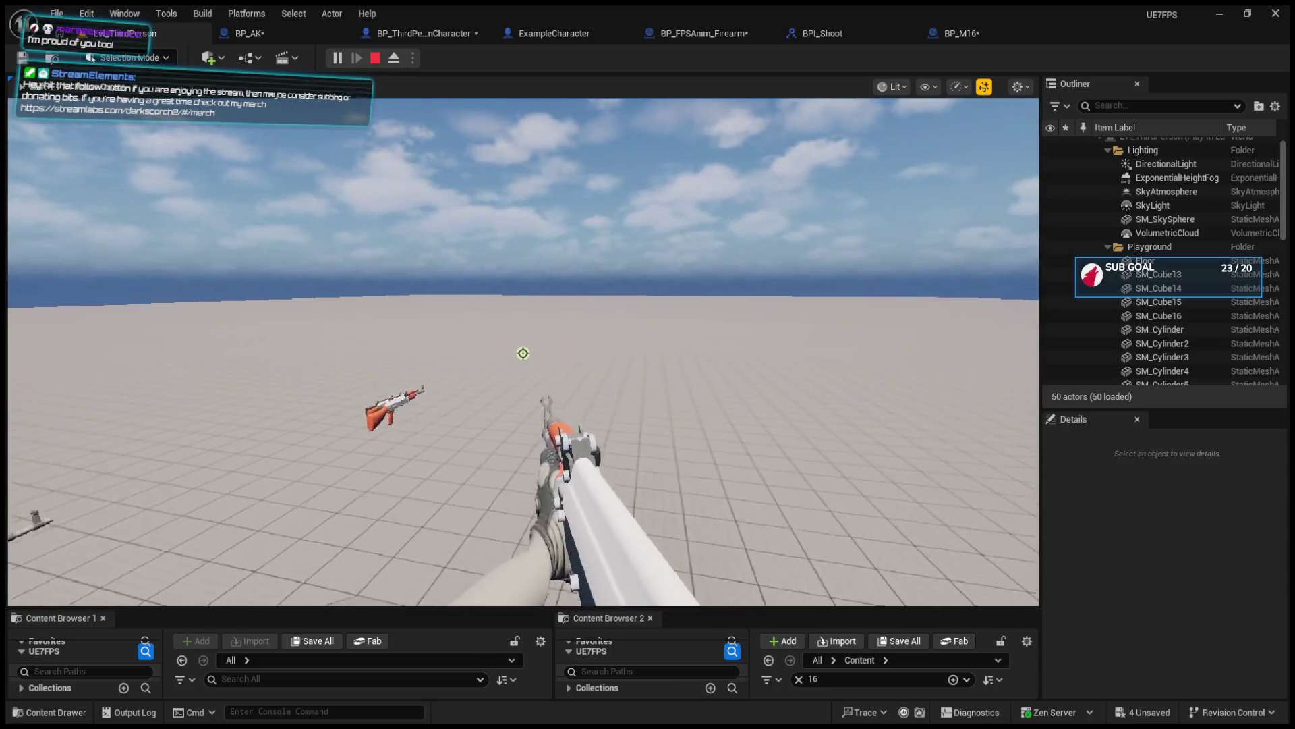
key(w)
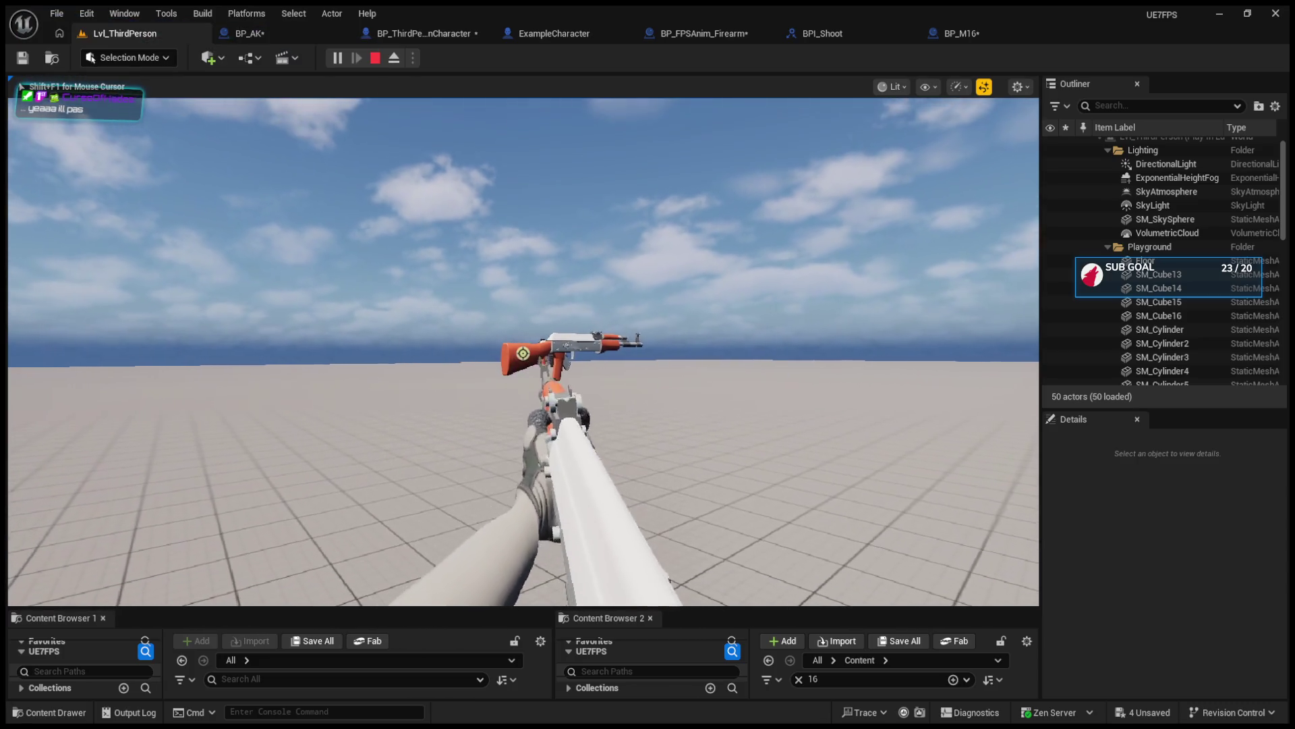
key(Escape)
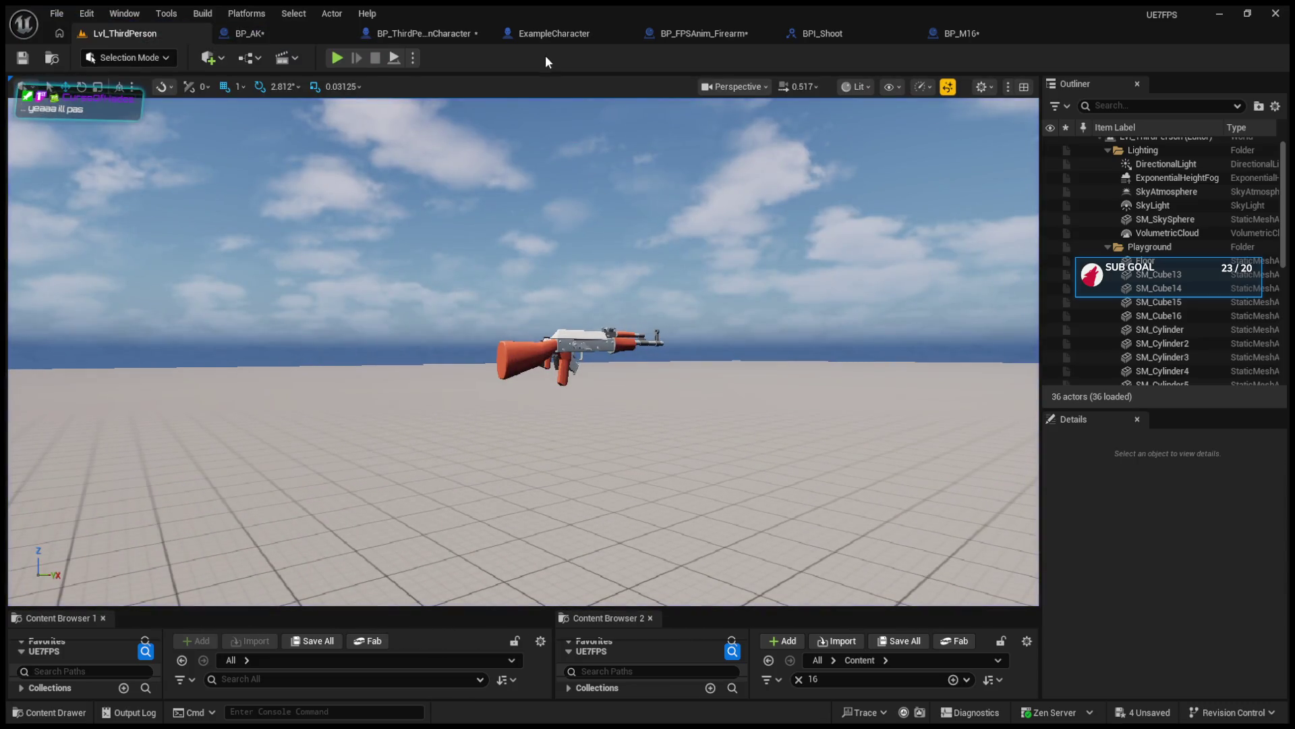
click(548, 32)
click(698, 33)
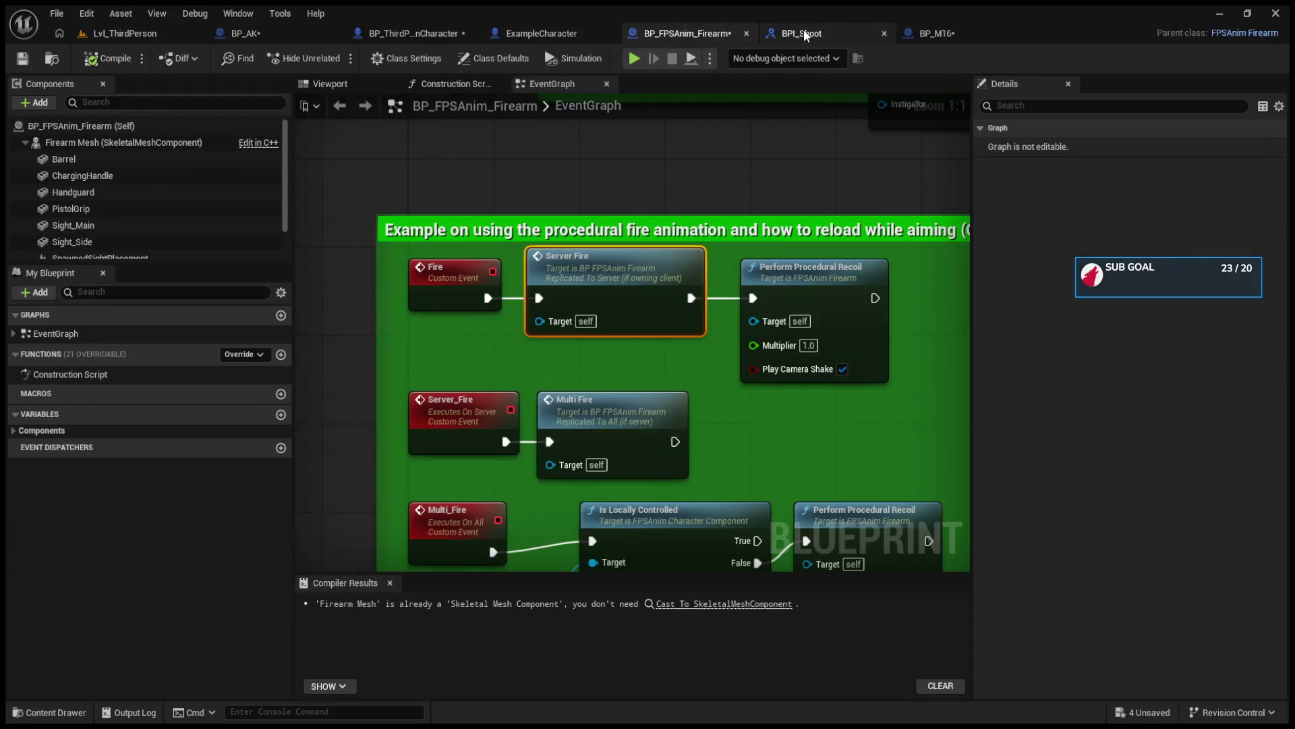
click(659, 416)
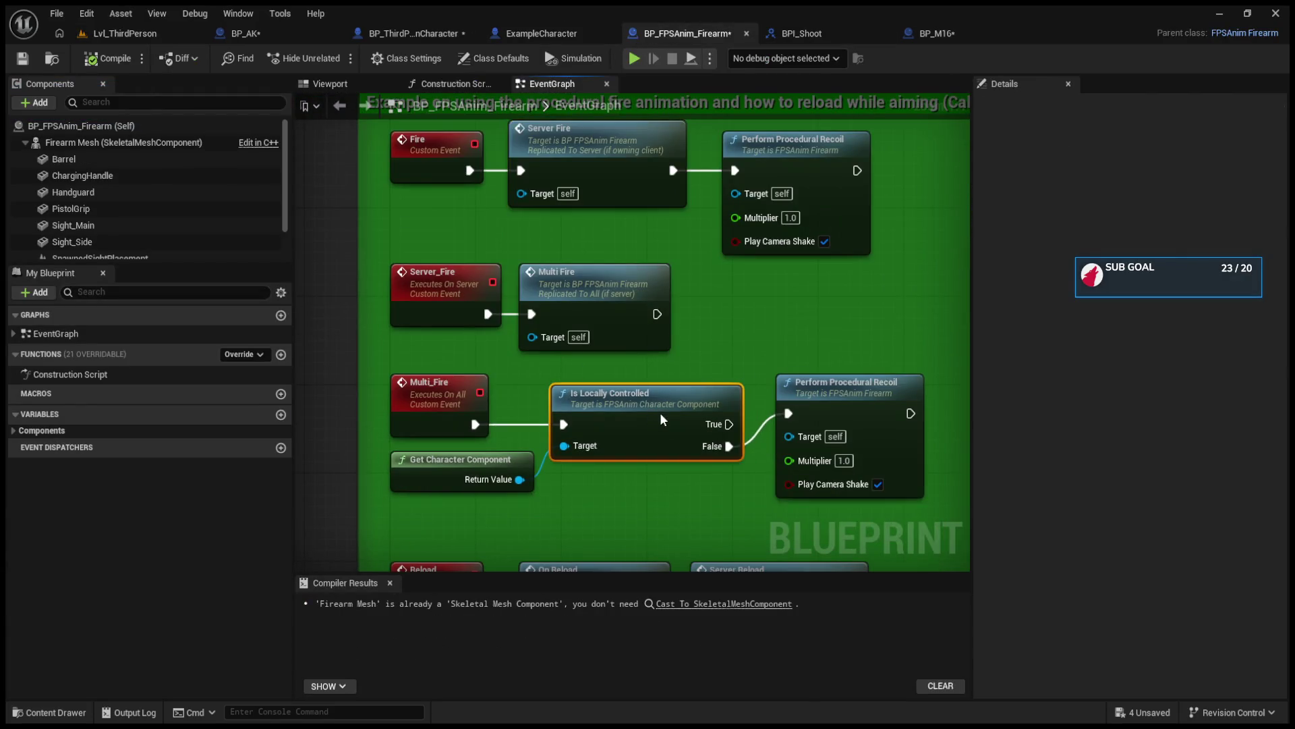
drag(840, 405, 841, 438)
scroll(380, 356, down, 1)
scroll(379, 356, up, 1)
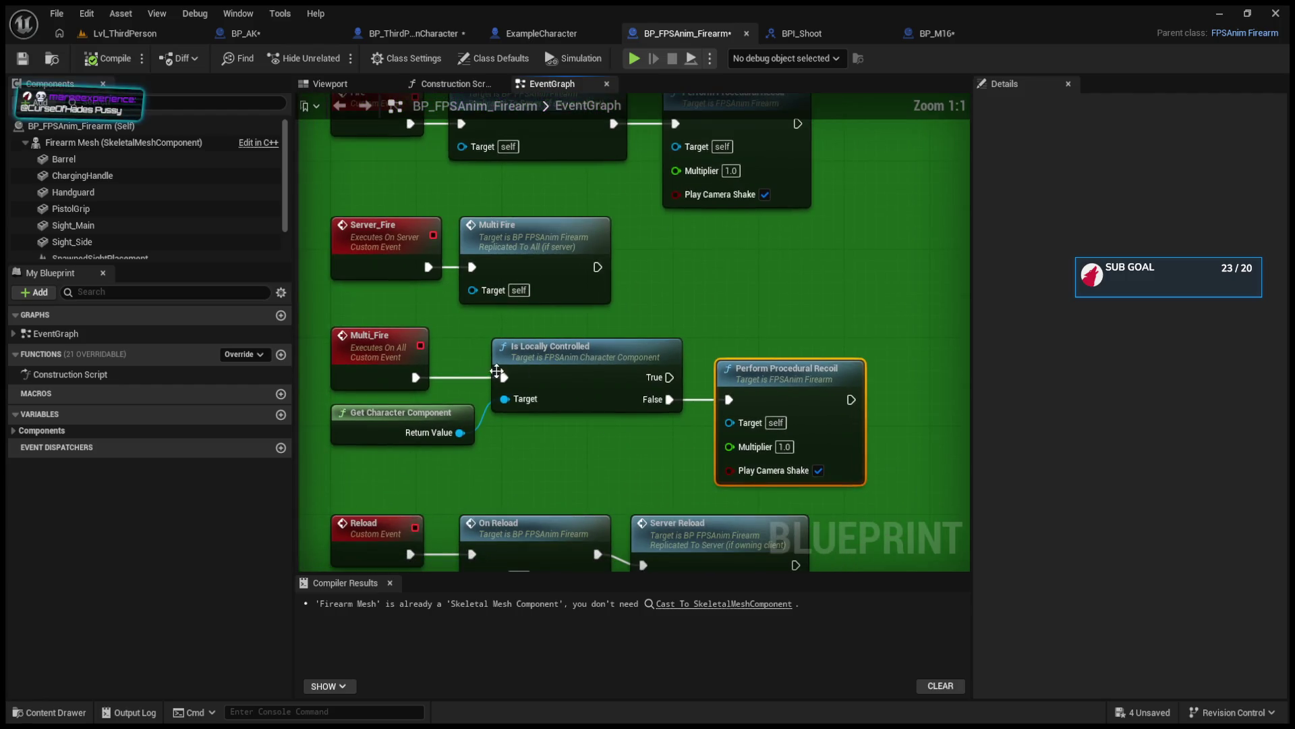
scroll(558, 387, down, 5)
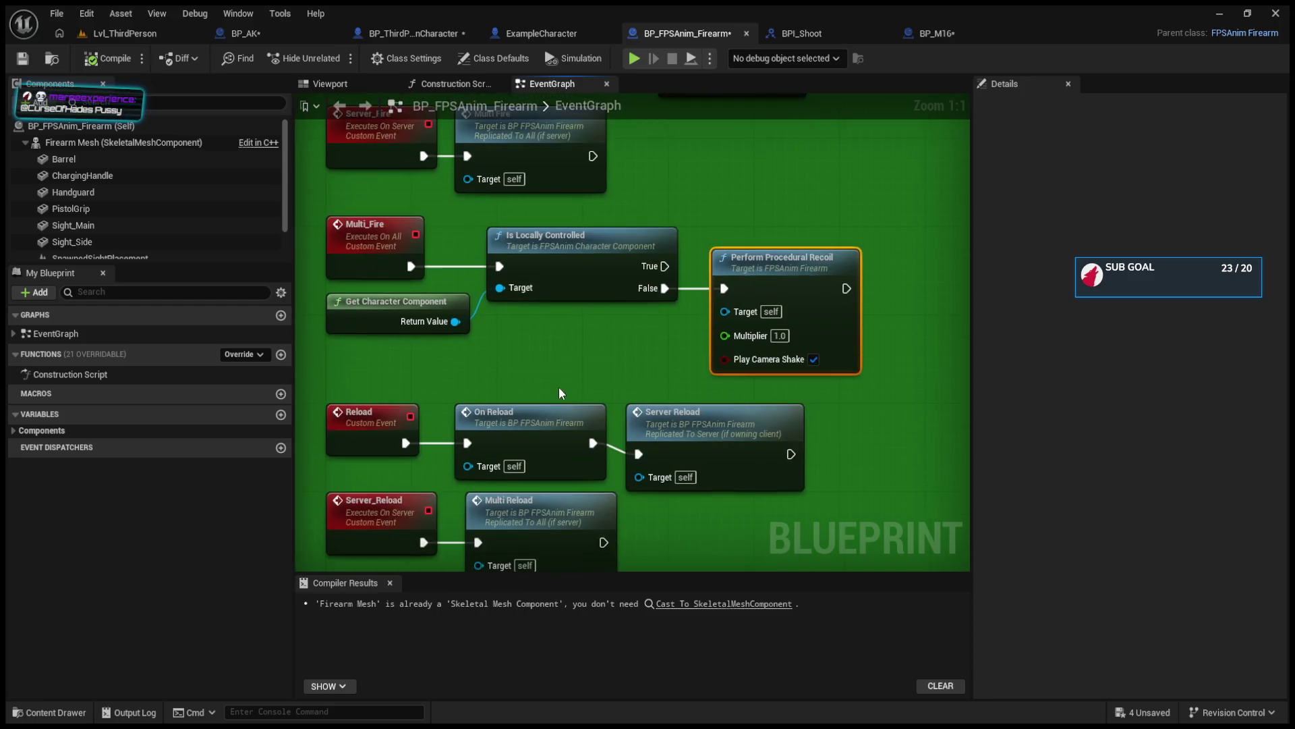
click(568, 385)
click(536, 333)
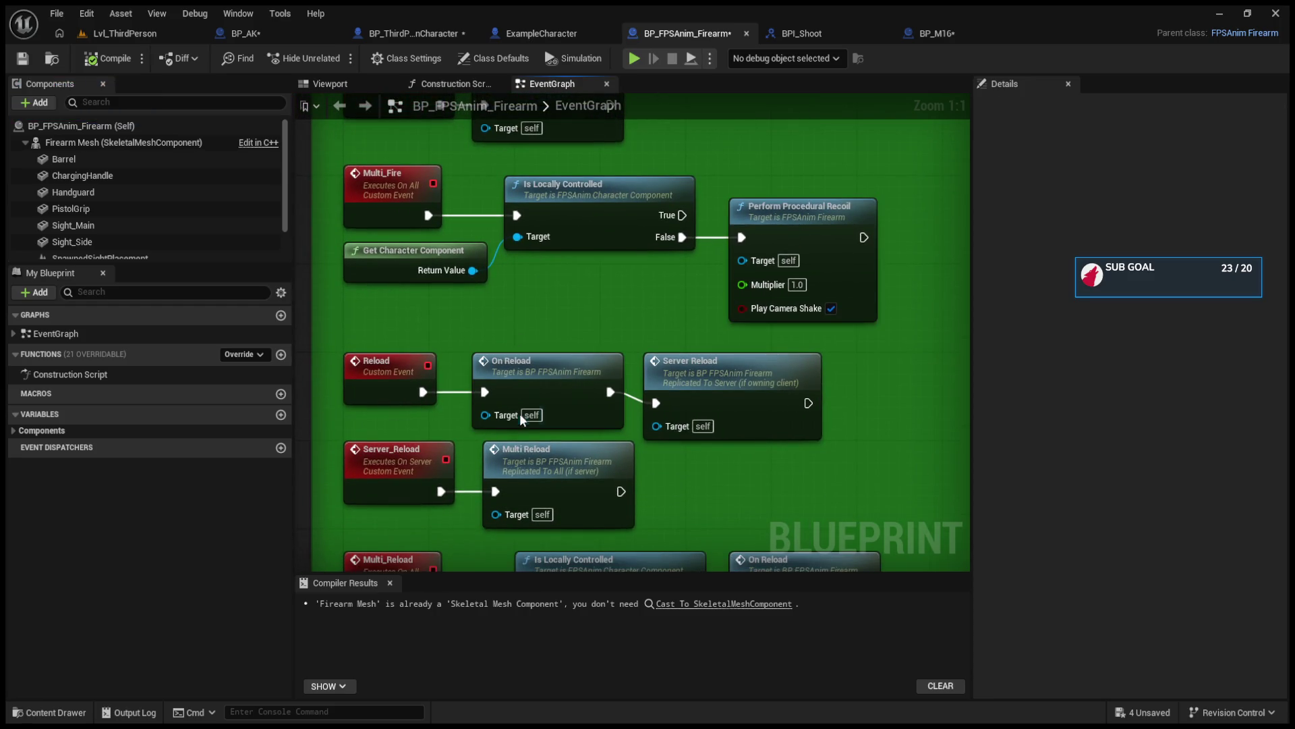
scroll(519, 413, down, 5)
click(410, 421)
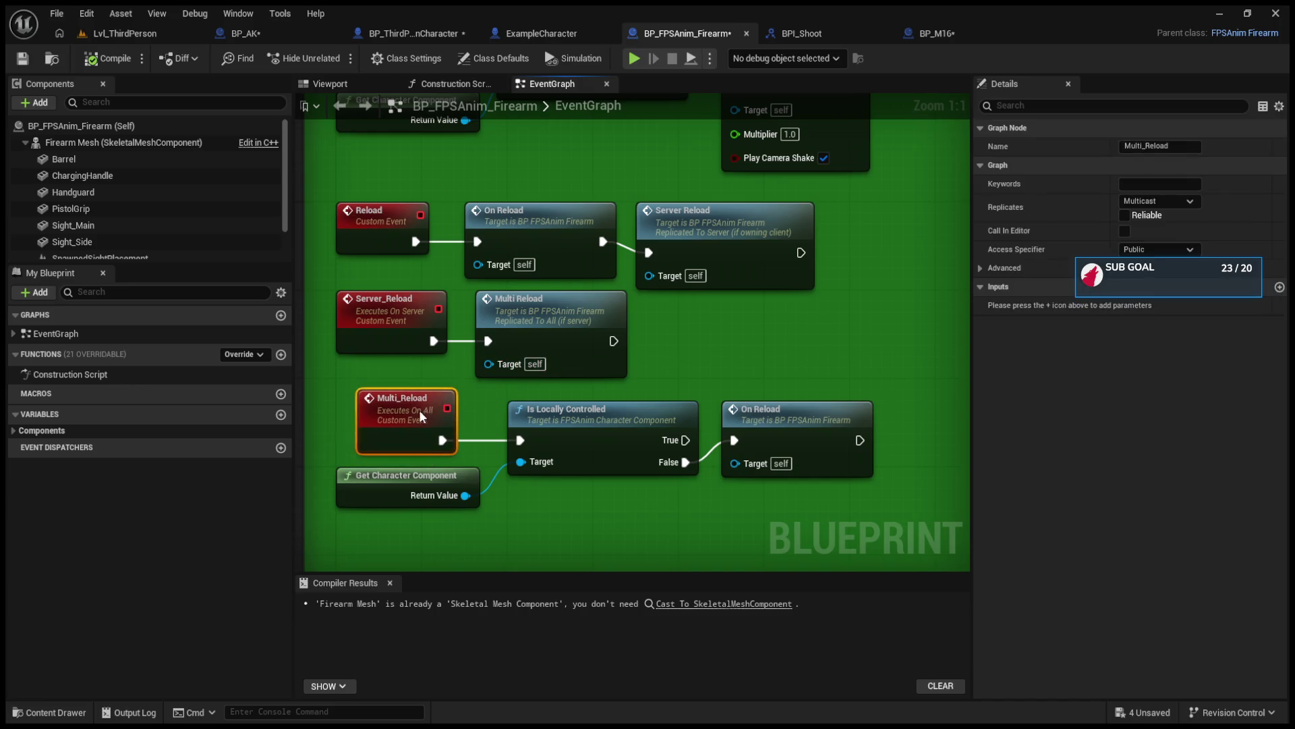
scroll(577, 385, down, 5)
scroll(644, 440, up, 6)
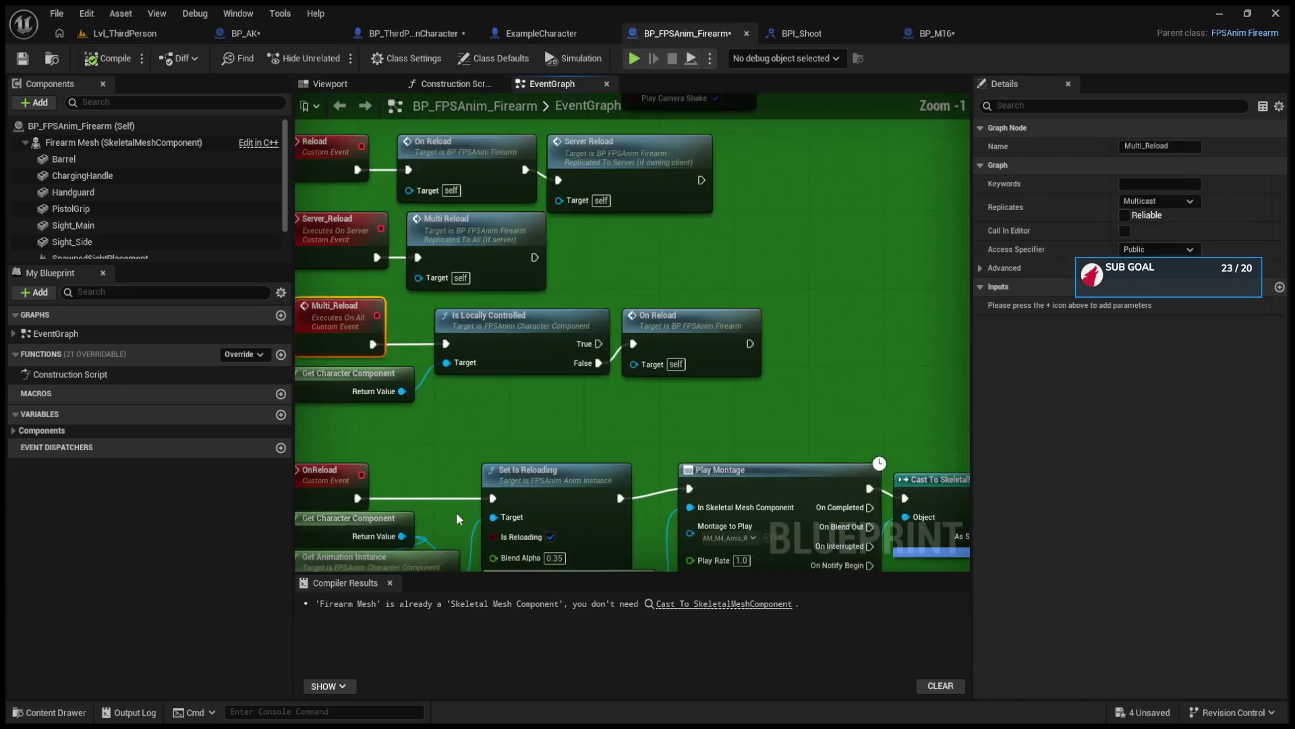
mouse_move(645, 440)
mouse_down()
mouse_move(560, 303)
mouse_move(559, 218)
mouse_move(545, 476)
mouse_up()
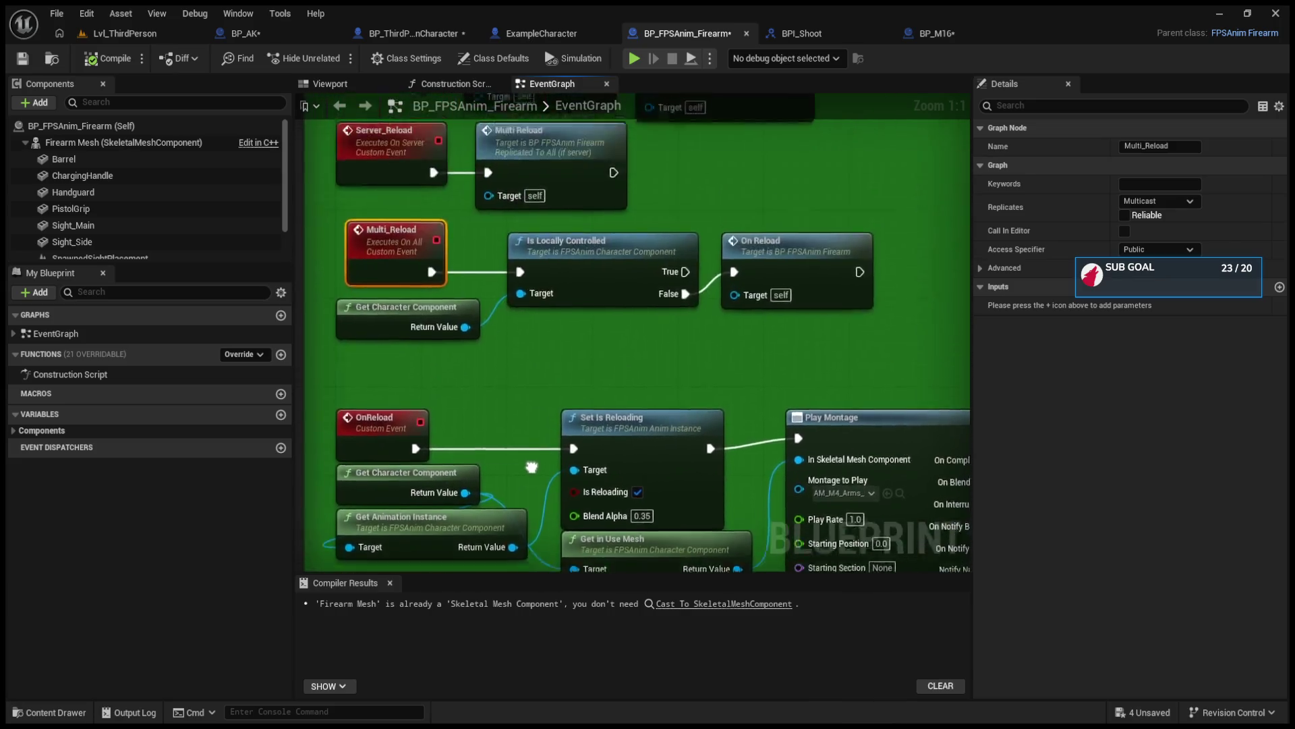
scroll(670, 412, down, 7)
scroll(670, 412, up, 4)
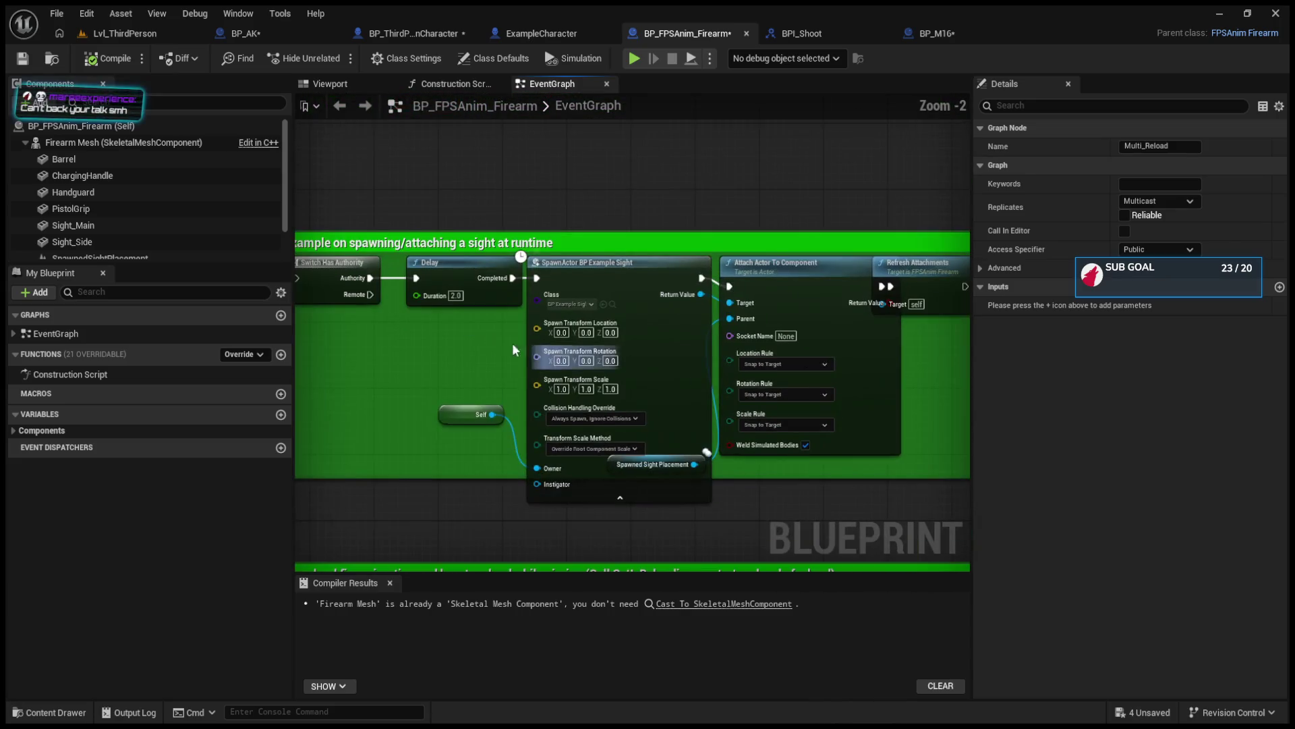
drag(512, 342, 685, 349)
click(525, 35)
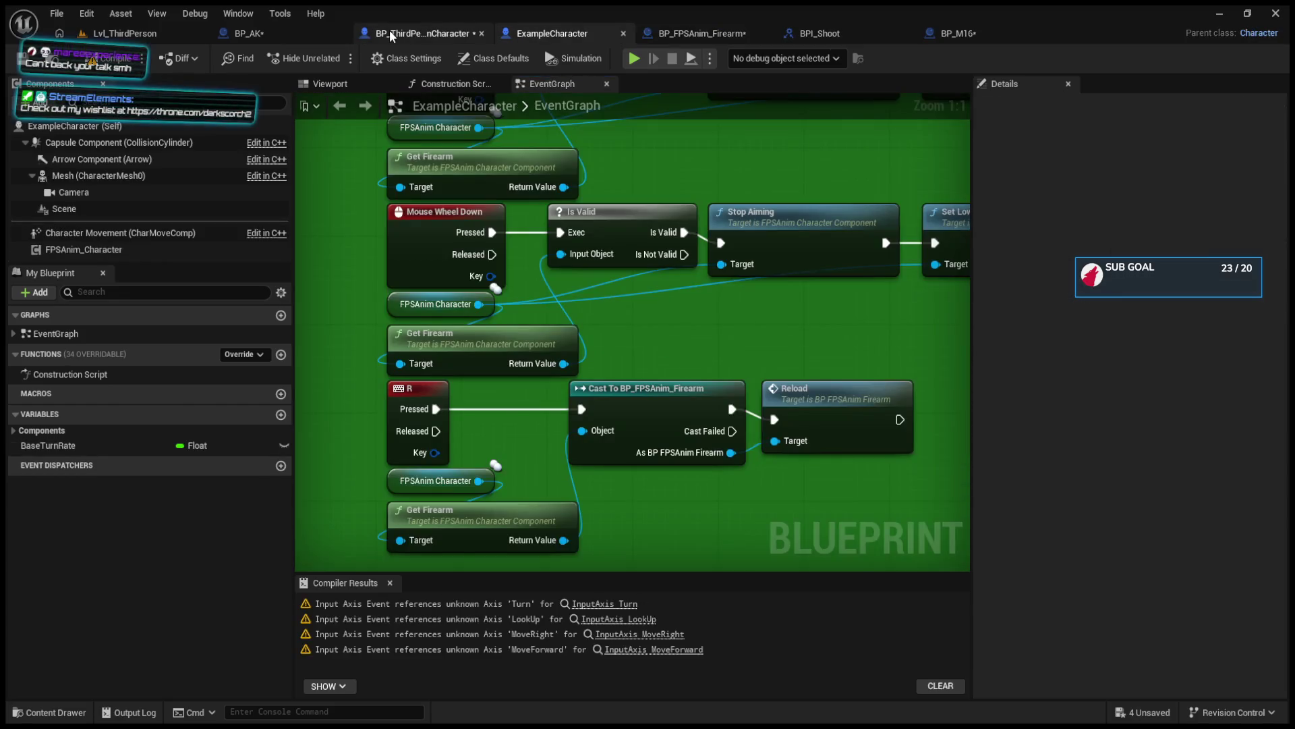
click(390, 31)
click(697, 32)
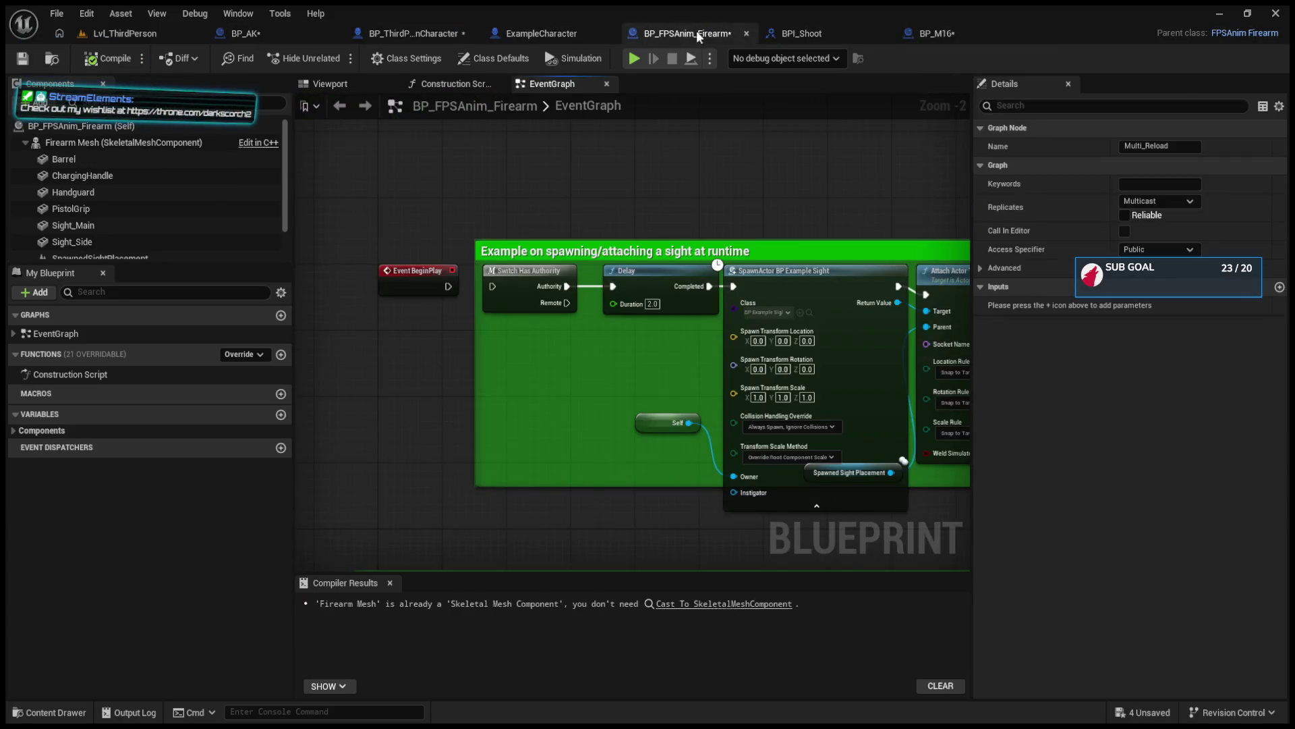
scroll(614, 290, down, 3)
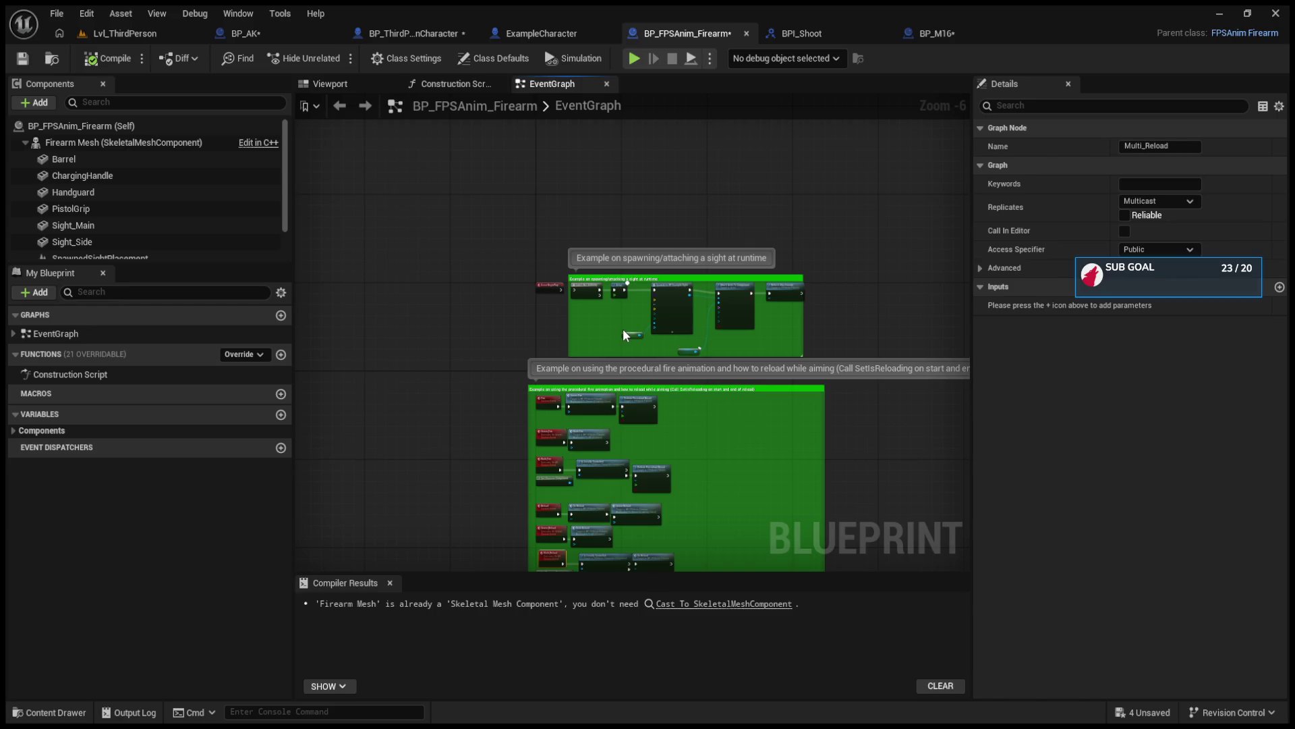
click(287, 39)
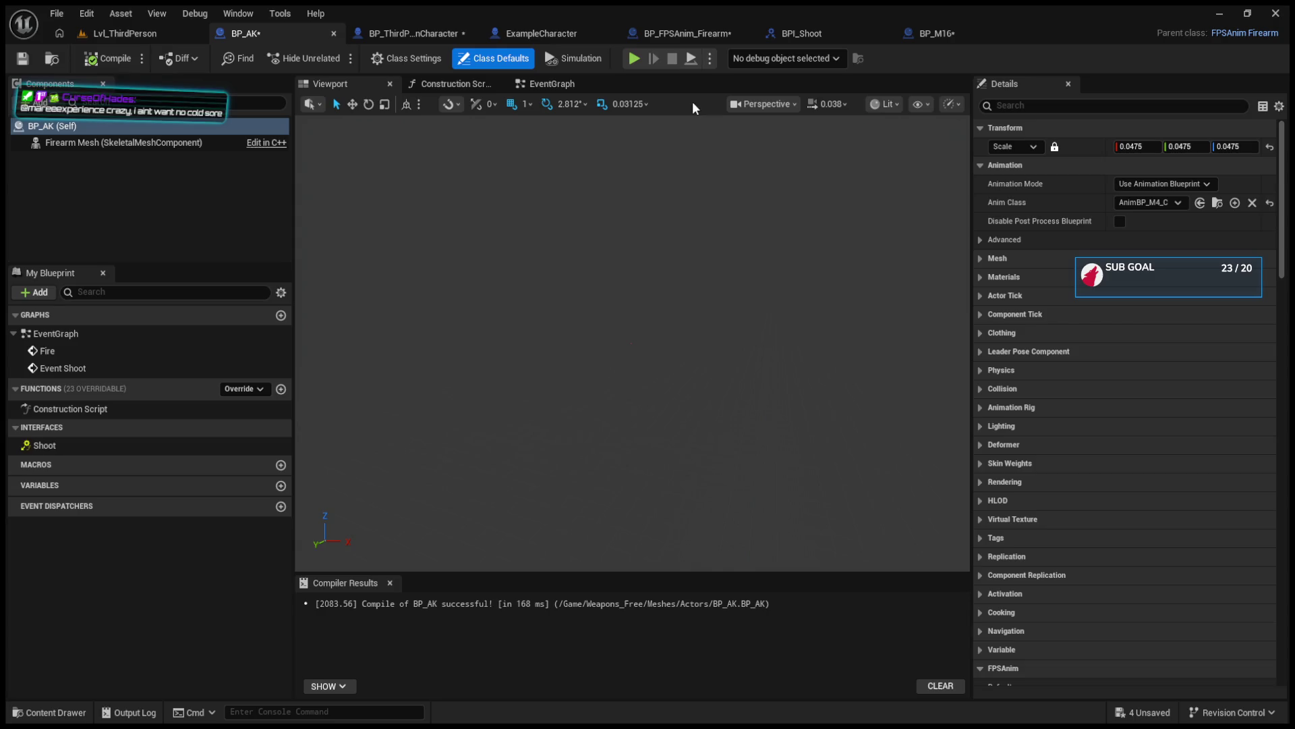
click(547, 89)
mouse_move(805, 319)
mouse_down()
mouse_move(827, 329)
mouse_move(618, 325)
mouse_move(672, 341)
mouse_move(602, 322)
mouse_move(691, 327)
mouse_up()
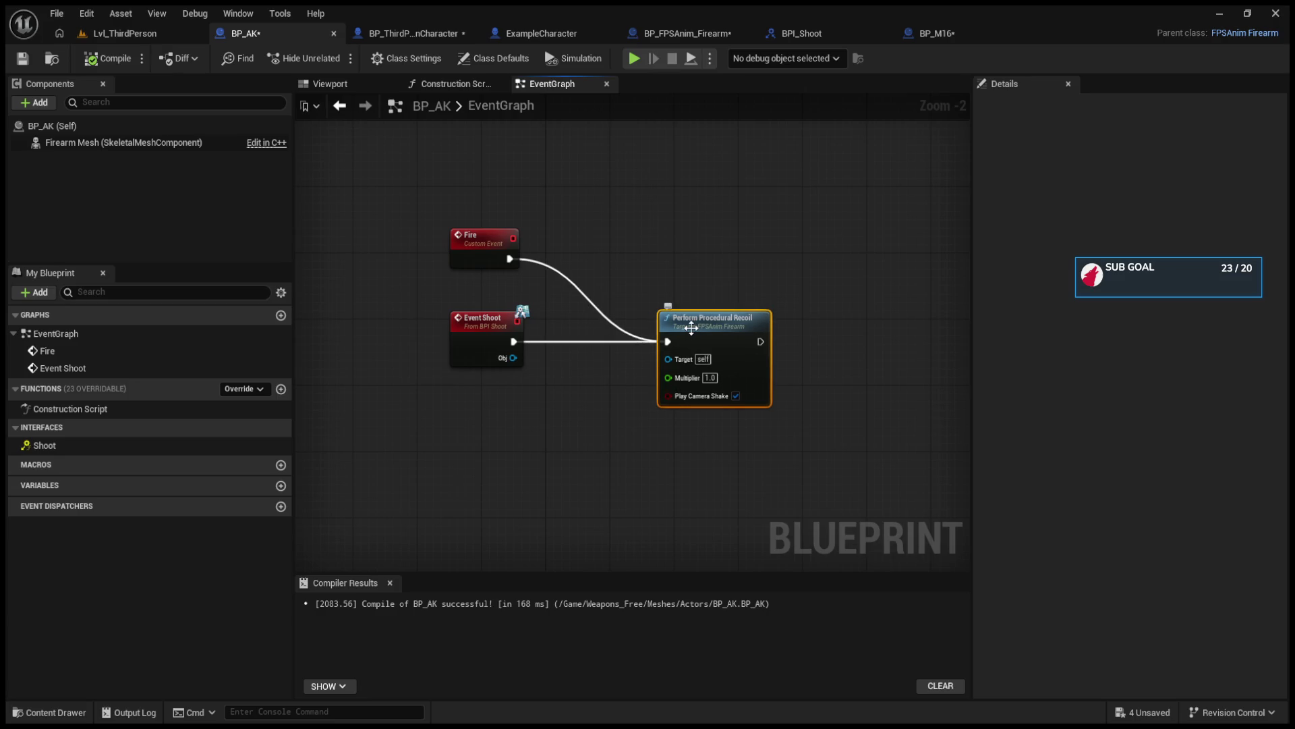
click(426, 32)
mouse_move(547, 344)
mouse_down()
mouse_move(576, 349)
mouse_move(449, 193)
mouse_up()
alt+click(519, 314)
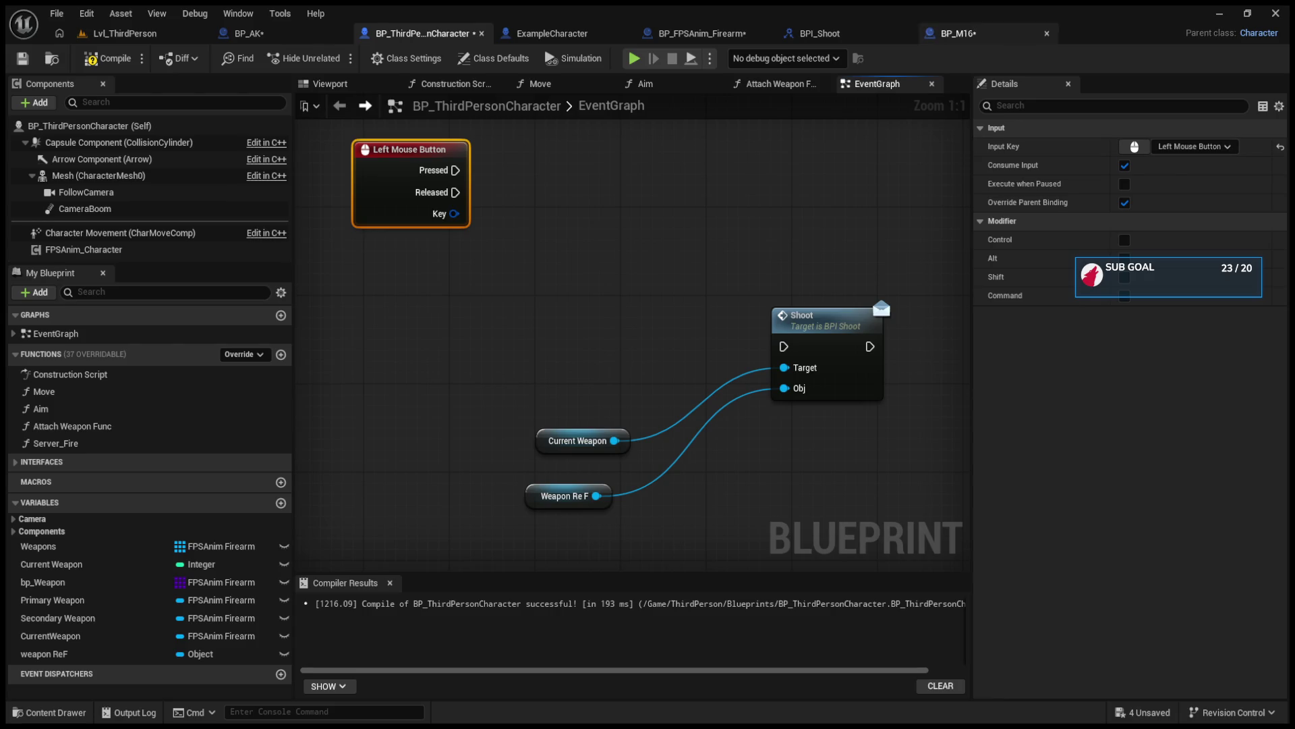
click(958, 33)
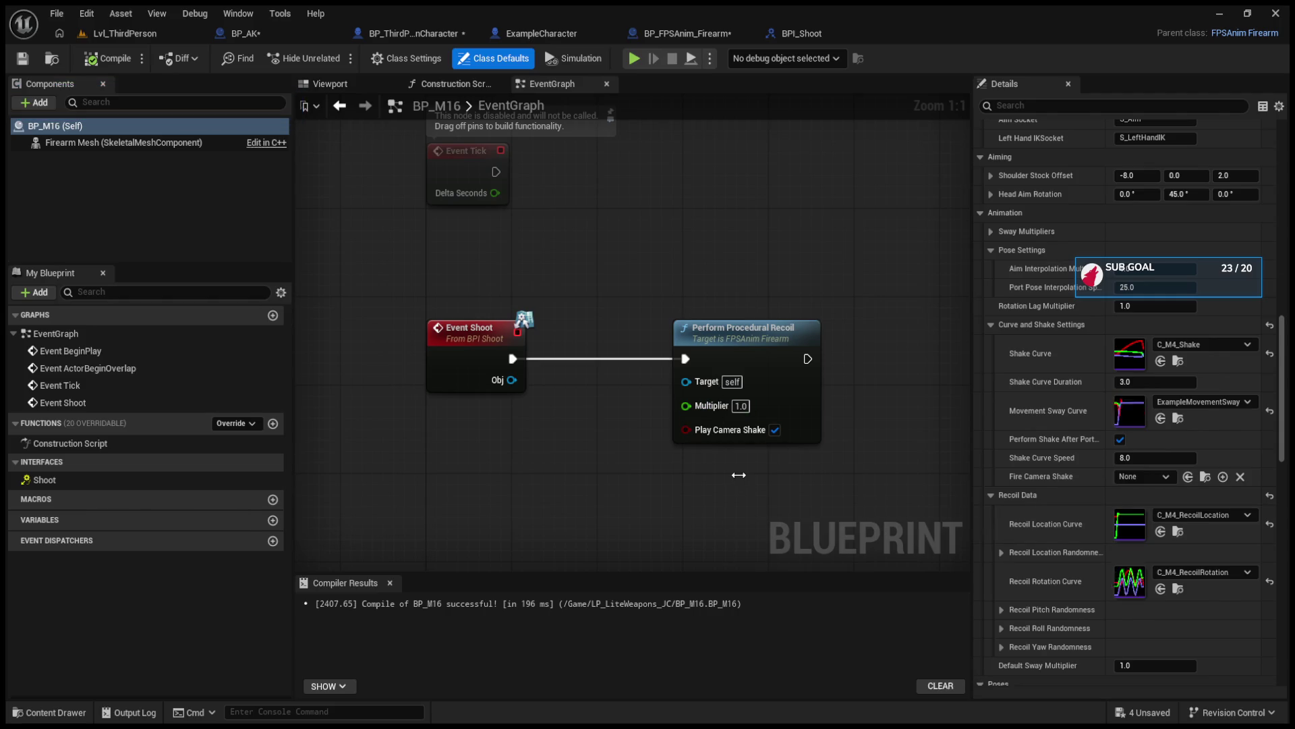
drag(355, 32, 358, 34)
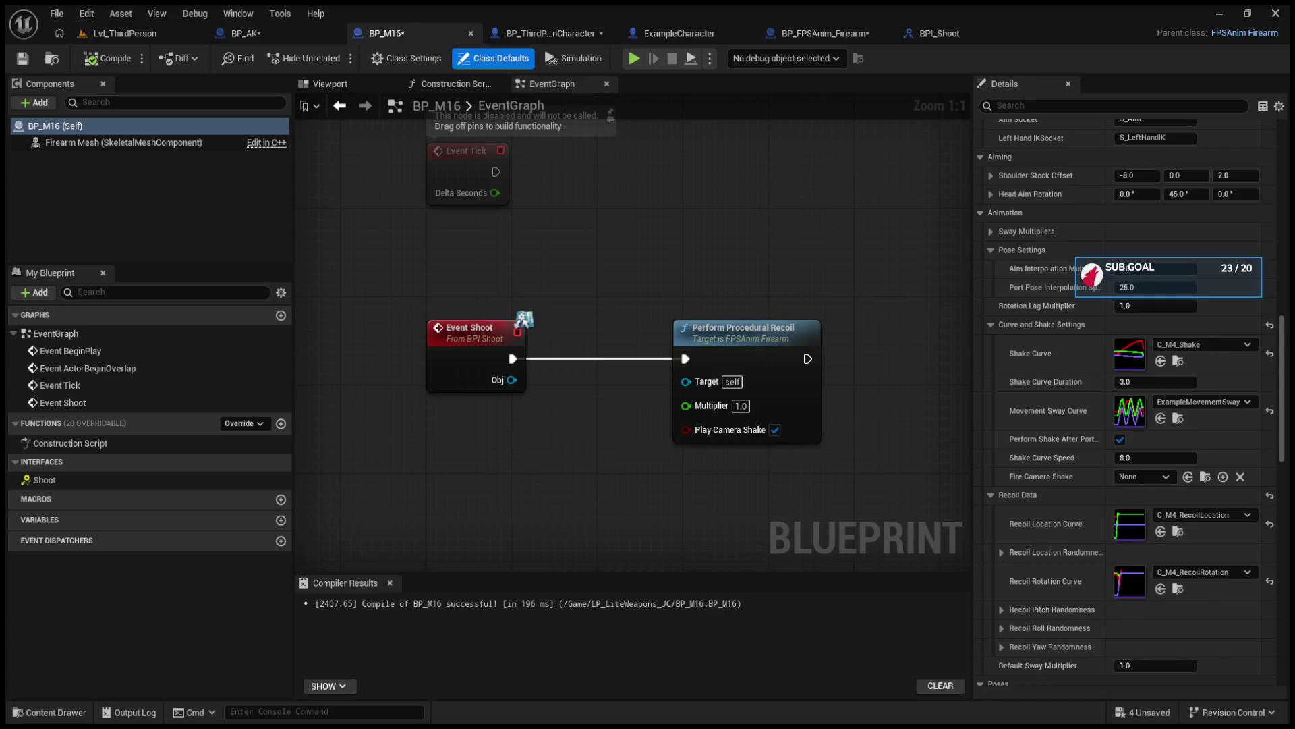
drag(745, 340, 841, 340)
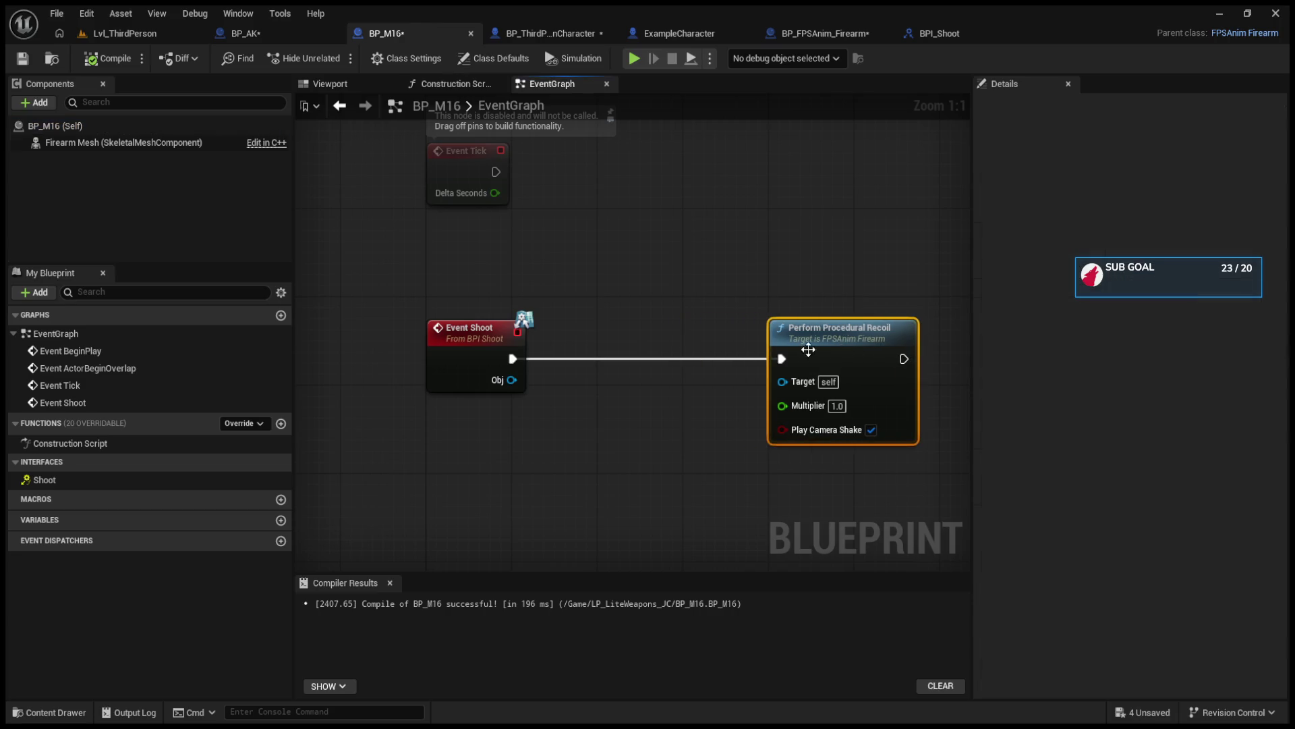
drag(461, 343, 397, 342)
mouse_move(851, 336)
mouse_down()
mouse_move(860, 356)
mouse_move(863, 336)
mouse_up()
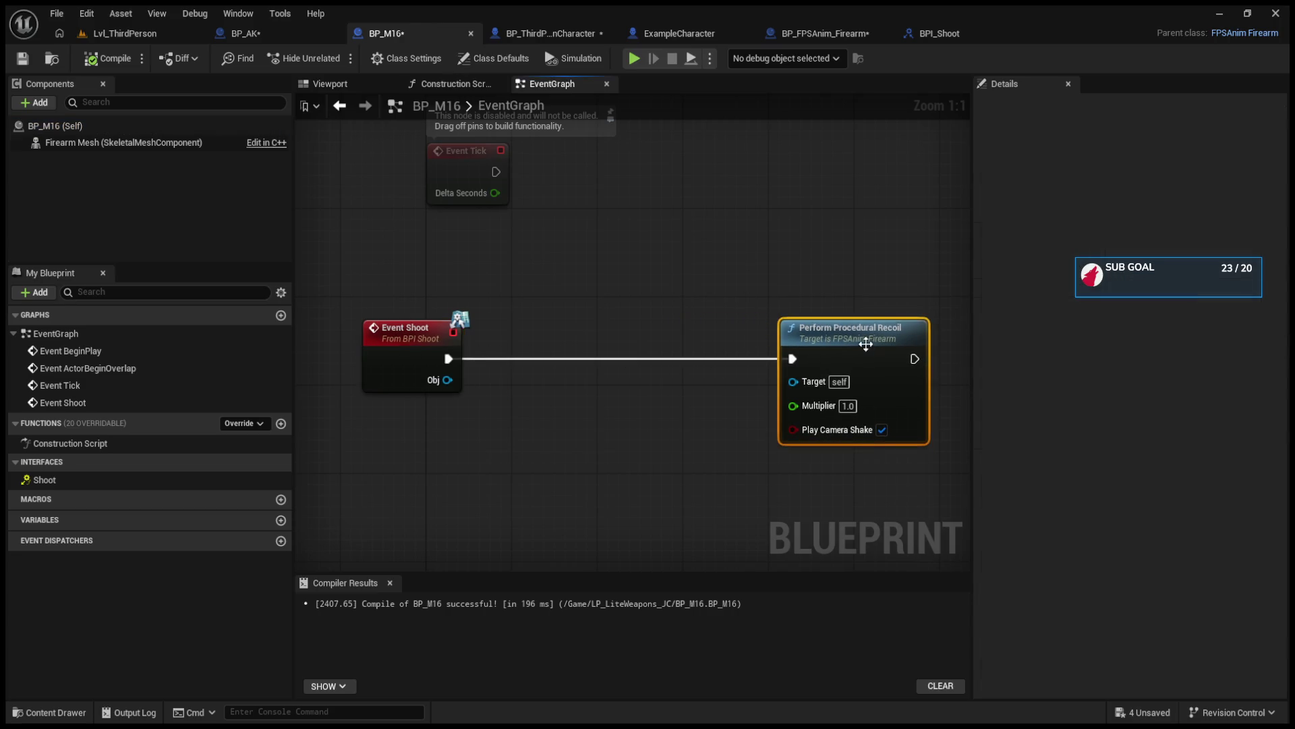
click(193, 29)
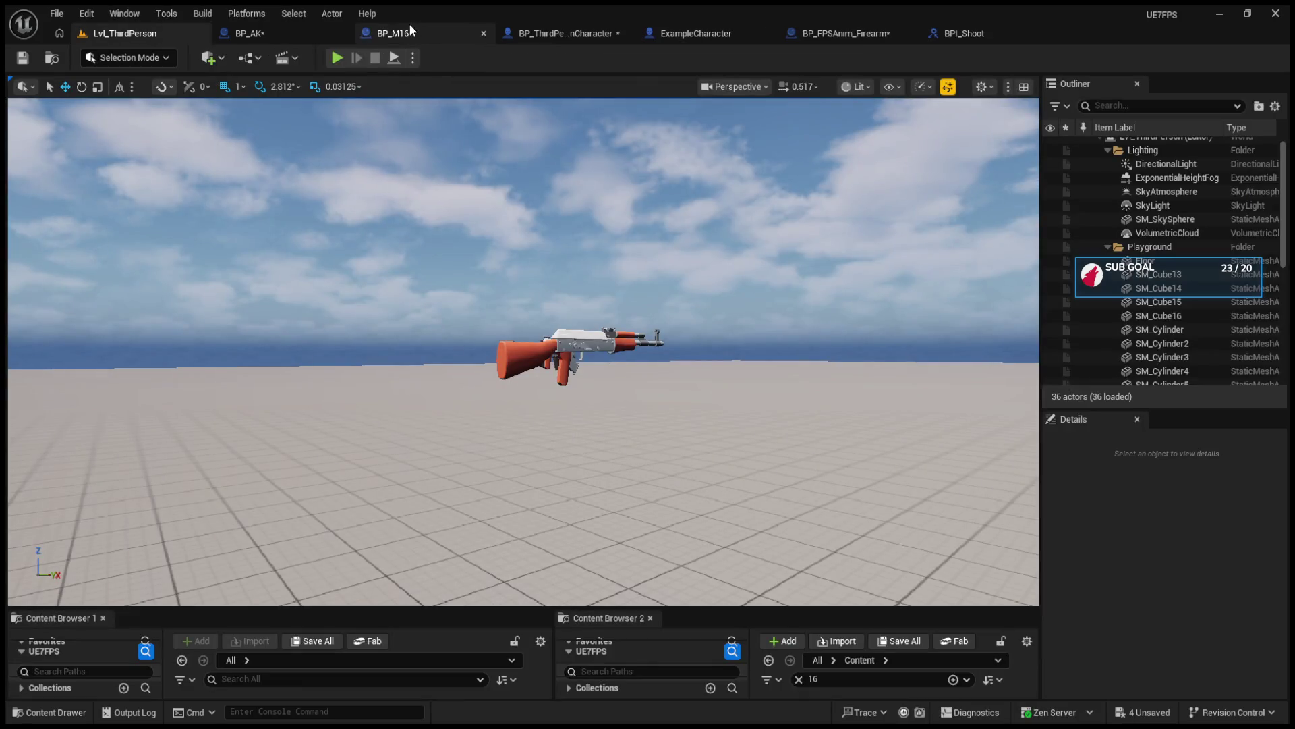
key(alt+p)
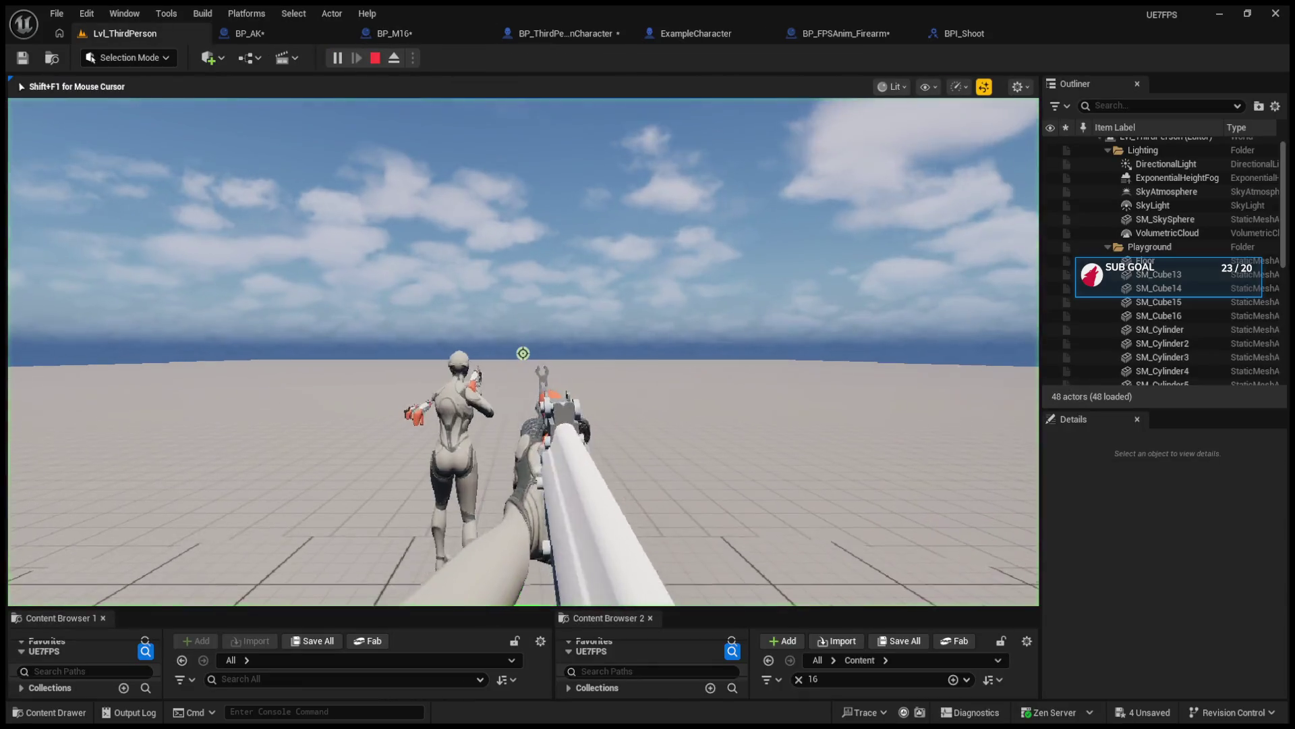
key(2)
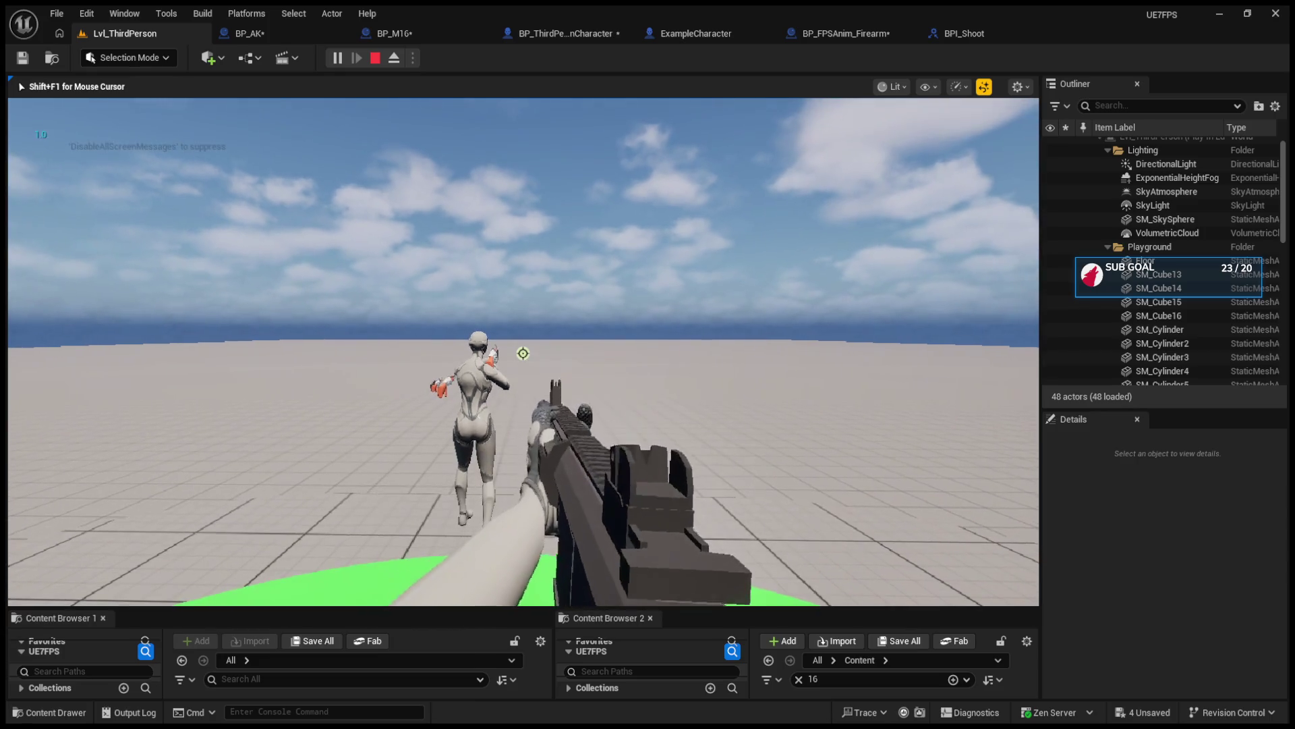
key(Escape)
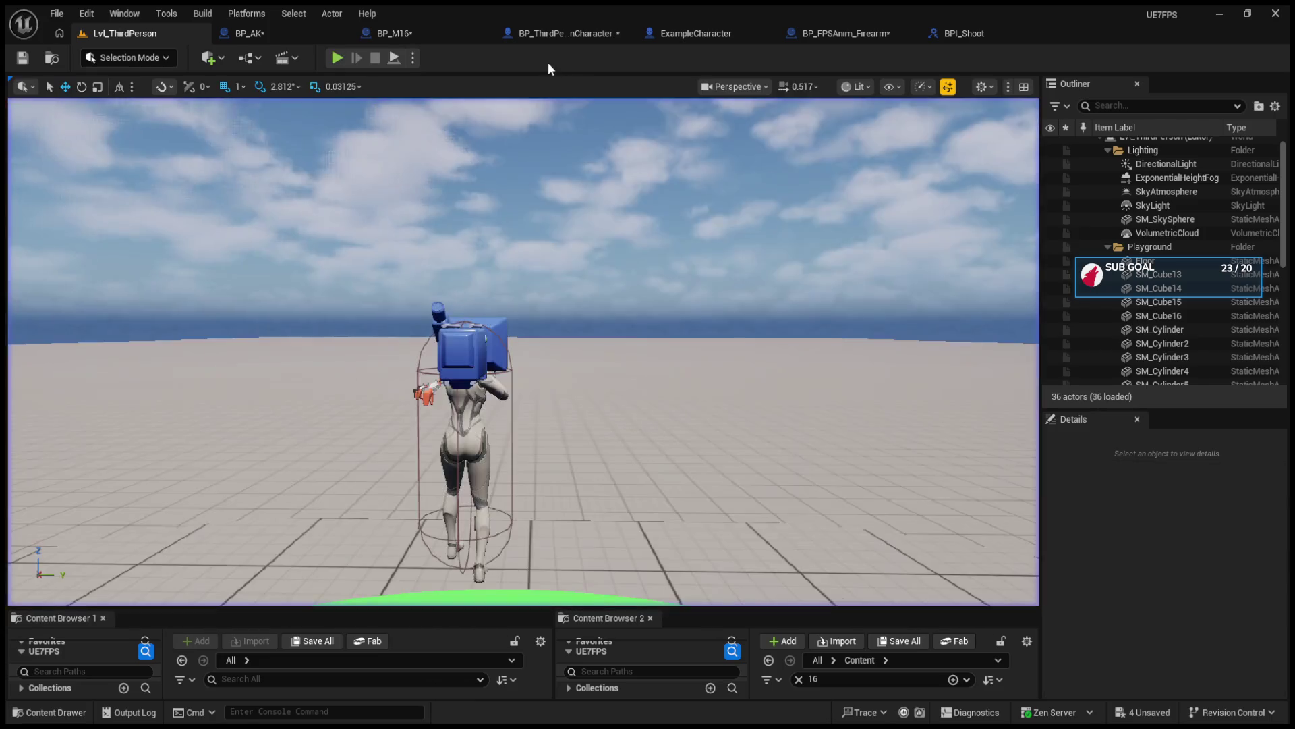
click(423, 35)
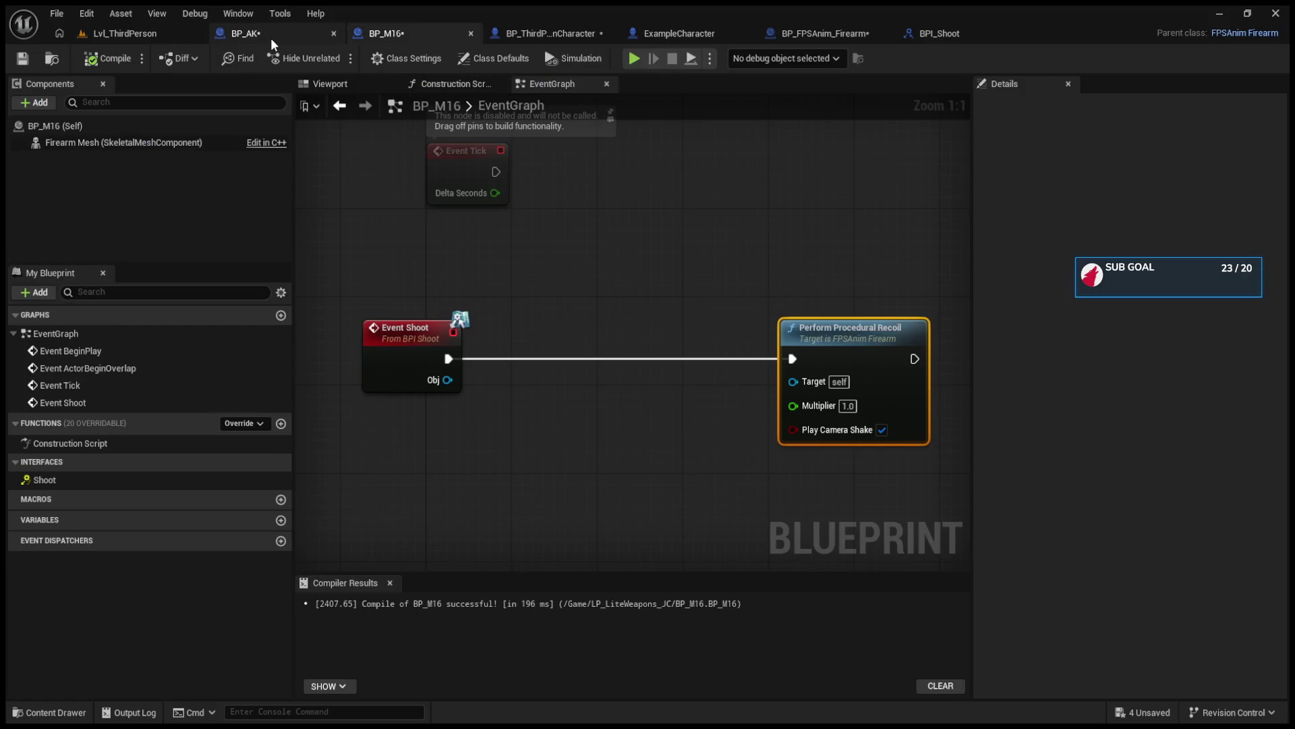
click(268, 37)
click(152, 38)
click(337, 58)
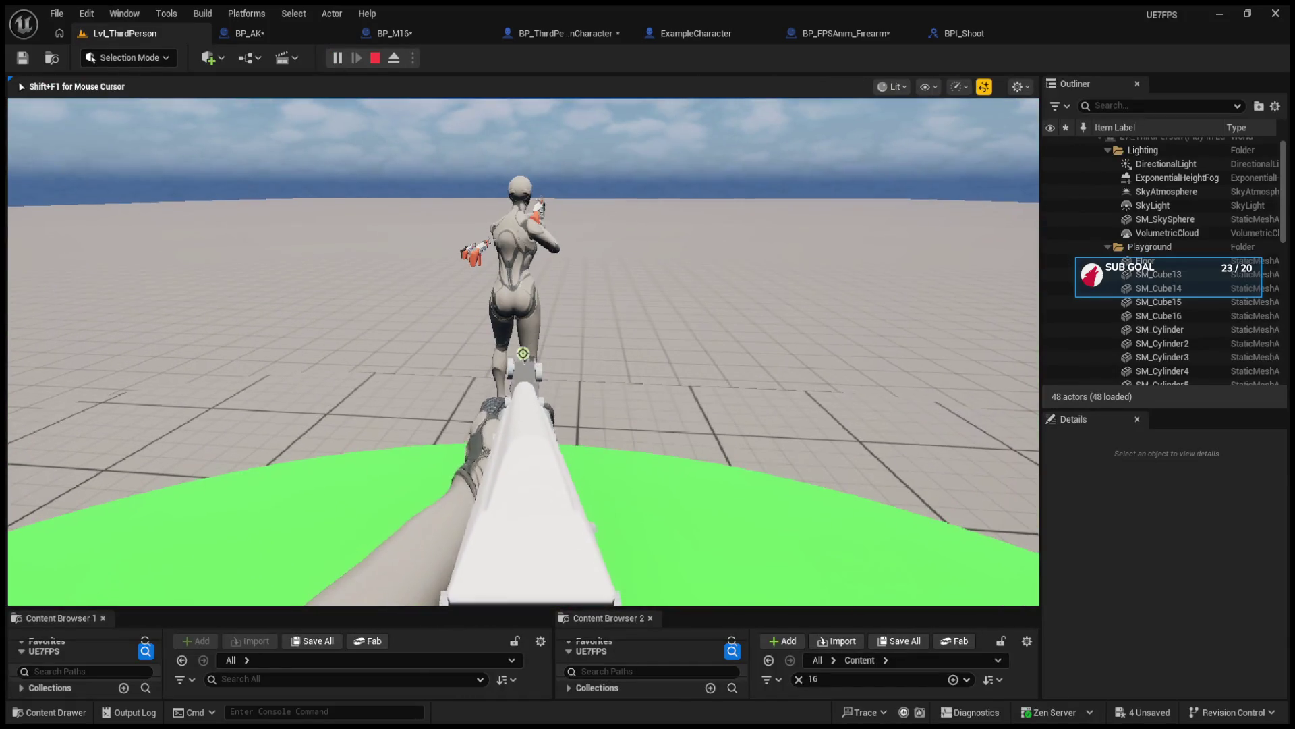
key(Escape)
click(410, 35)
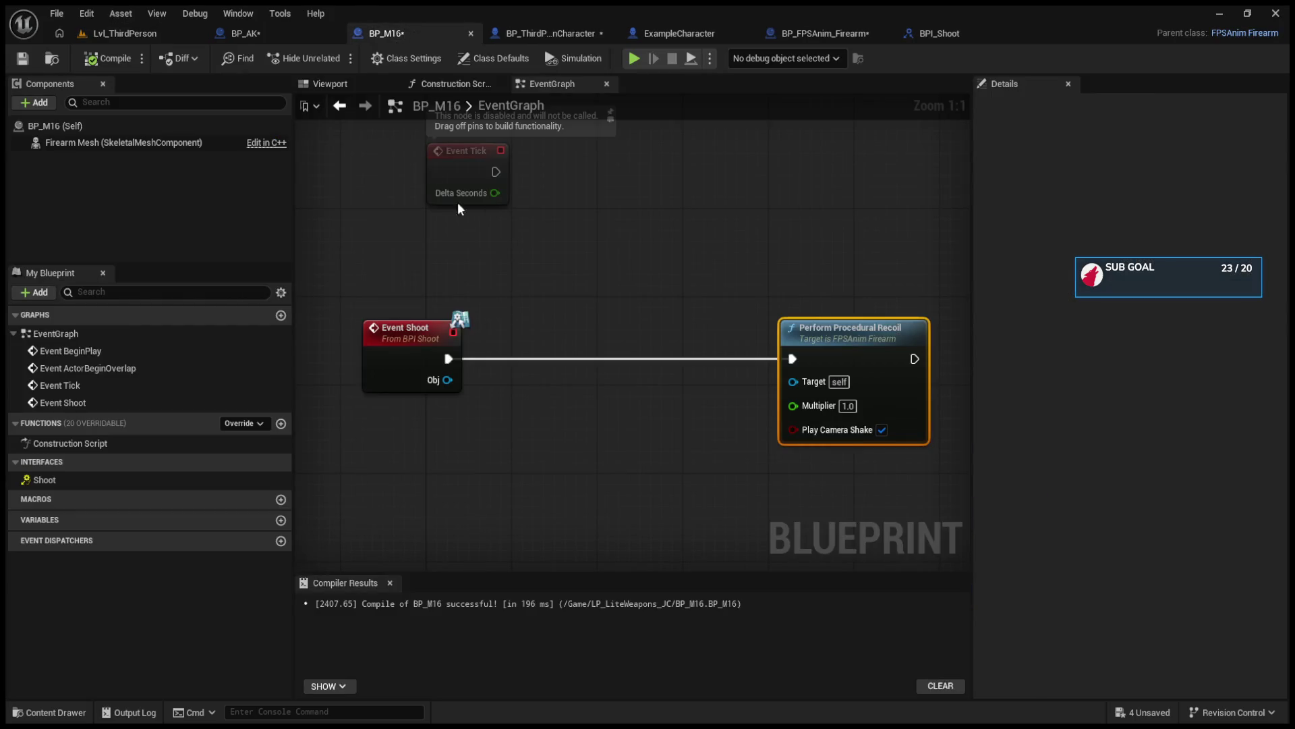
key(alt+p)
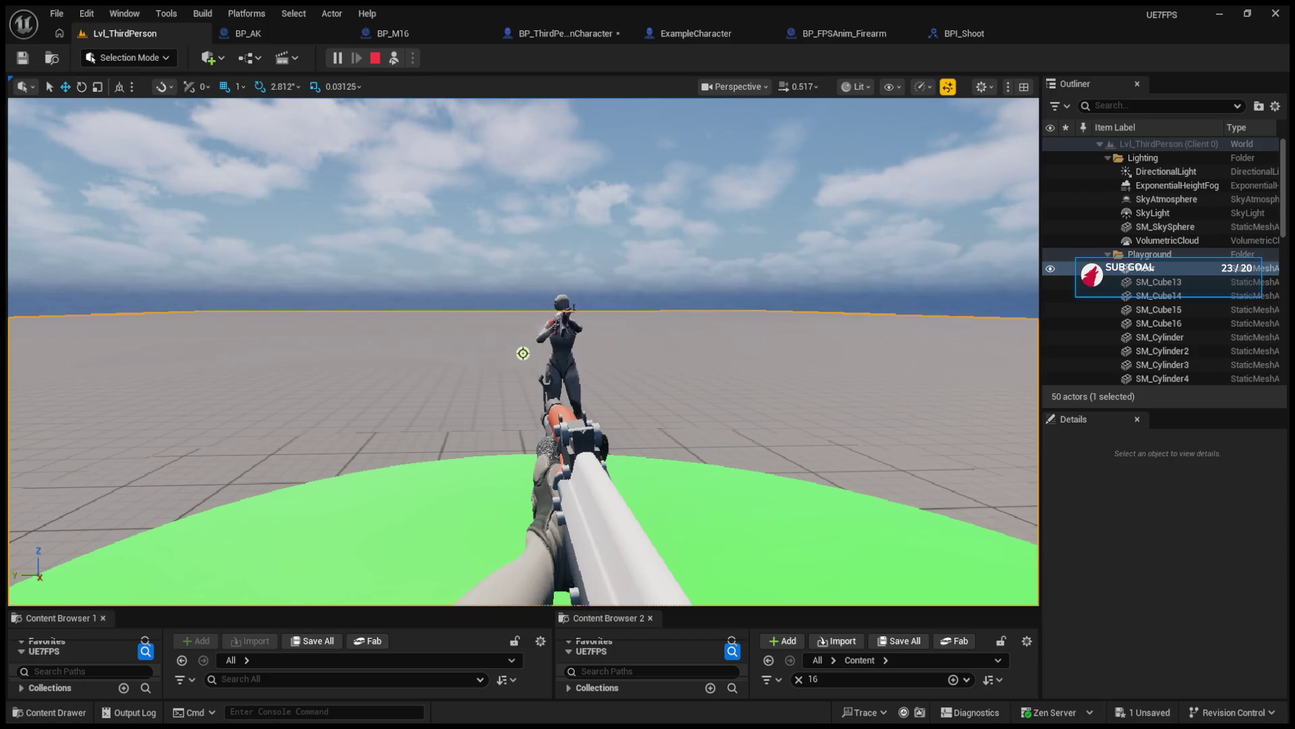
key(Escape)
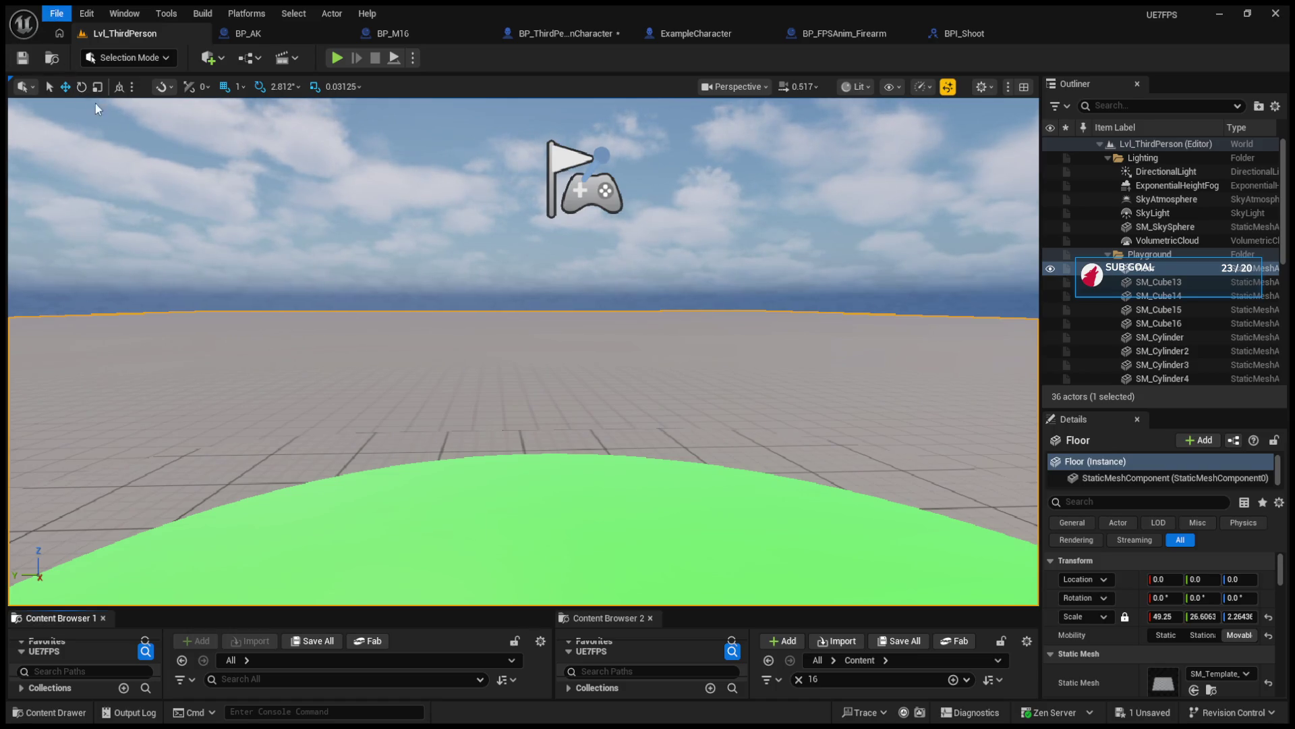
key(ctrl+shift+s)
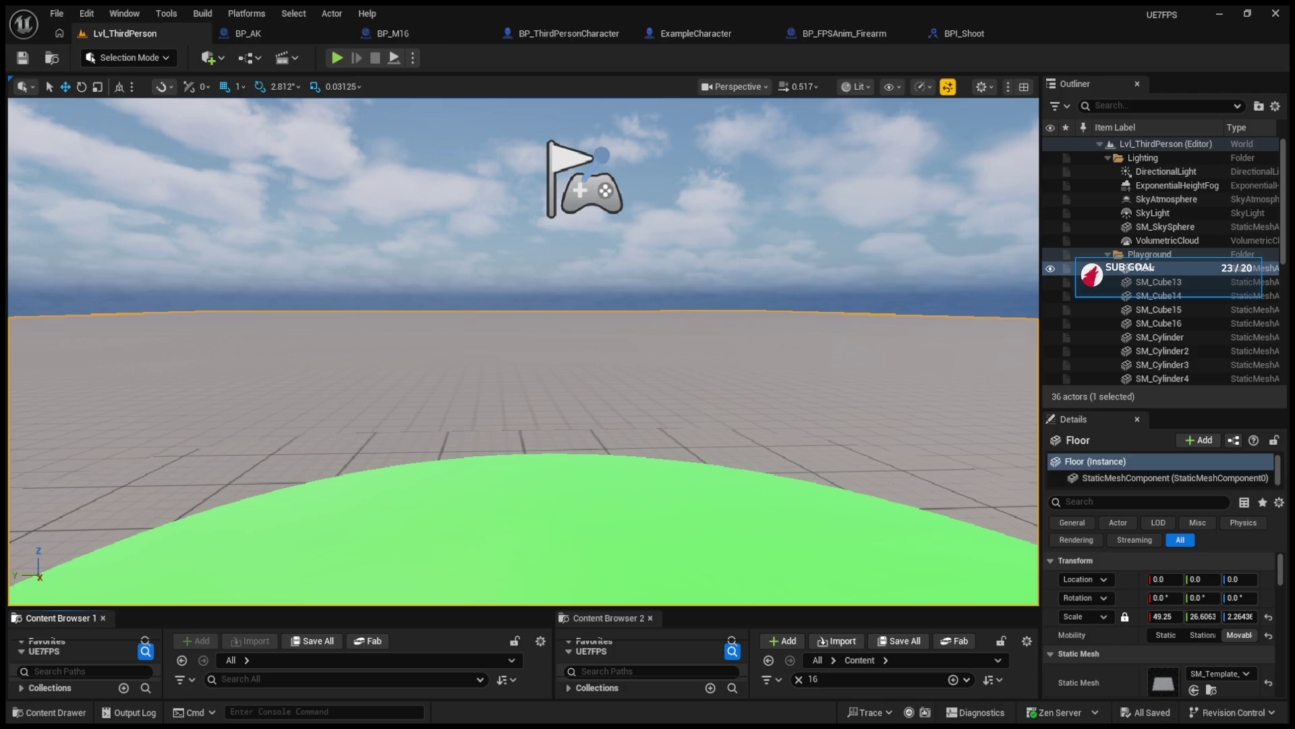
click(702, 35)
scroll(742, 301, down, 5)
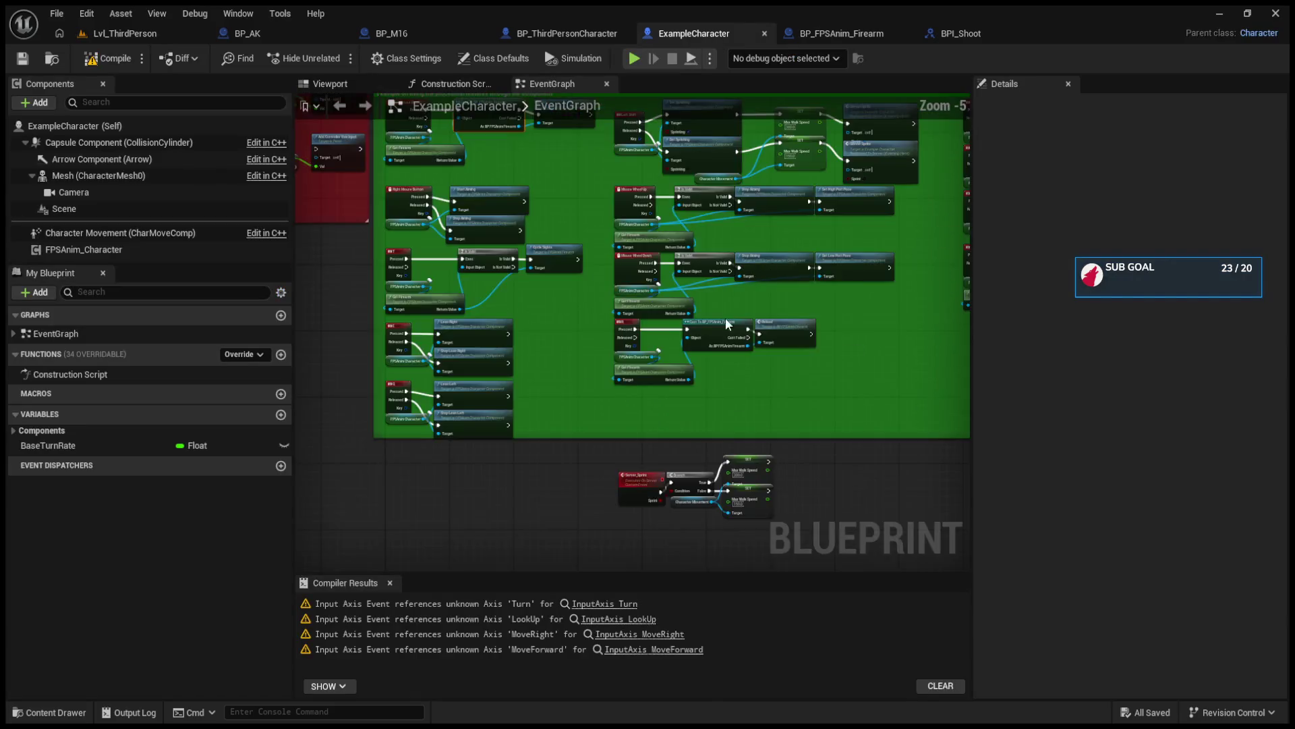
scroll(686, 363, up, 5)
mouse_move(685, 363)
mouse_down()
mouse_move(628, 386)
mouse_move(538, 376)
mouse_move(514, 498)
mouse_move(734, 494)
mouse_up()
scroll(519, 471, down, 5)
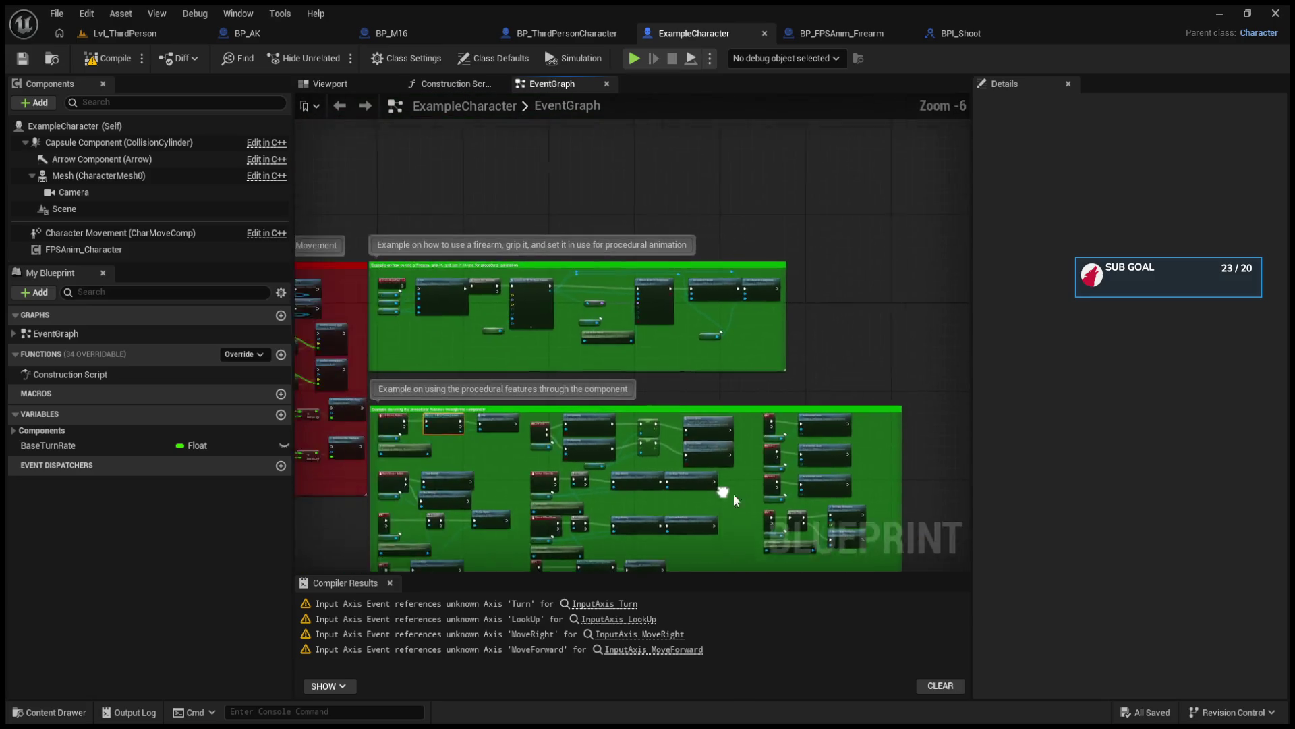
scroll(473, 349, up, 2)
mouse_move(472, 350)
mouse_down()
mouse_move(763, 476)
mouse_move(457, 383)
mouse_move(597, 354)
mouse_up()
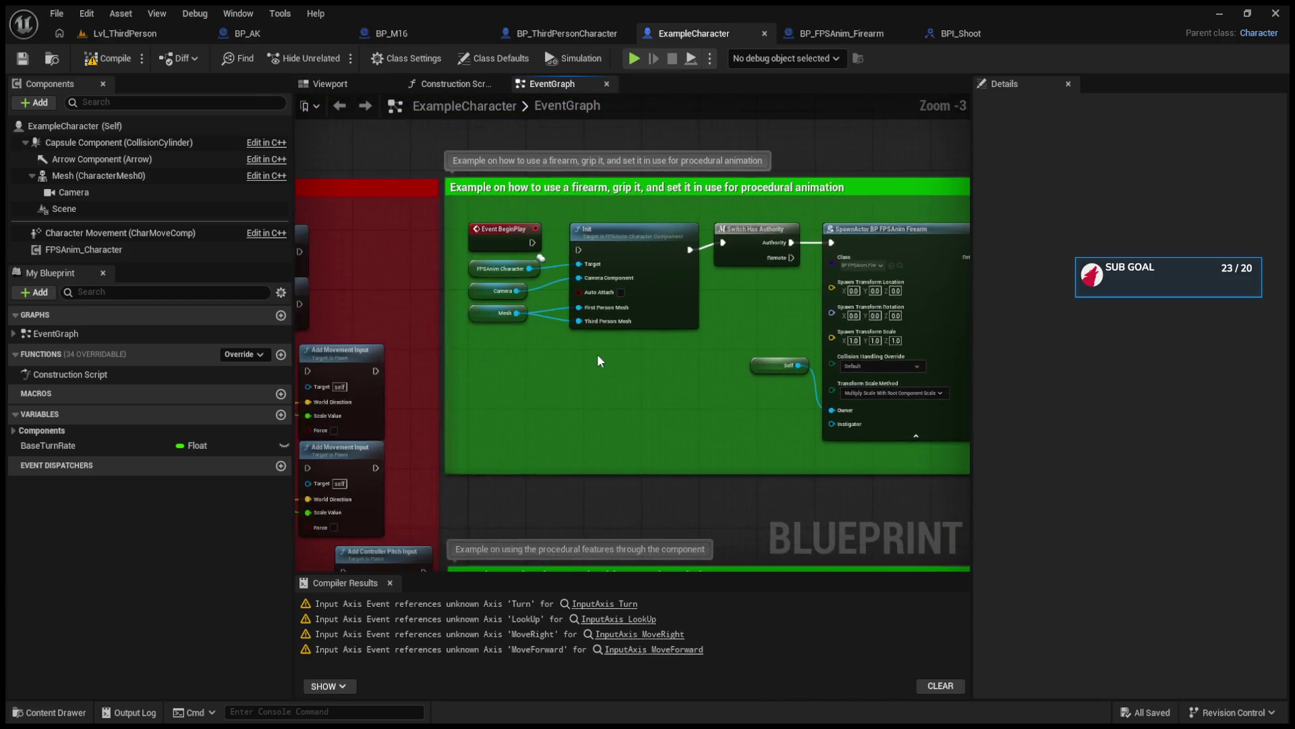
scroll(597, 353, down, 2)
drag(627, 513, 649, 394)
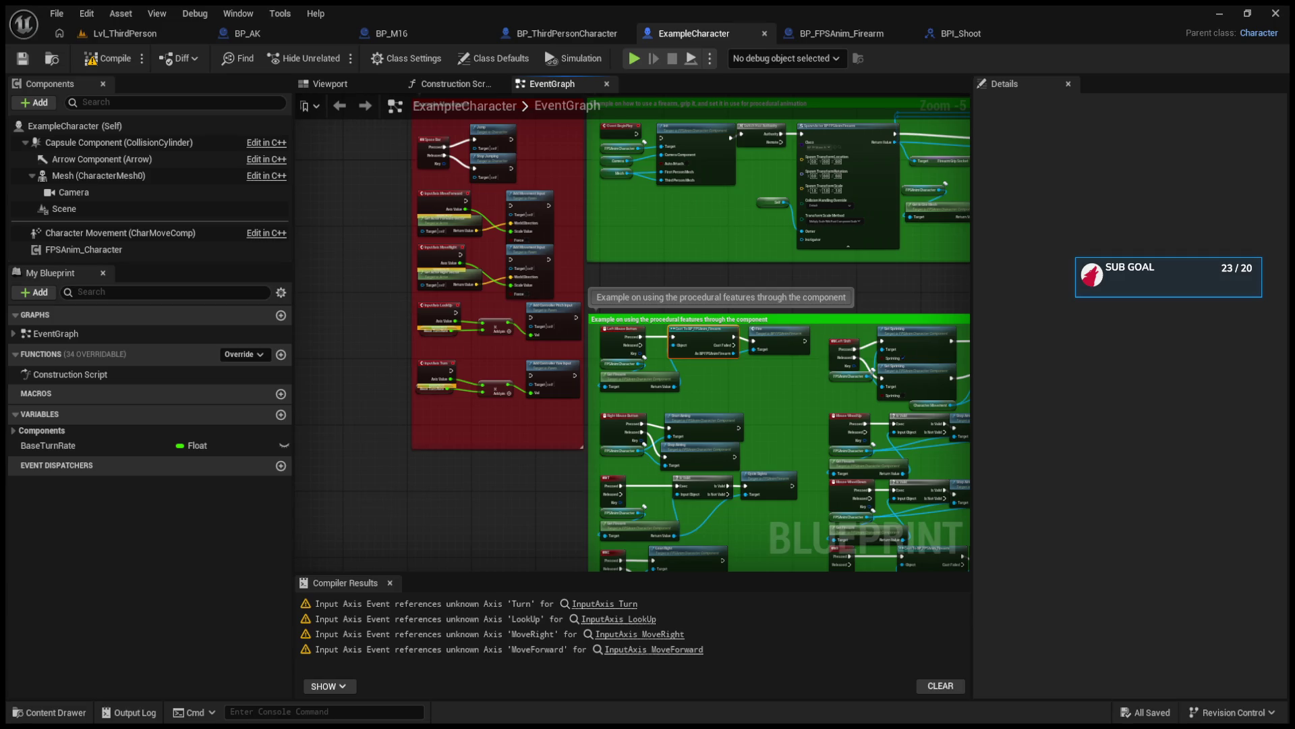
scroll(763, 369, up, 3)
mouse_move(788, 474)
mouse_down()
mouse_move(734, 330)
mouse_move(679, 250)
mouse_up()
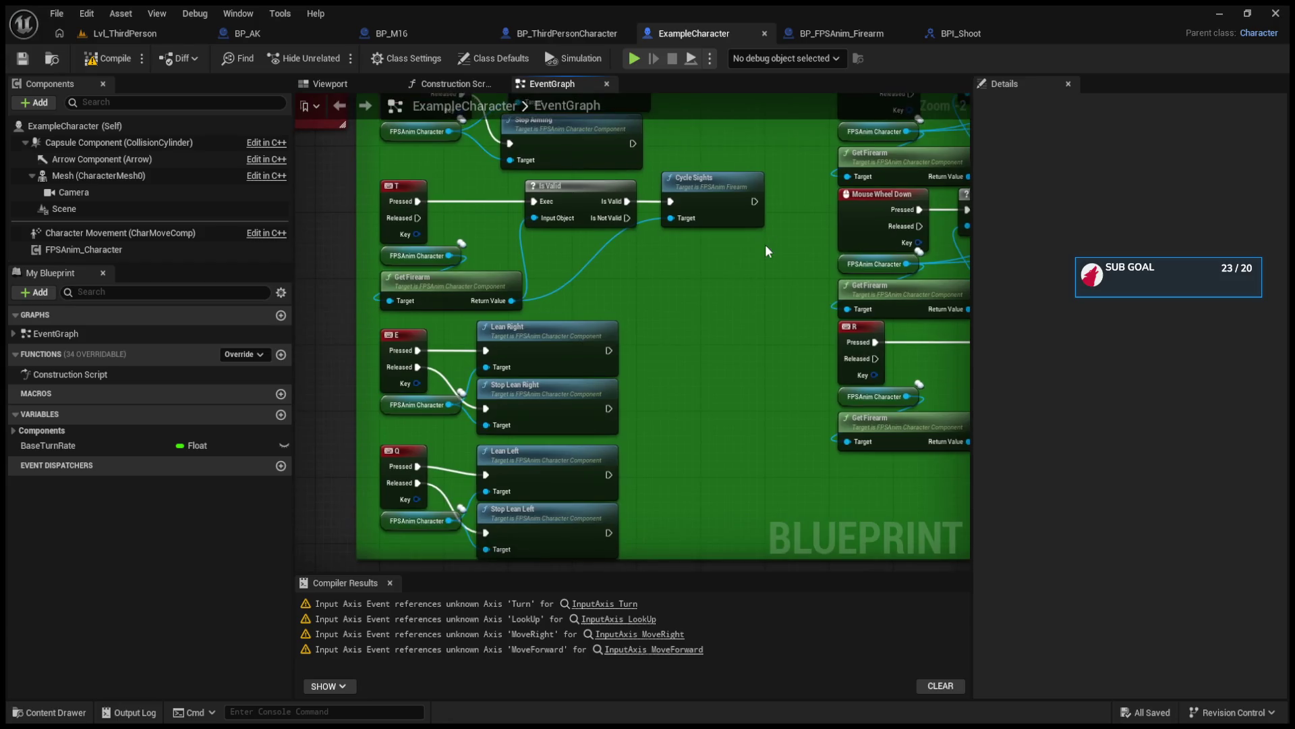
scroll(765, 244, down, 3)
scroll(699, 439, up, 4)
scroll(727, 410, down, 2)
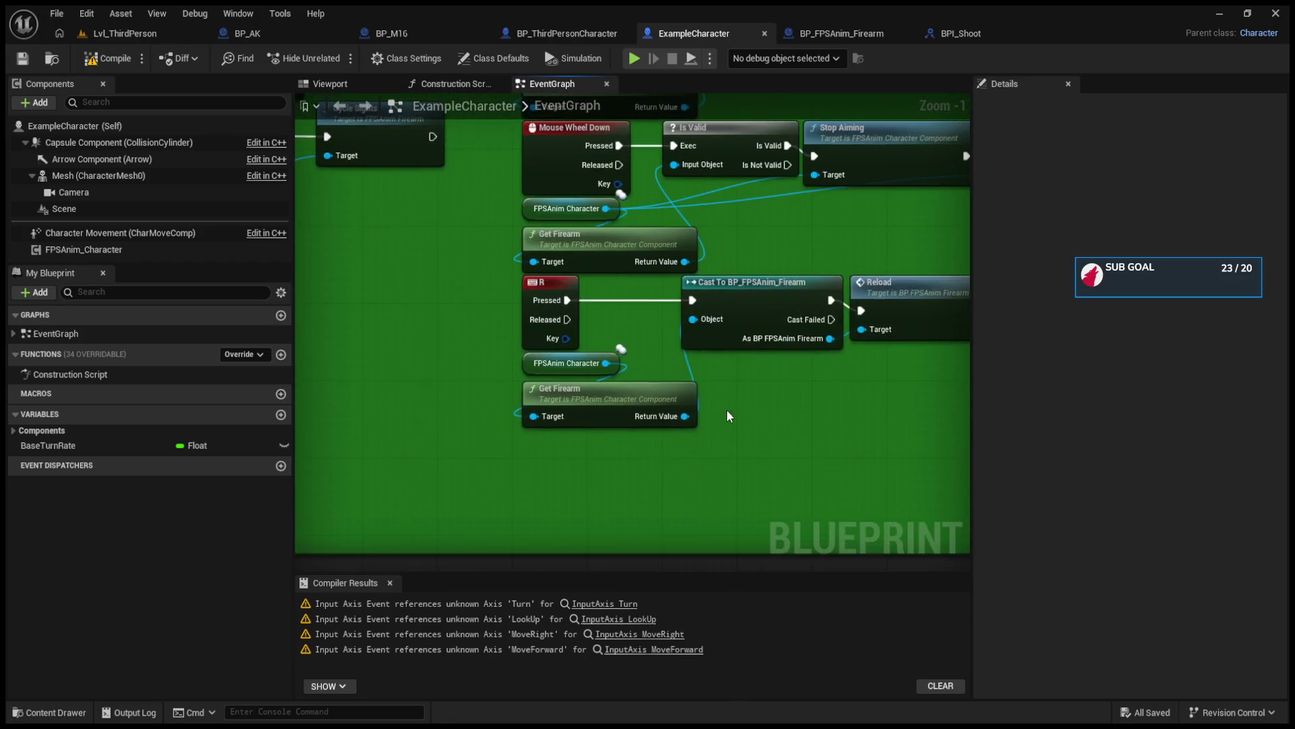
mouse_move(683, 366)
mouse_down()
mouse_move(555, 433)
mouse_move(606, 330)
mouse_move(722, 566)
mouse_move(958, 571)
mouse_up()
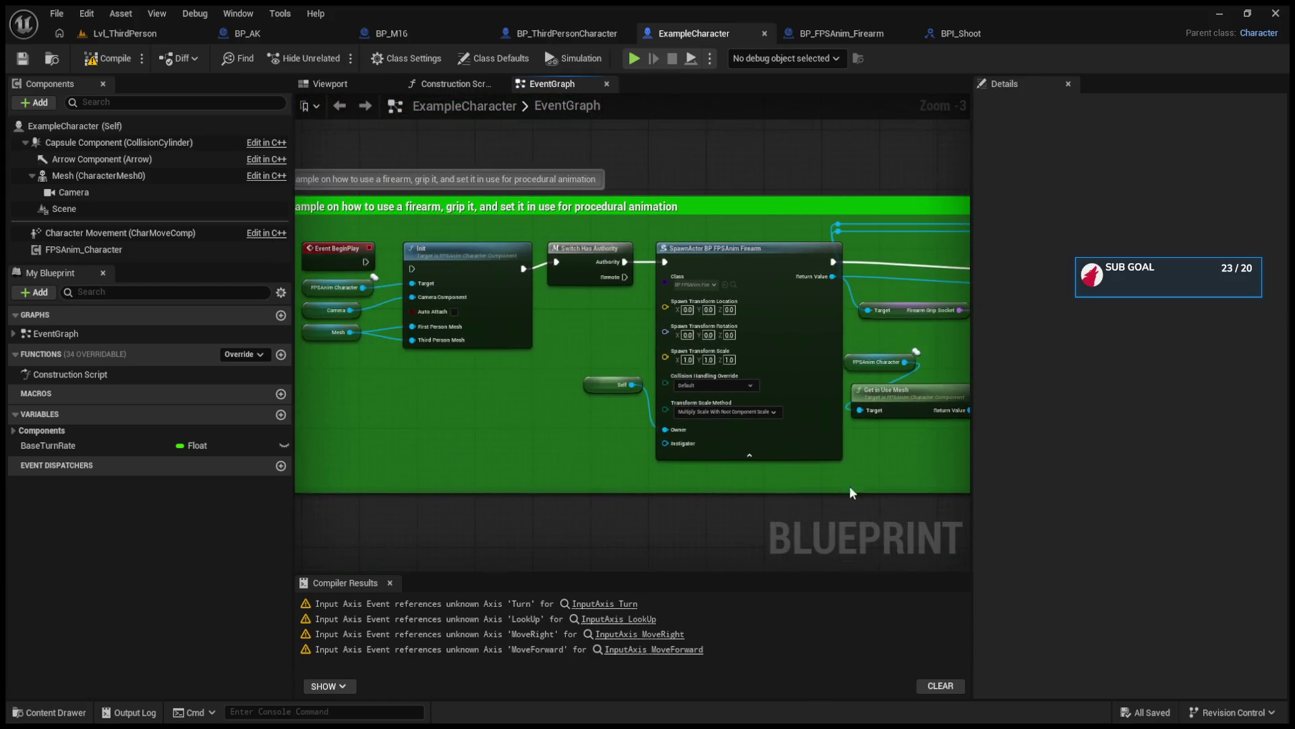
scroll(618, 443, down, 3)
scroll(618, 442, up, 2)
scroll(614, 390, up, 3)
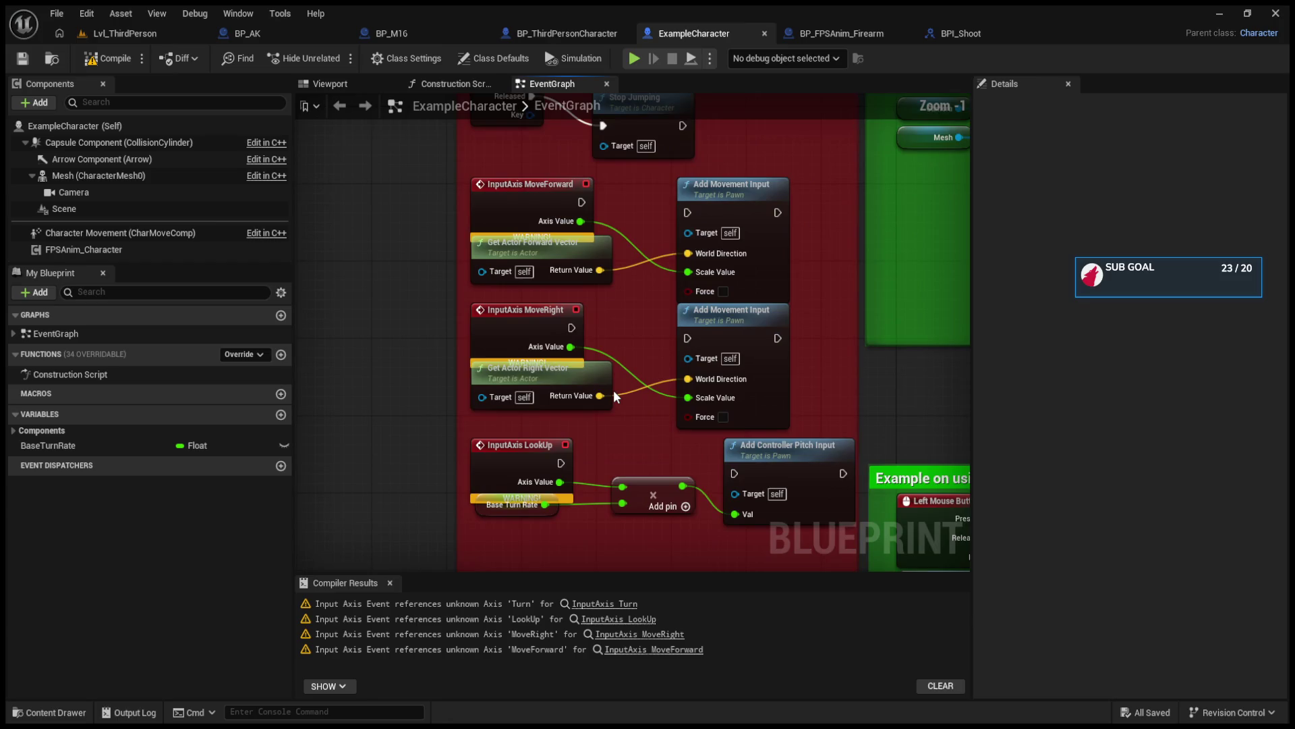
mouse_move(620, 437)
mouse_down()
mouse_move(650, 402)
mouse_move(677, 557)
mouse_move(668, 512)
mouse_up()
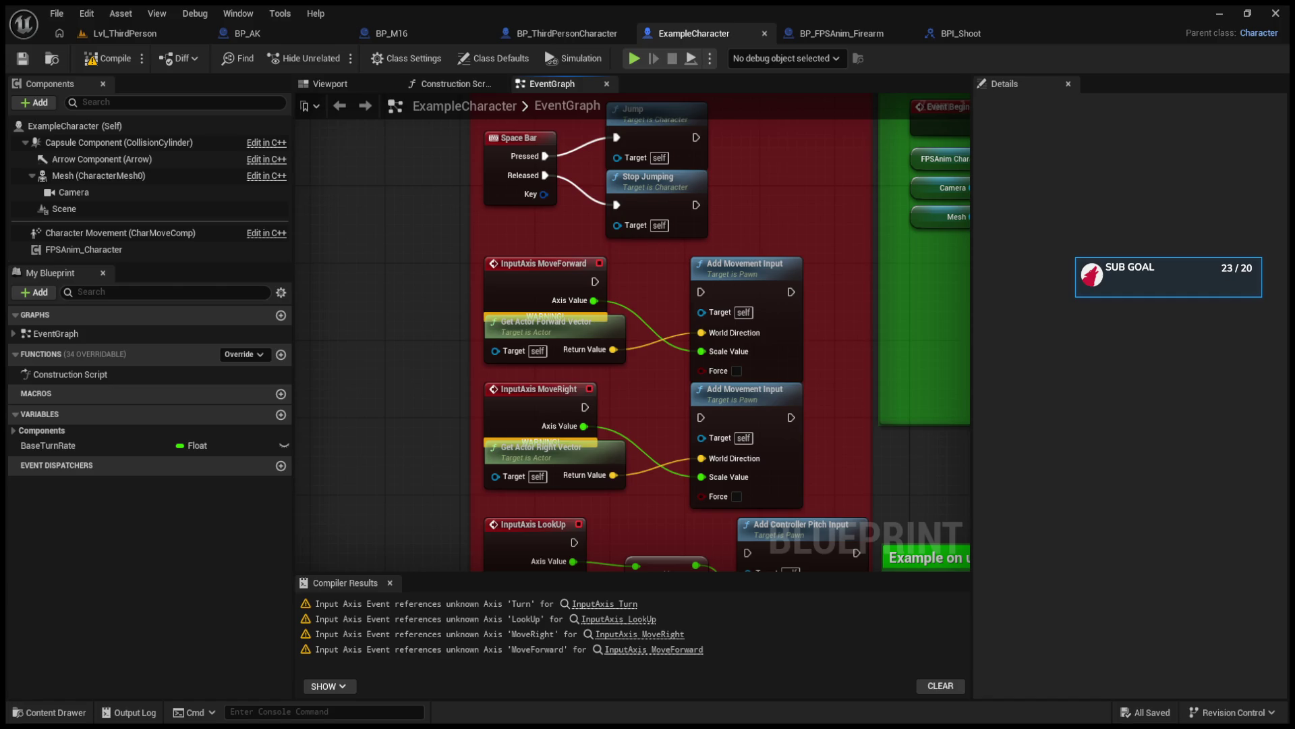
scroll(676, 250, down, 7)
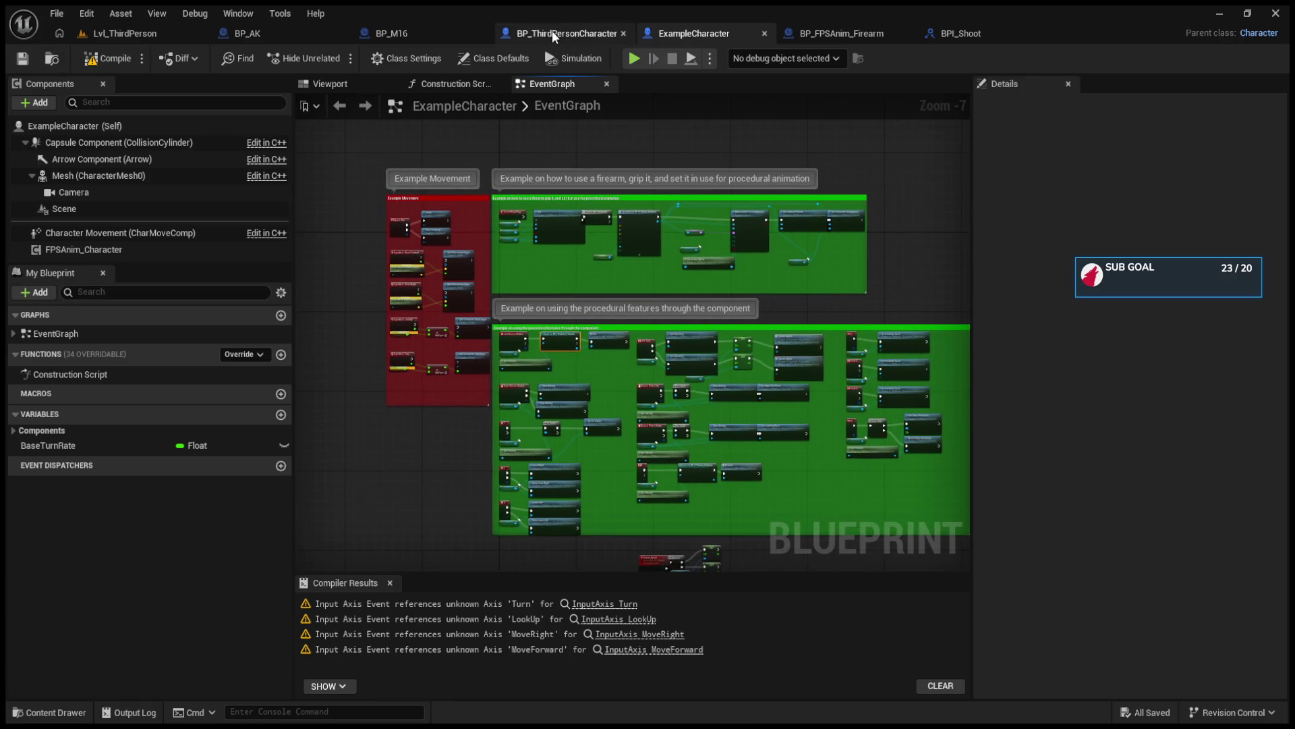
click(553, 34)
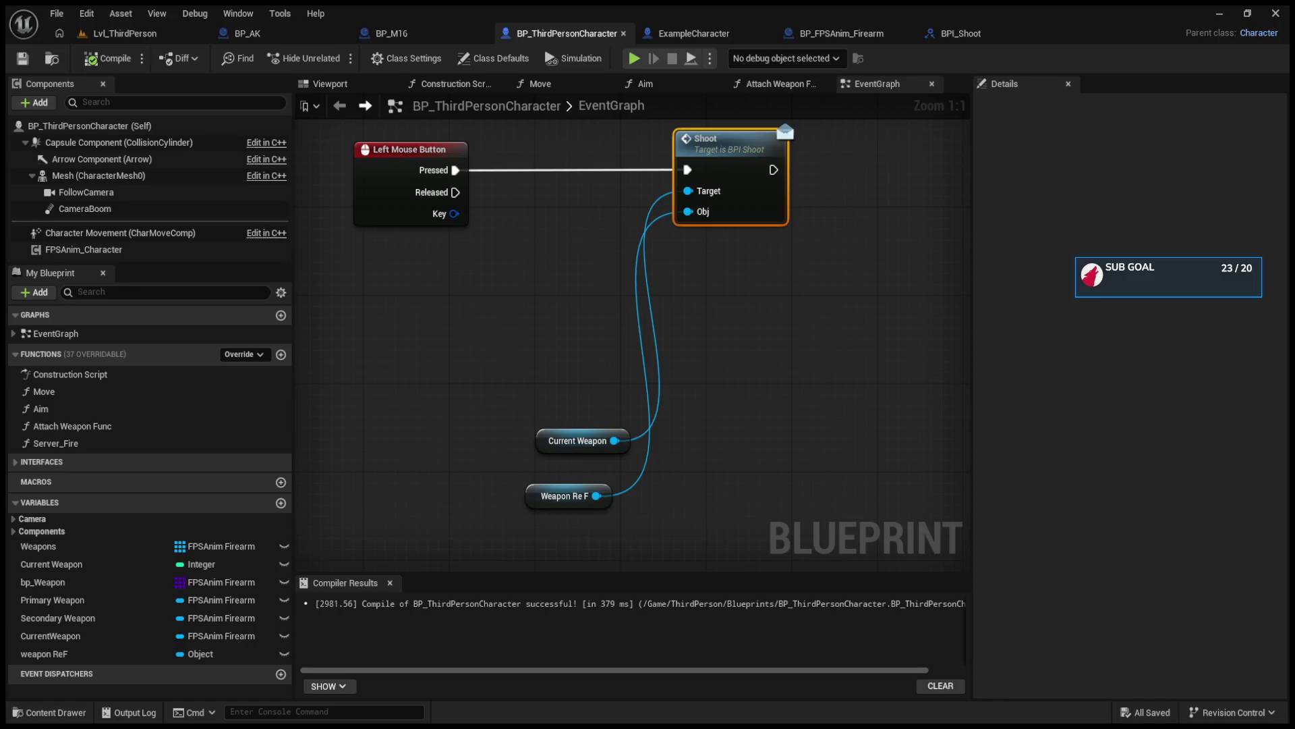
key(Escape)
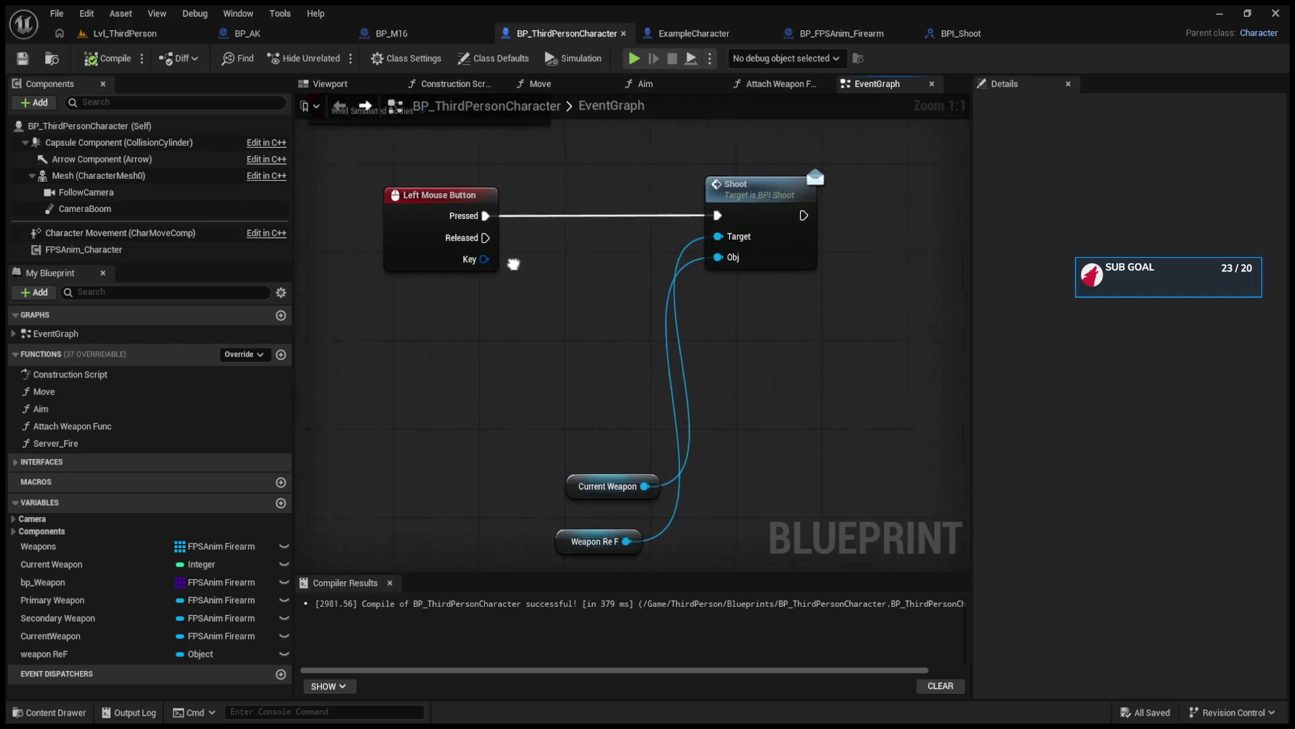
mouse_move(621, 454)
mouse_down()
mouse_move(520, 292)
mouse_move(584, 445)
mouse_up()
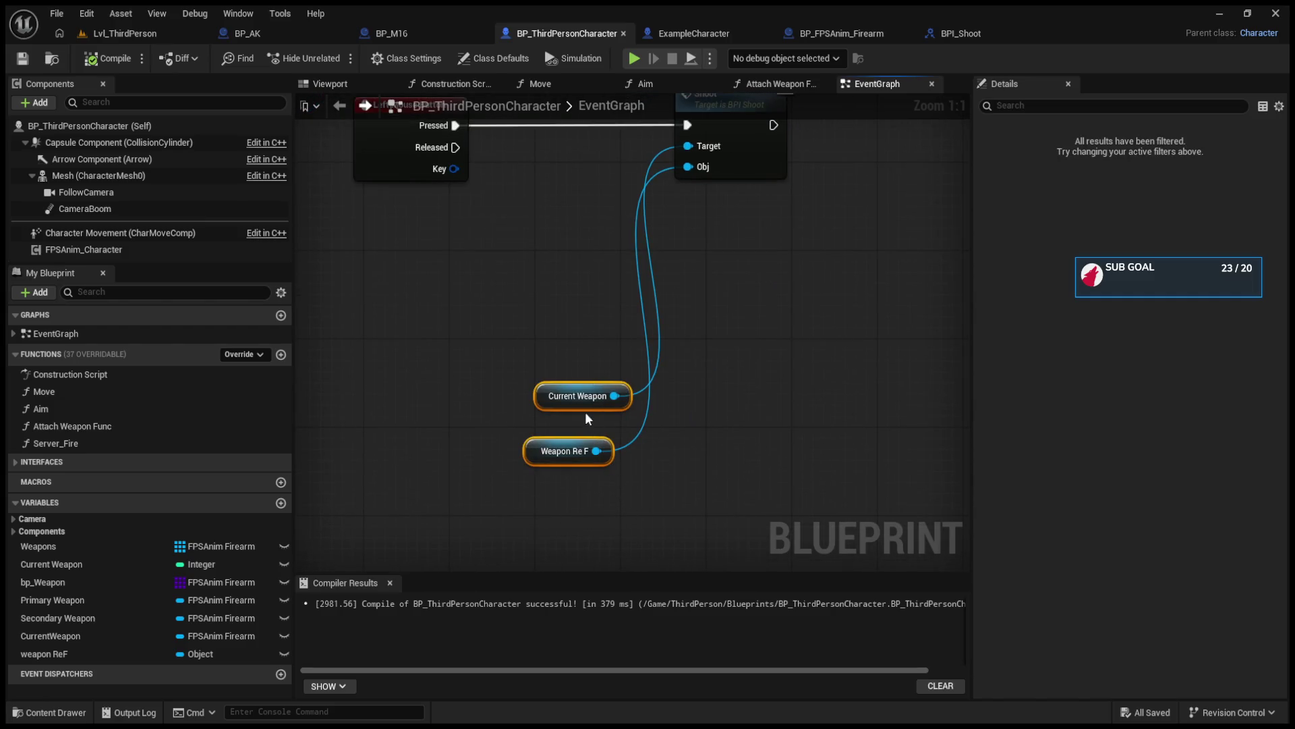
mouse_move(549, 398)
mouse_down()
mouse_move(405, 276)
mouse_move(386, 220)
mouse_move(472, 365)
mouse_up()
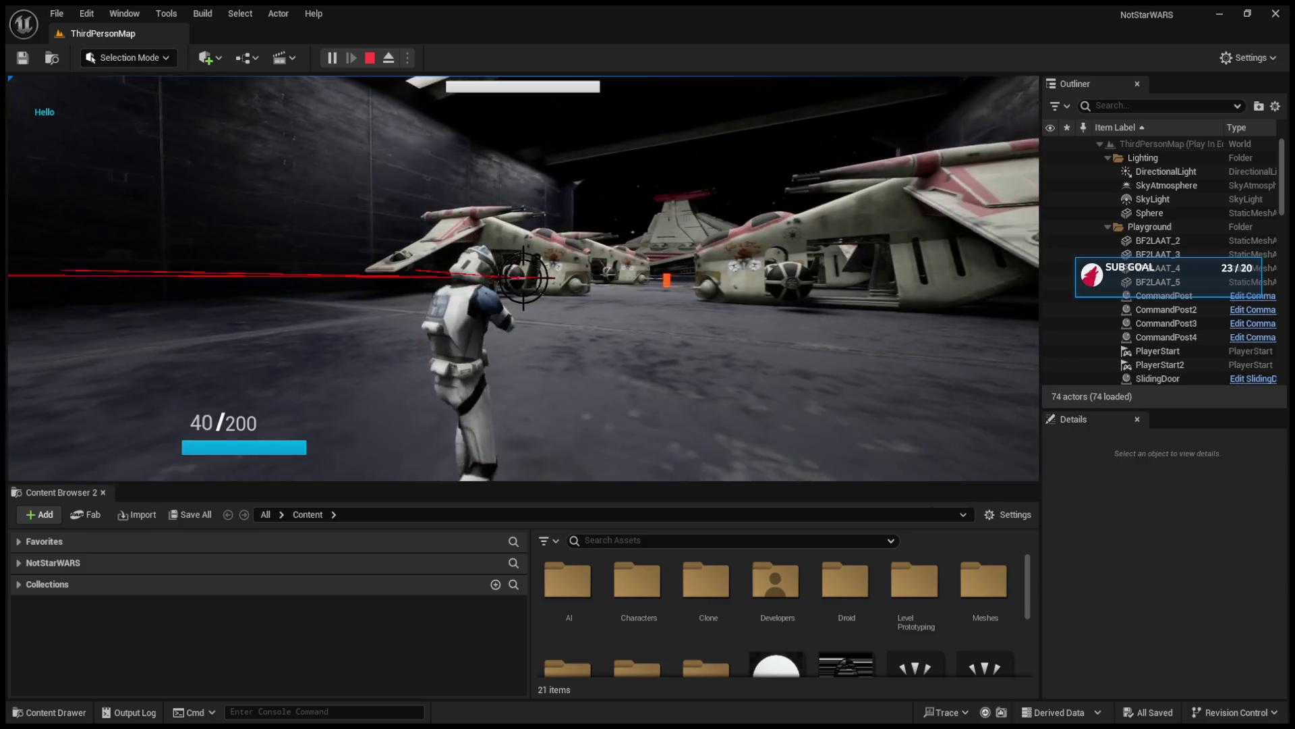
key(w)
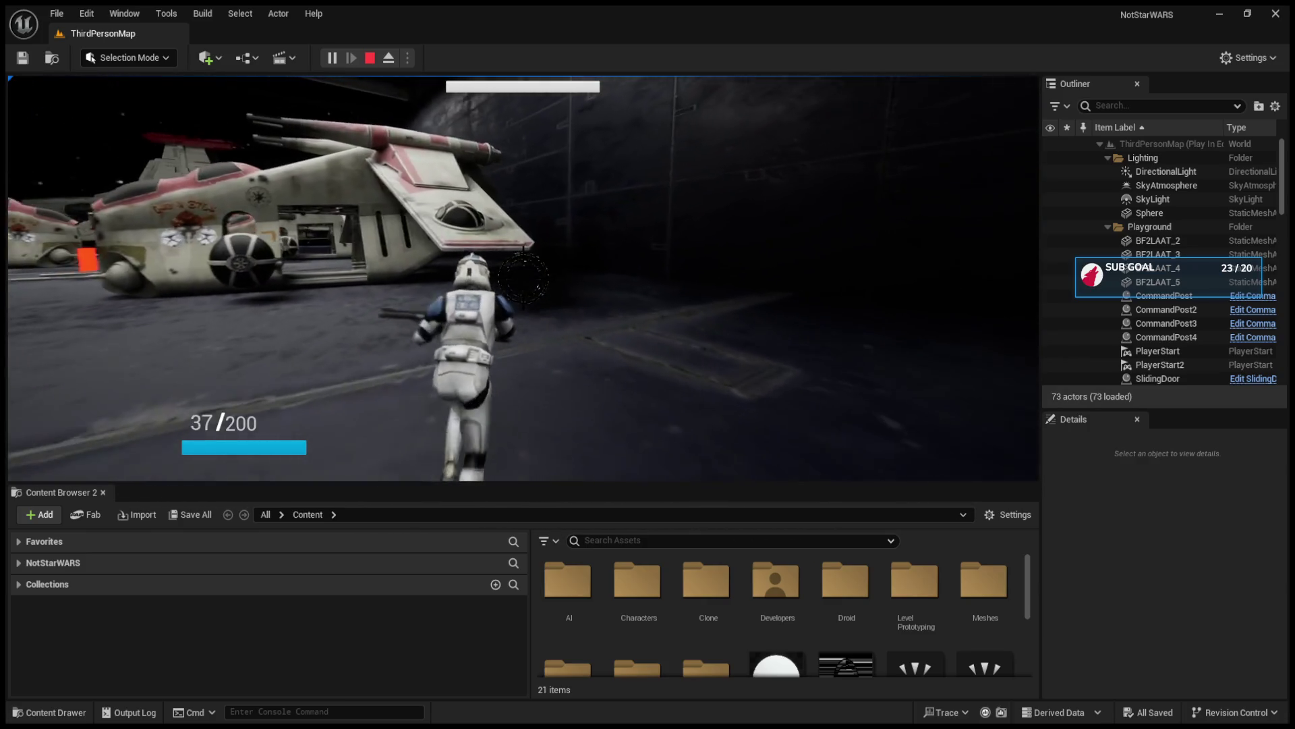
key(w)
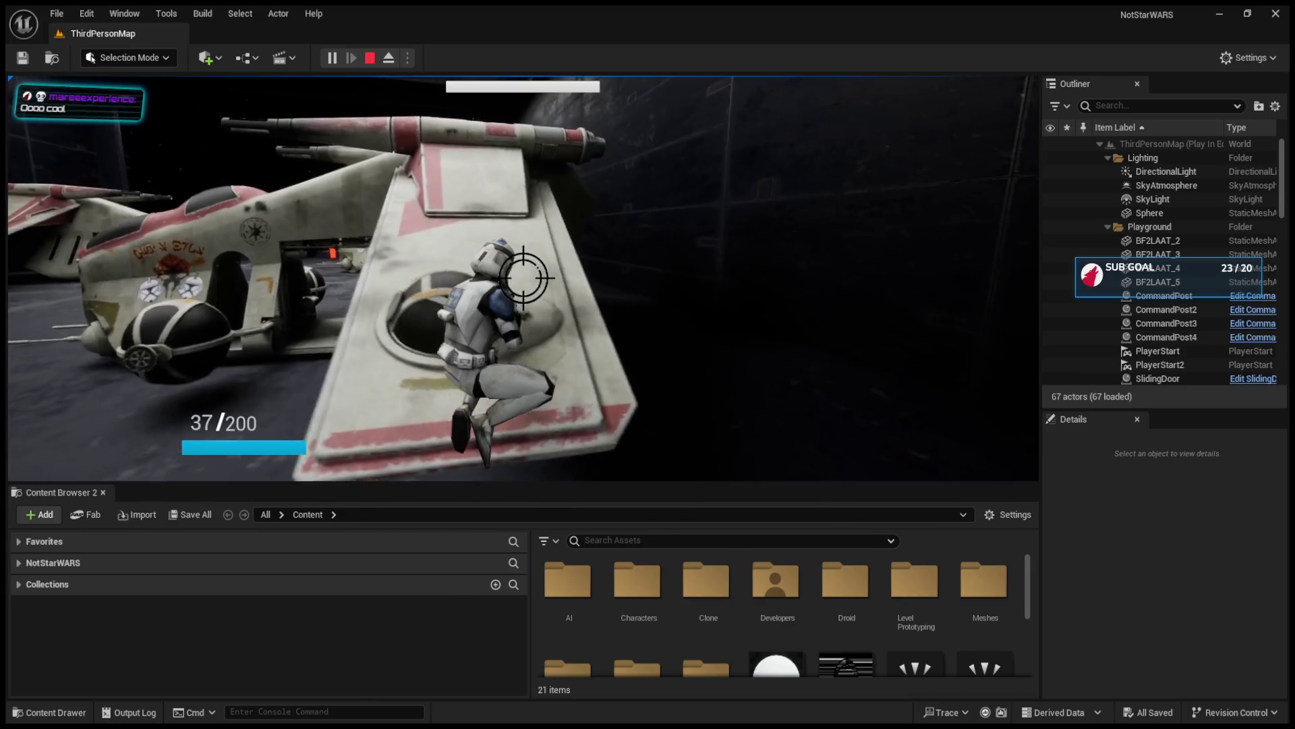
key(w)
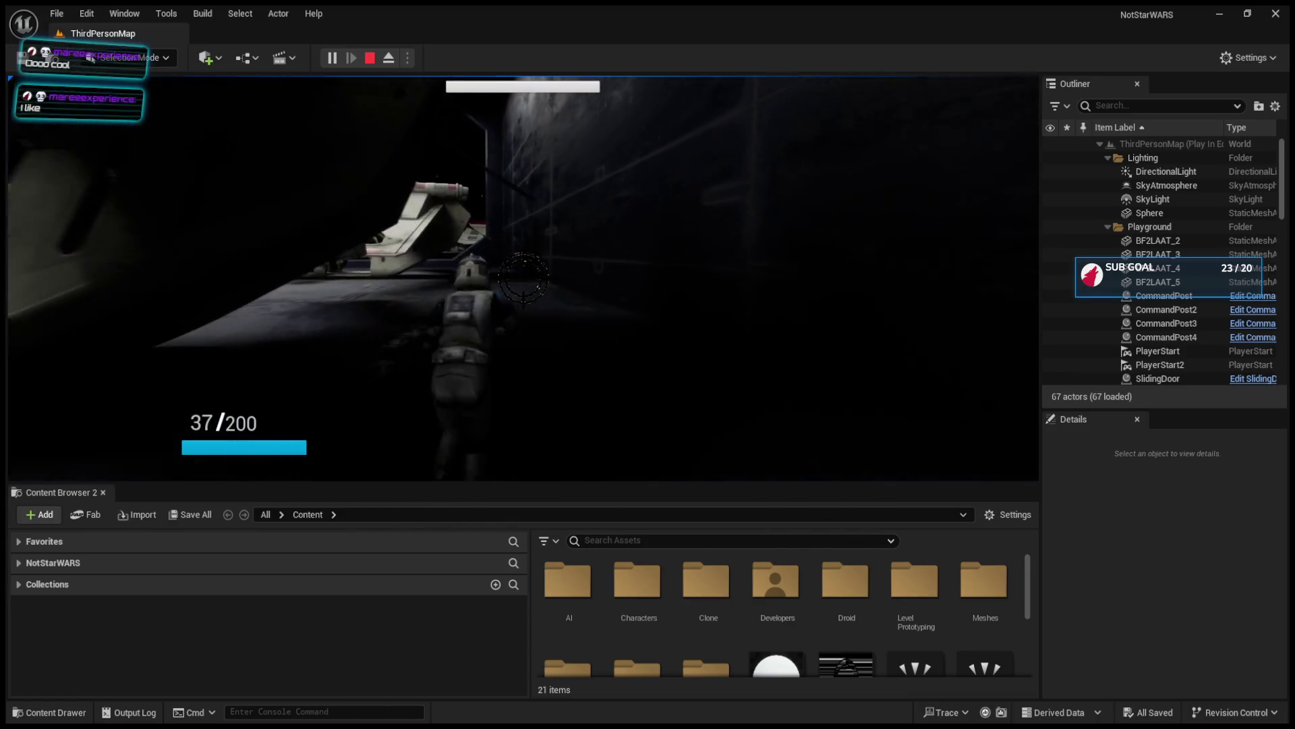
key(w)
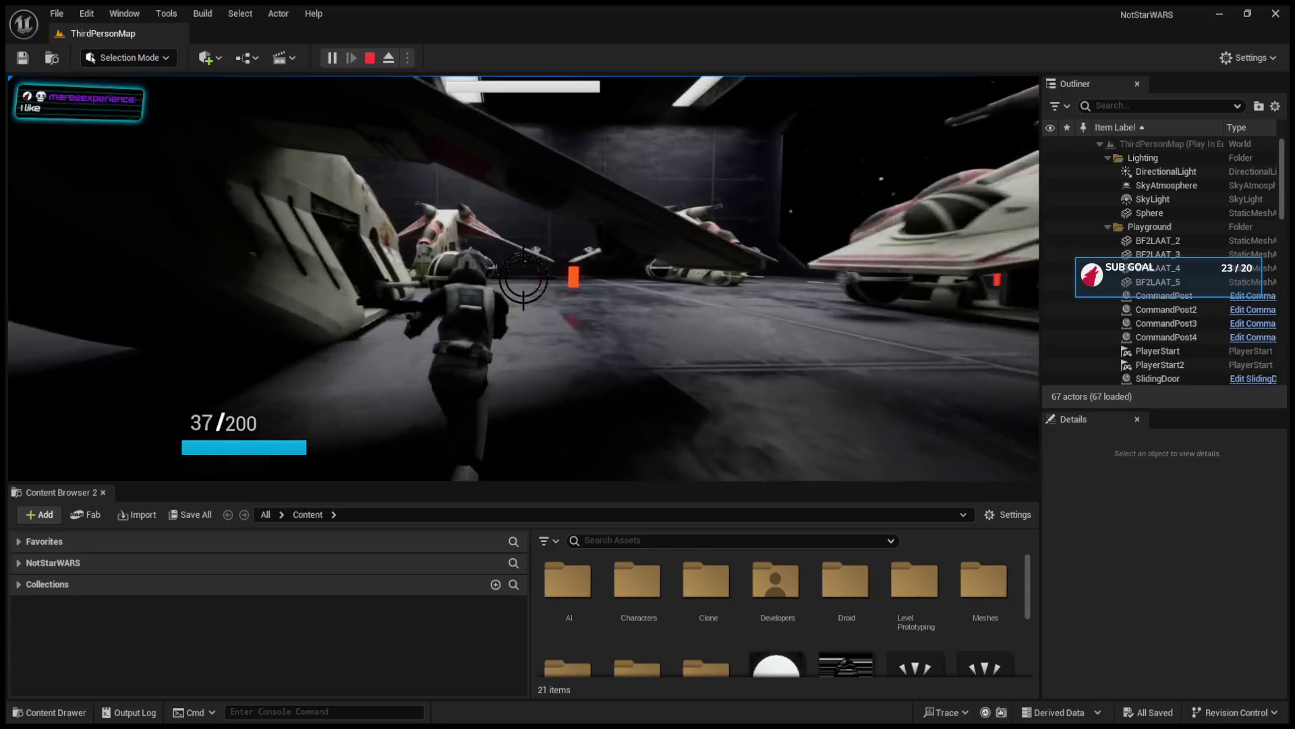
key(w)
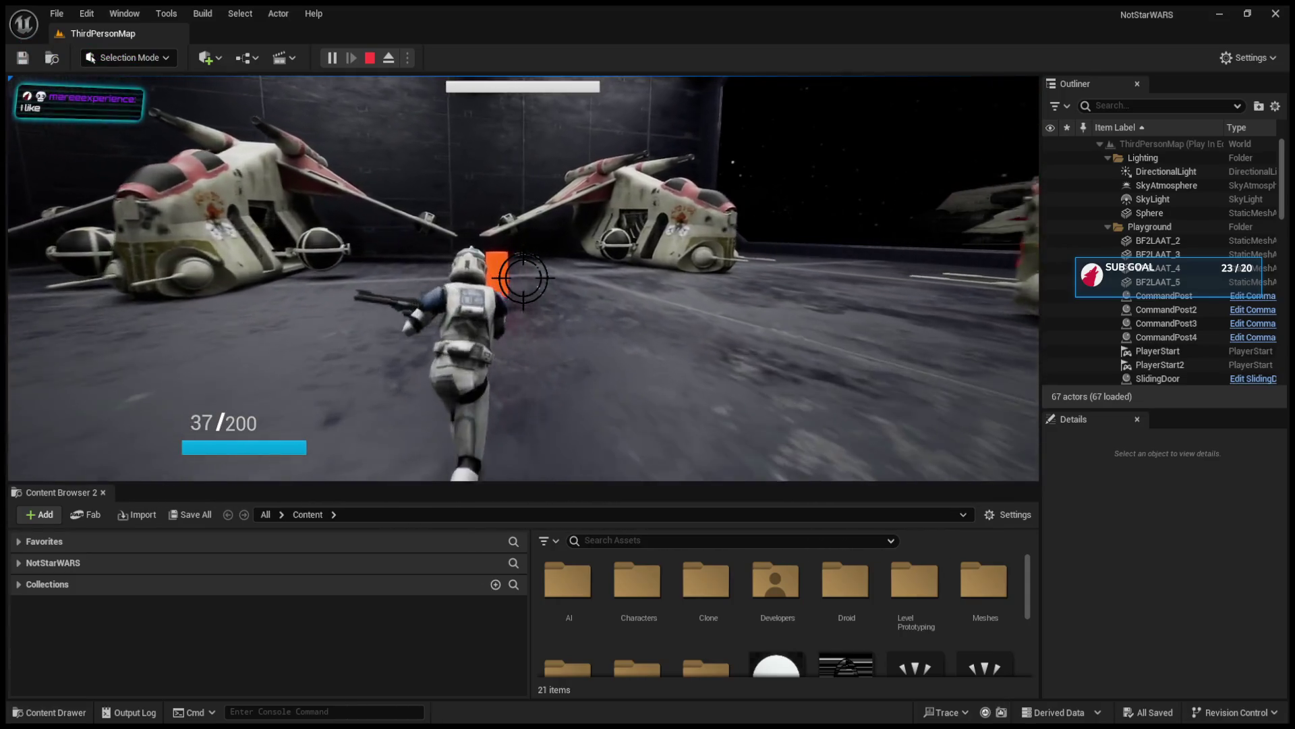
key(w)
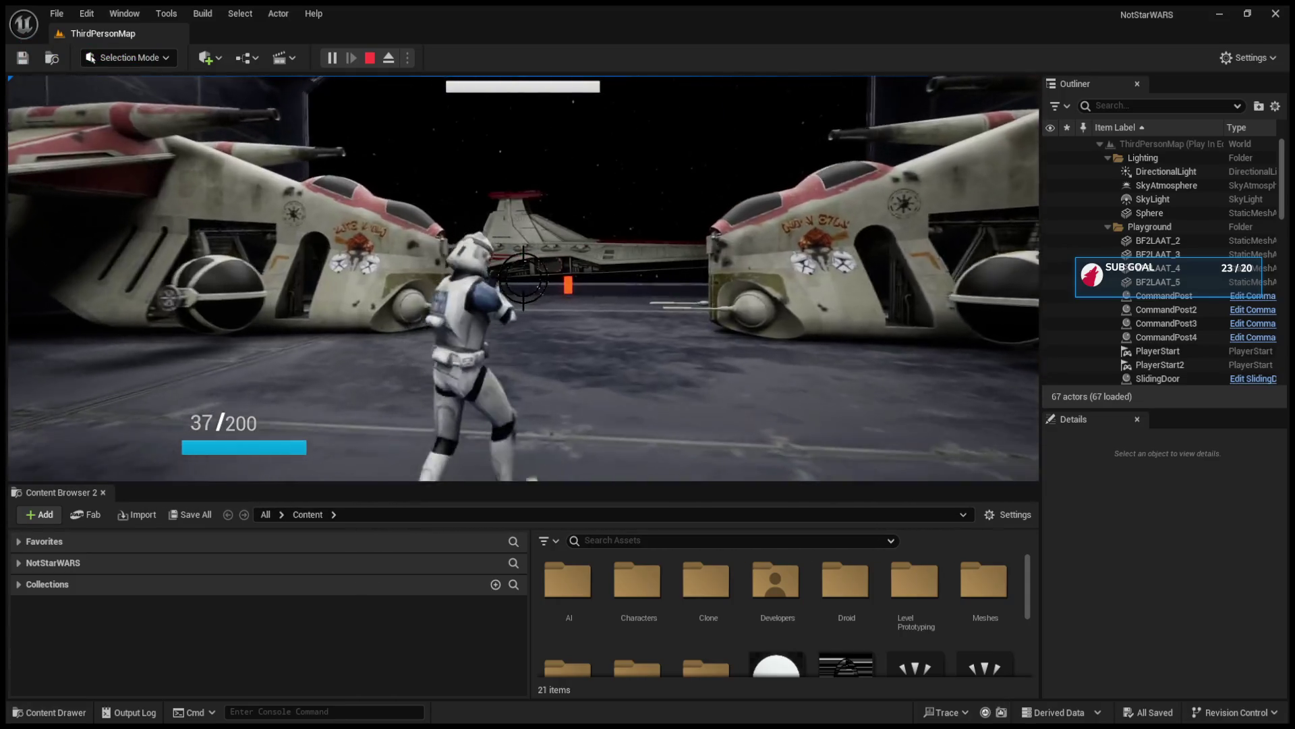
key(w)
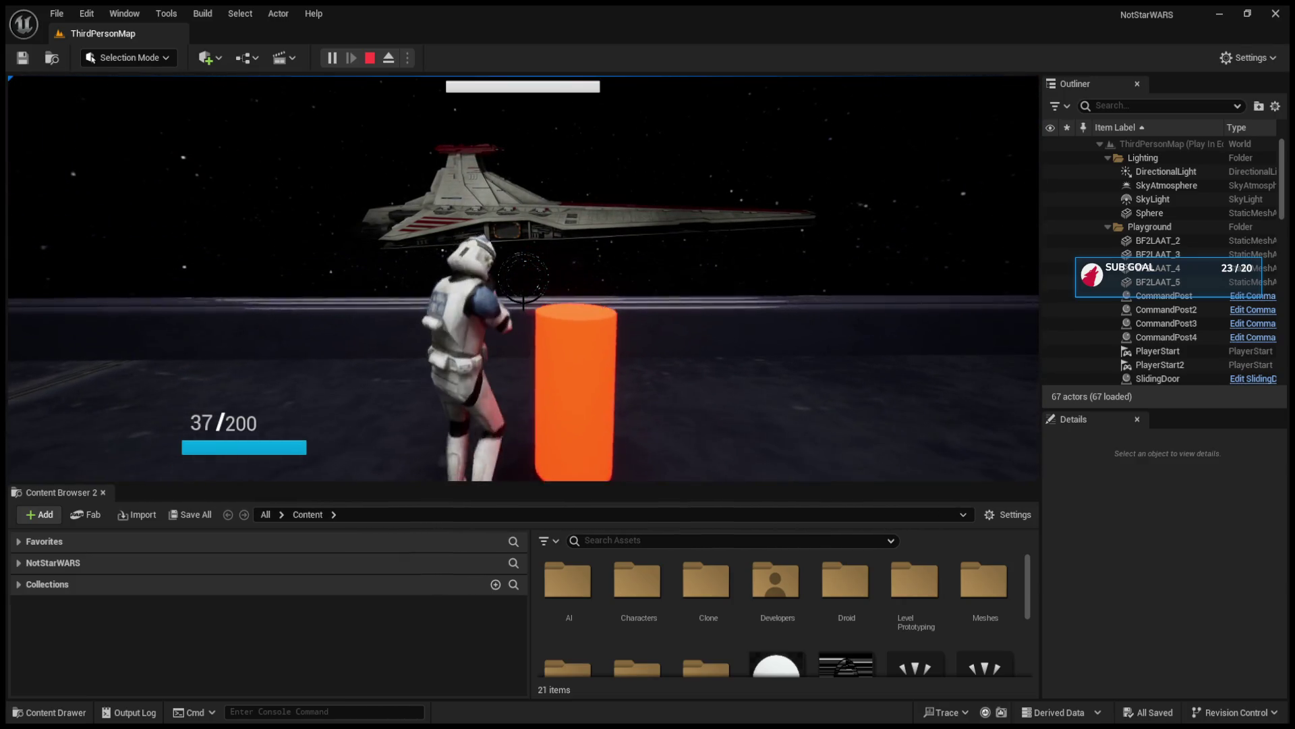
key(w)
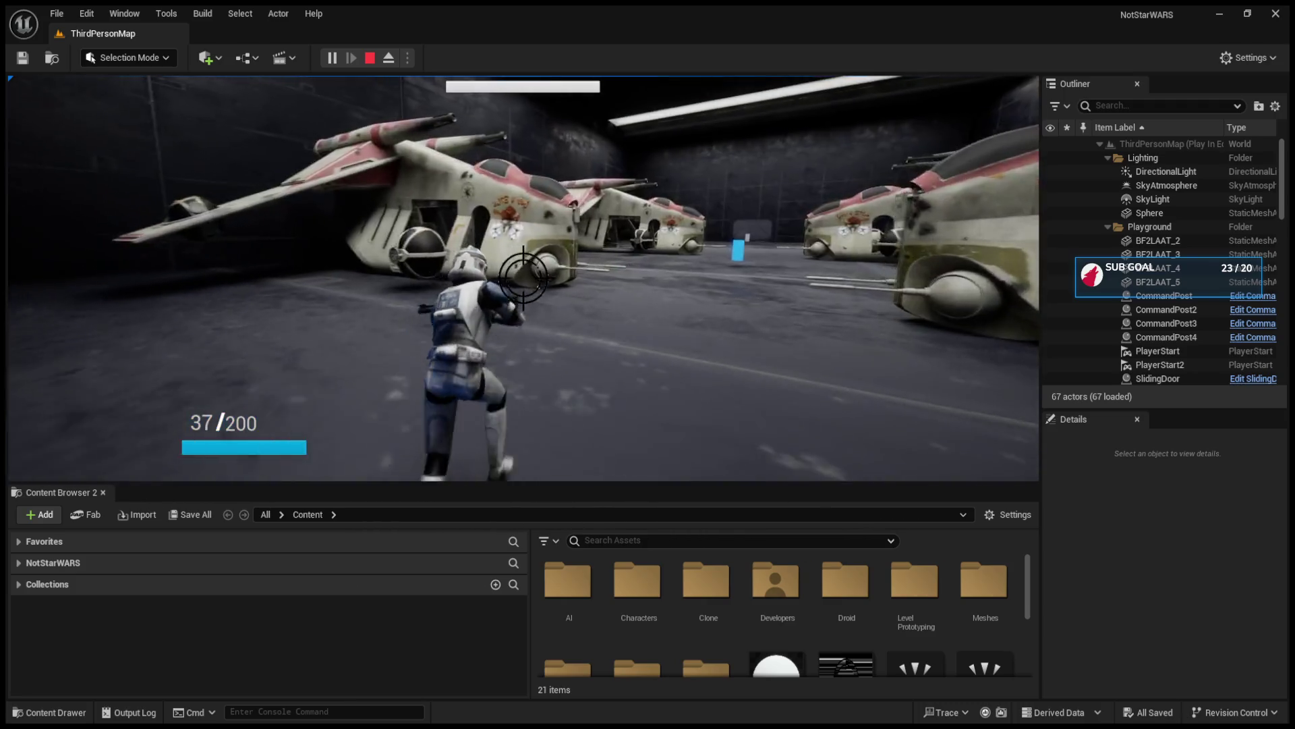
click(523, 277)
click(523, 277)
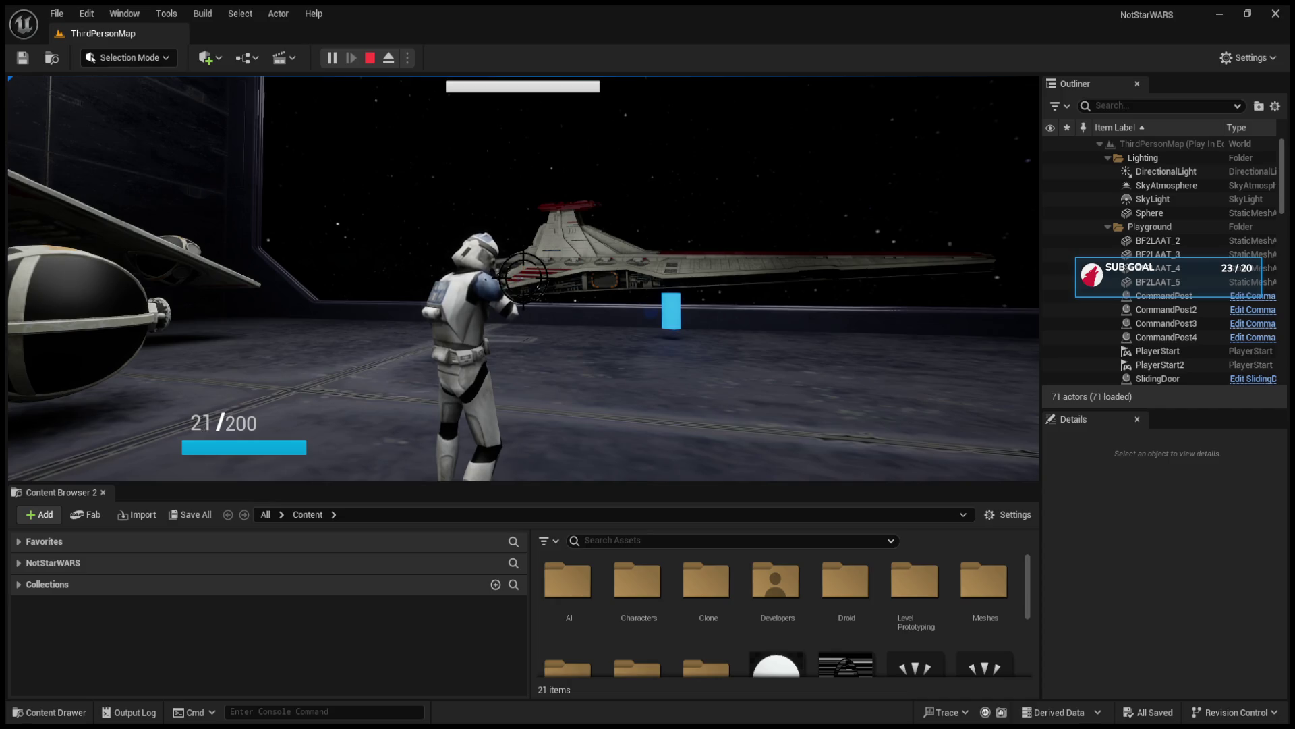
key(w)
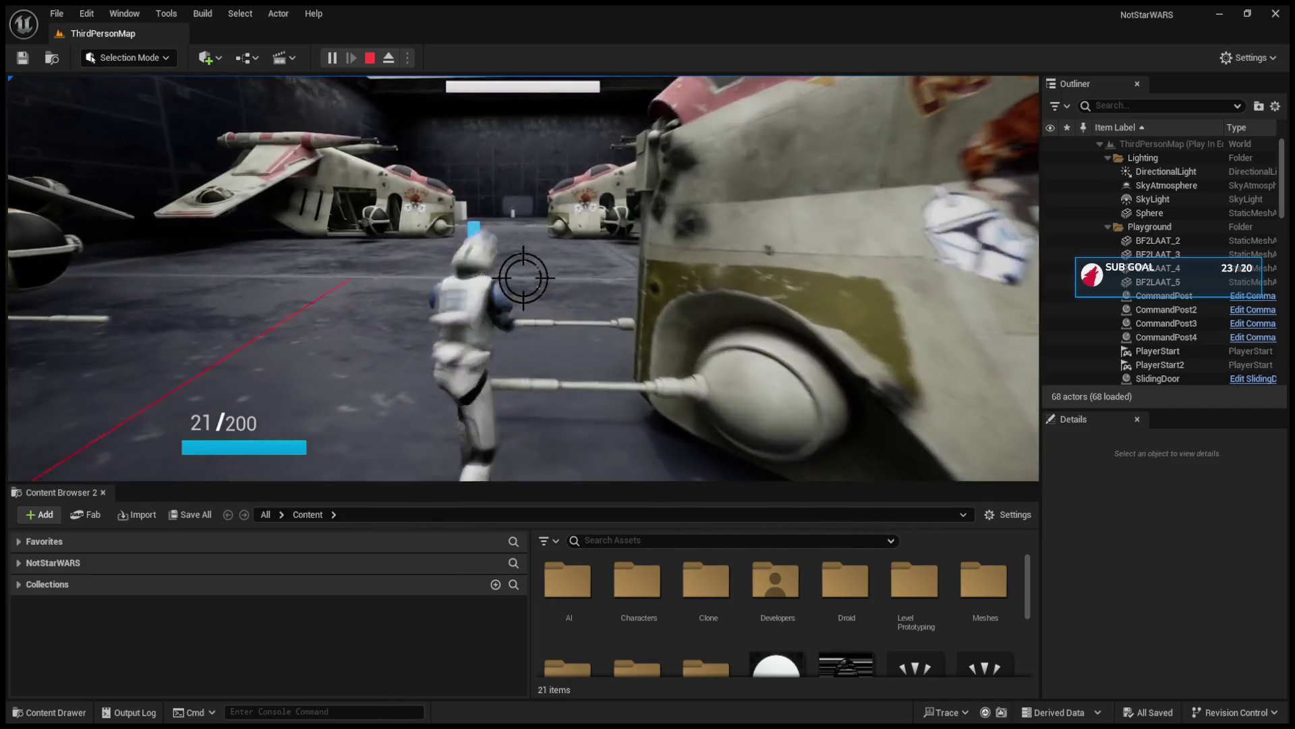
key(Escape)
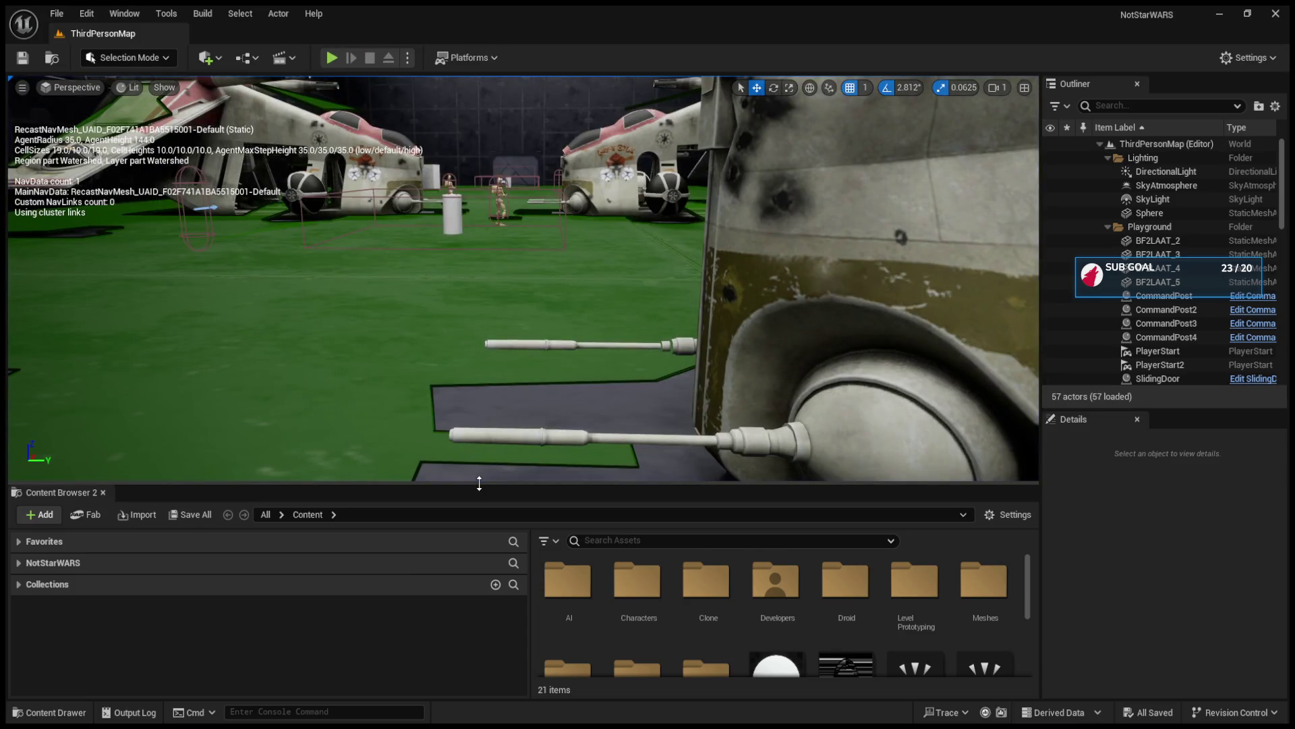
click(331, 58)
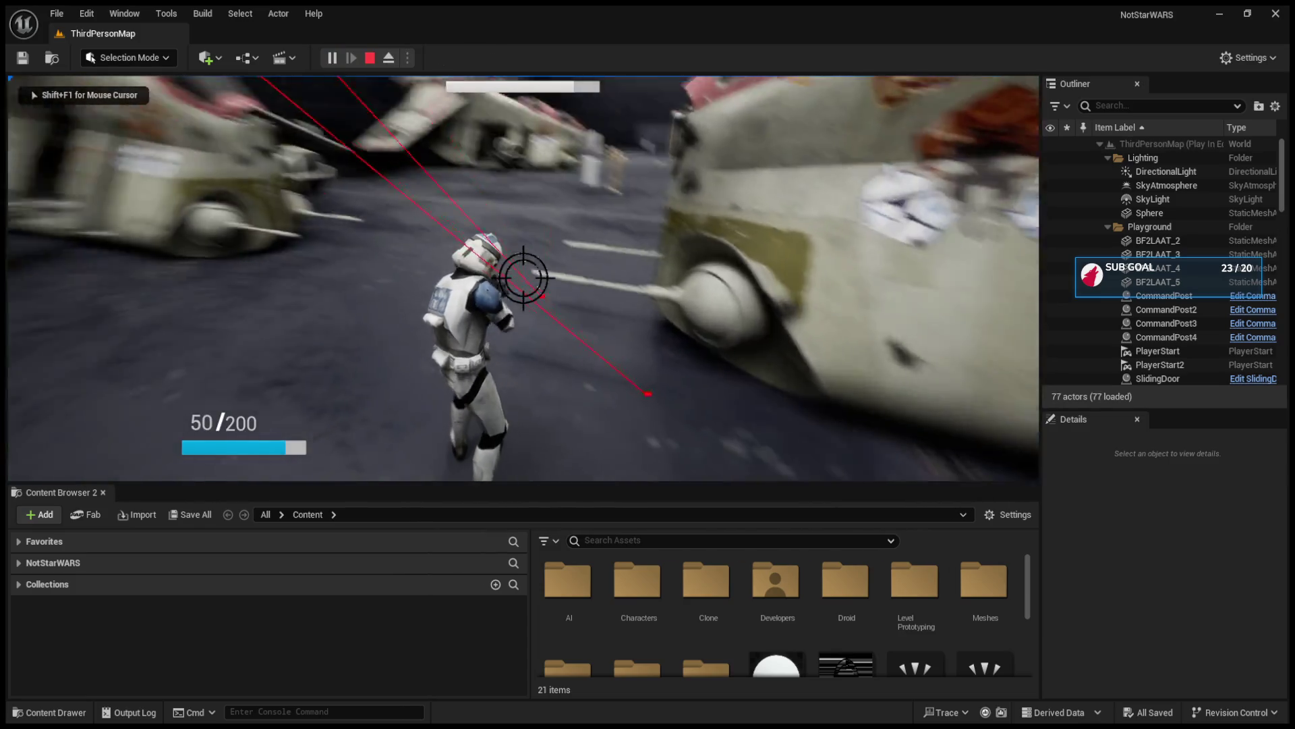
click(523, 277)
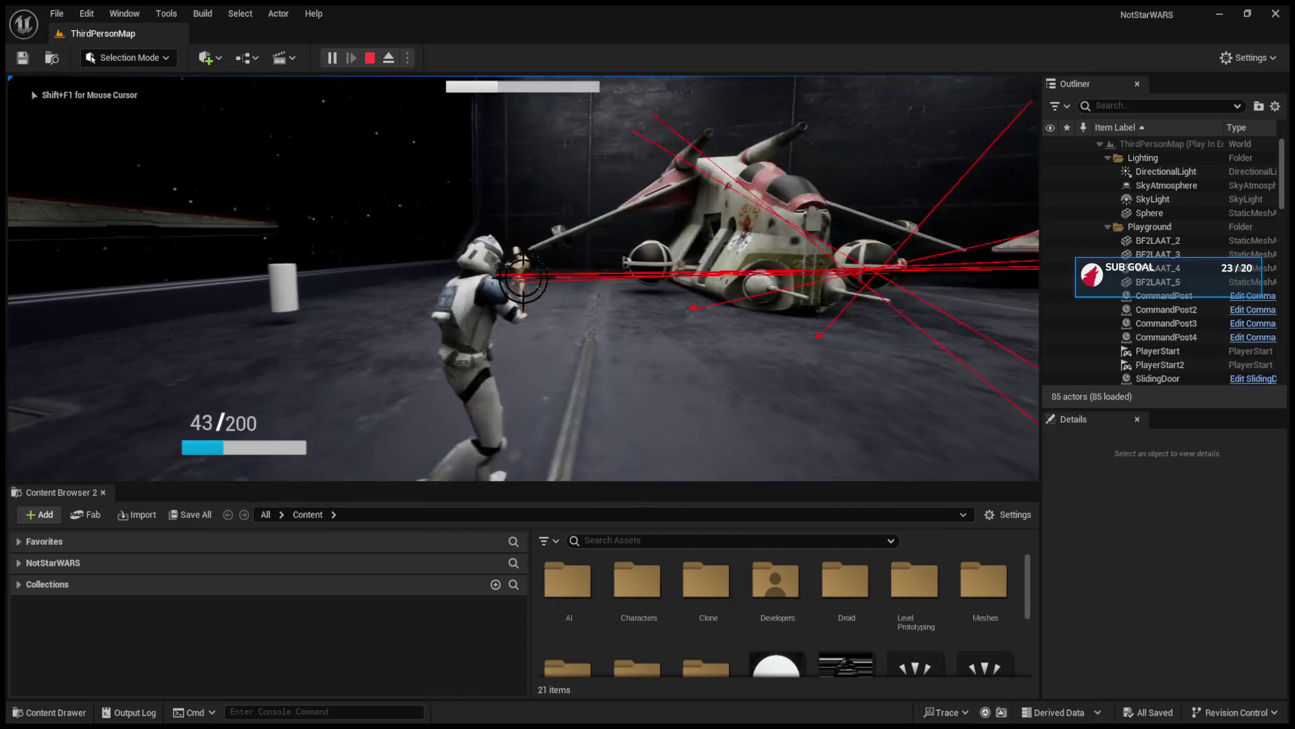
click(522, 276)
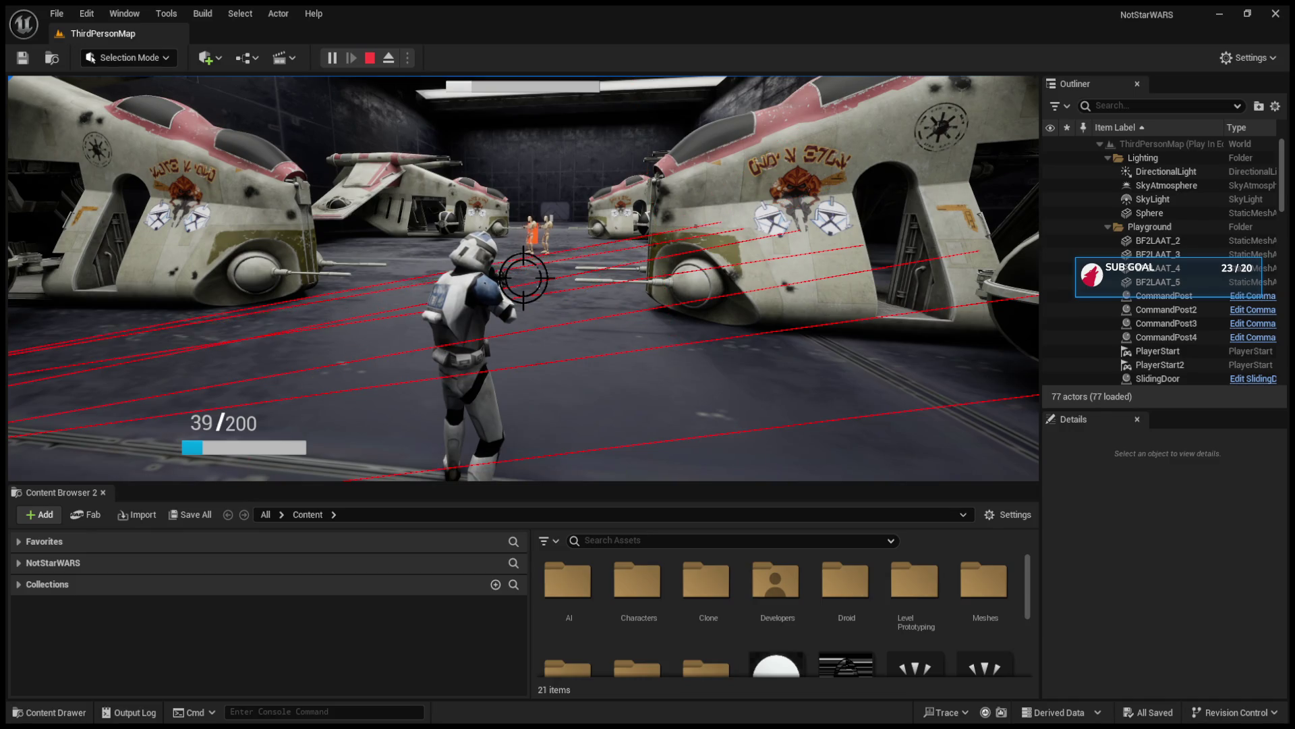
key(w)
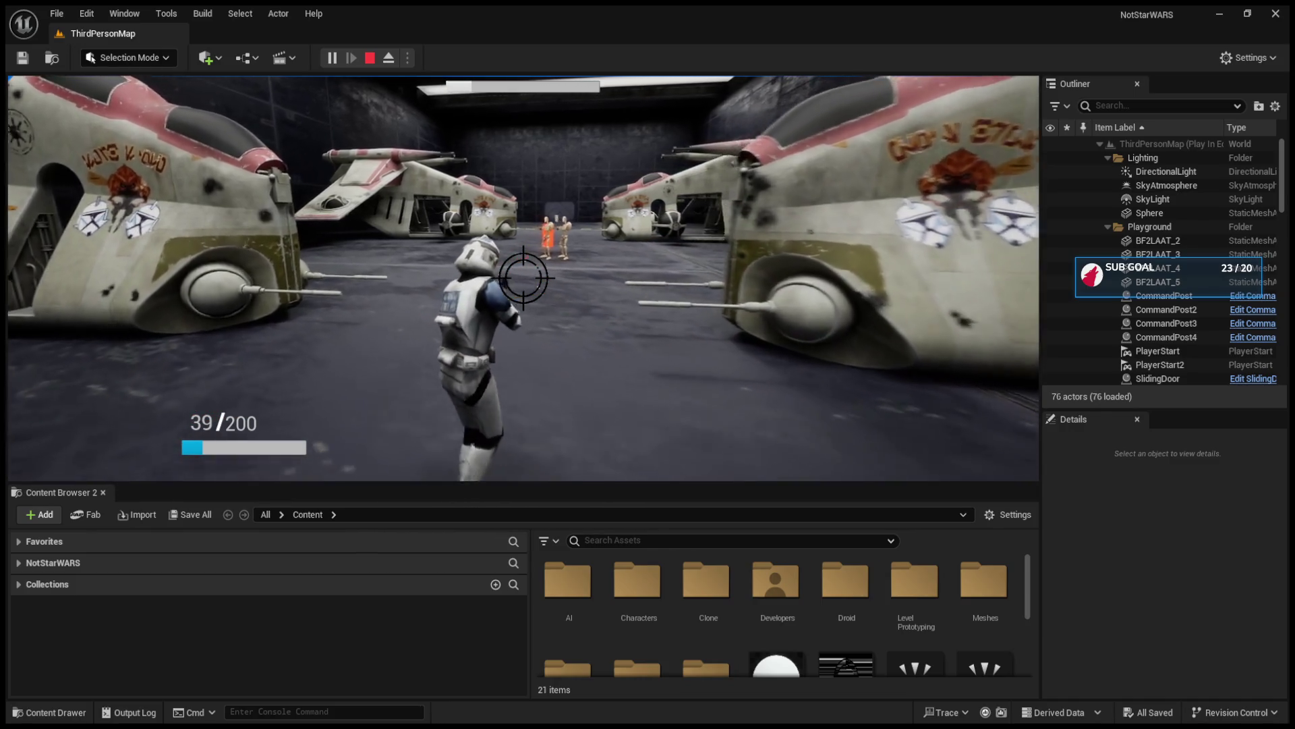
key(w)
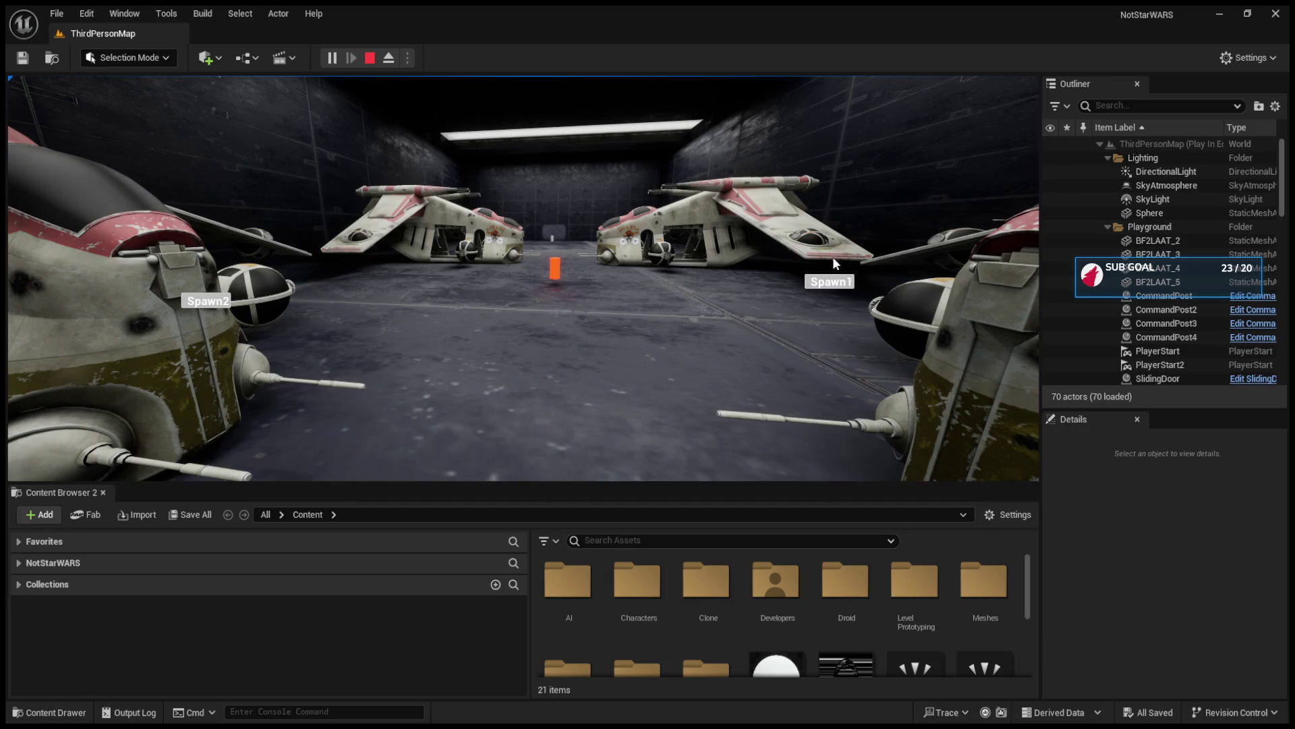
click(224, 301)
key(w)
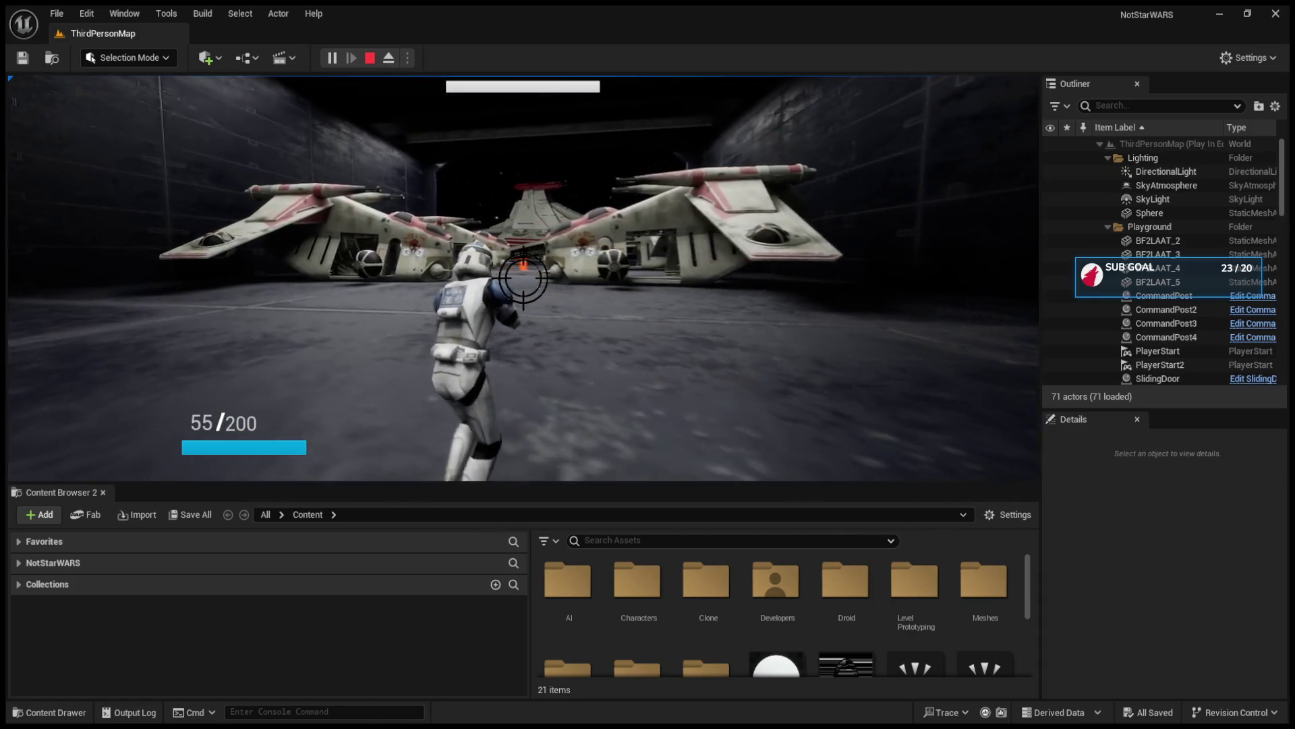
click(523, 278)
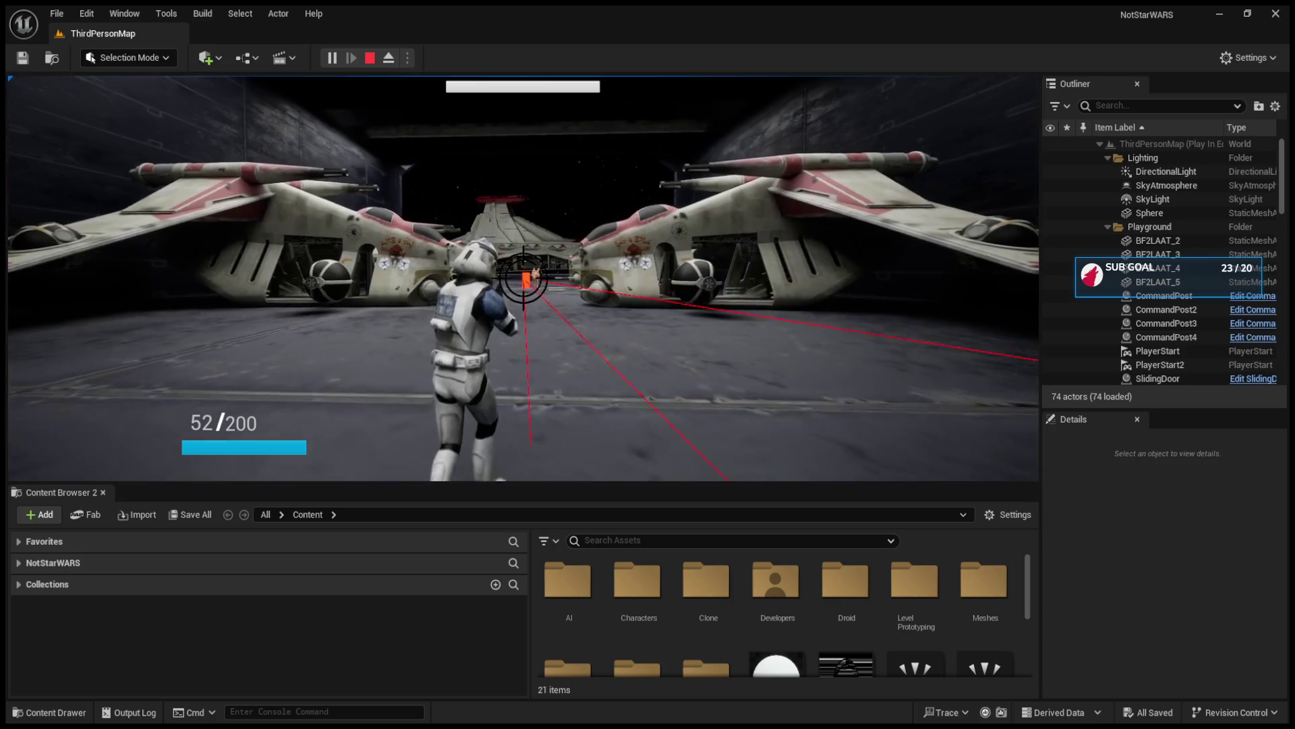
click(523, 277)
click(522, 277)
click(523, 278)
click(523, 277)
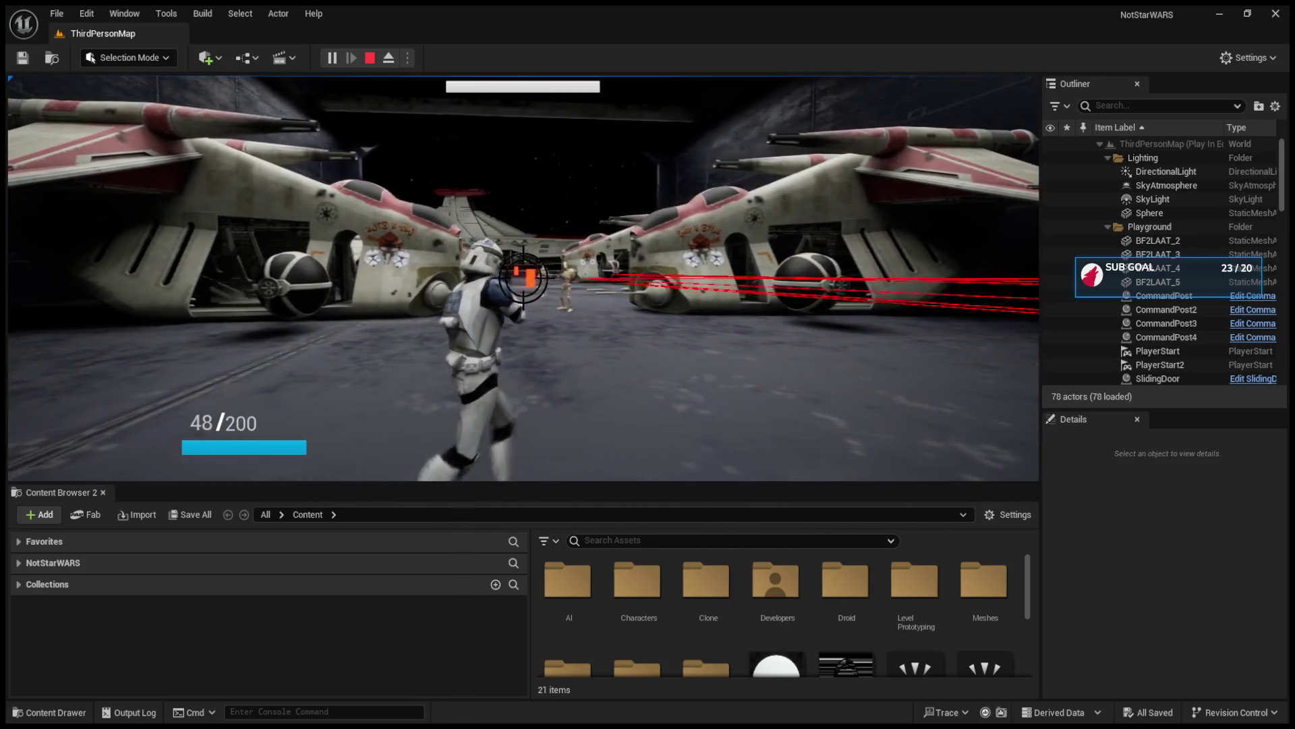
key(w)
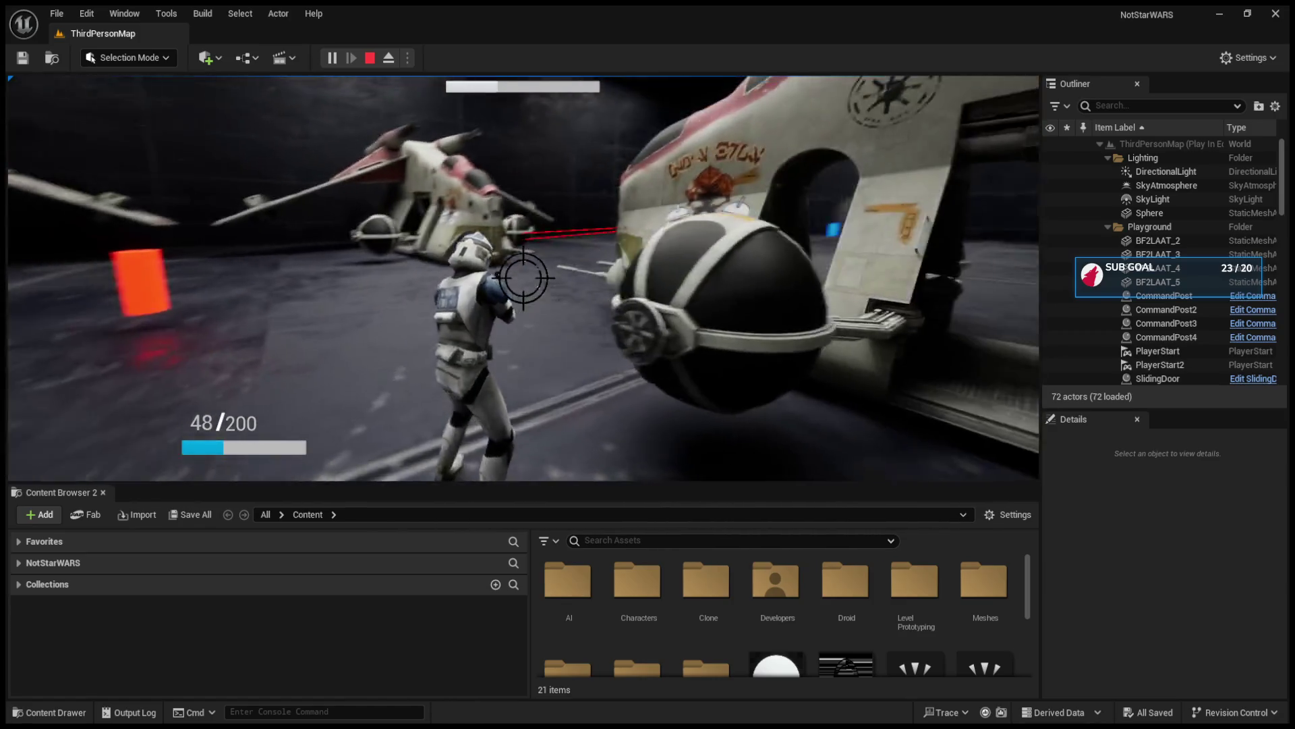
click(523, 278)
click(523, 277)
click(523, 277)
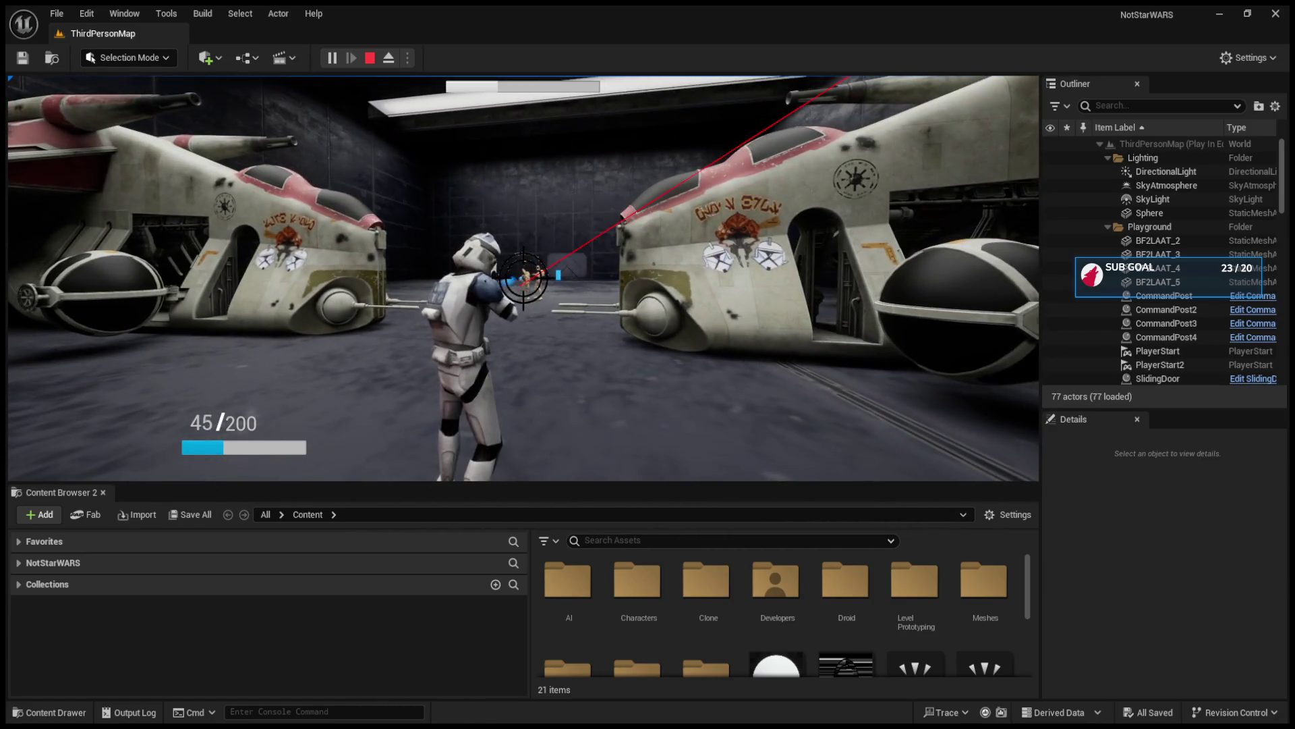
click(523, 277)
click(523, 277)
click(522, 277)
click(523, 277)
click(523, 277)
click(523, 277)
click(523, 278)
key(Escape)
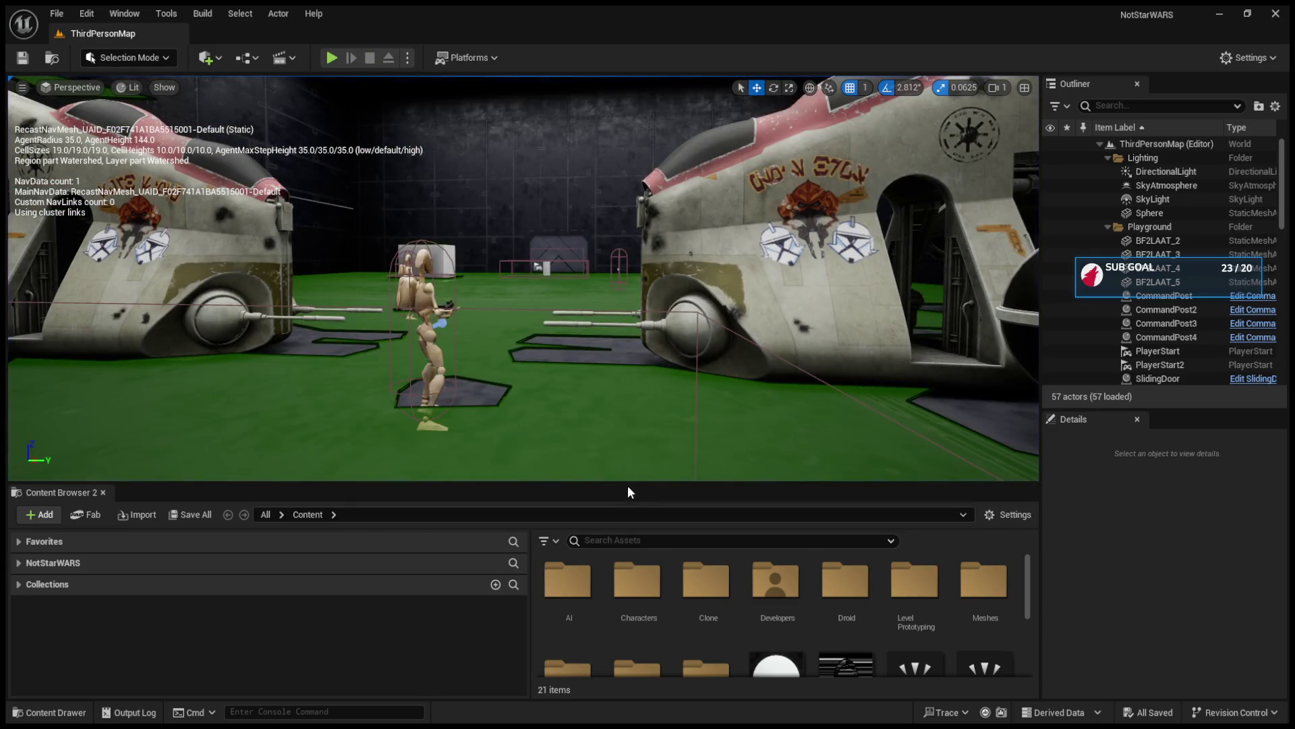
drag(628, 484, 617, 314)
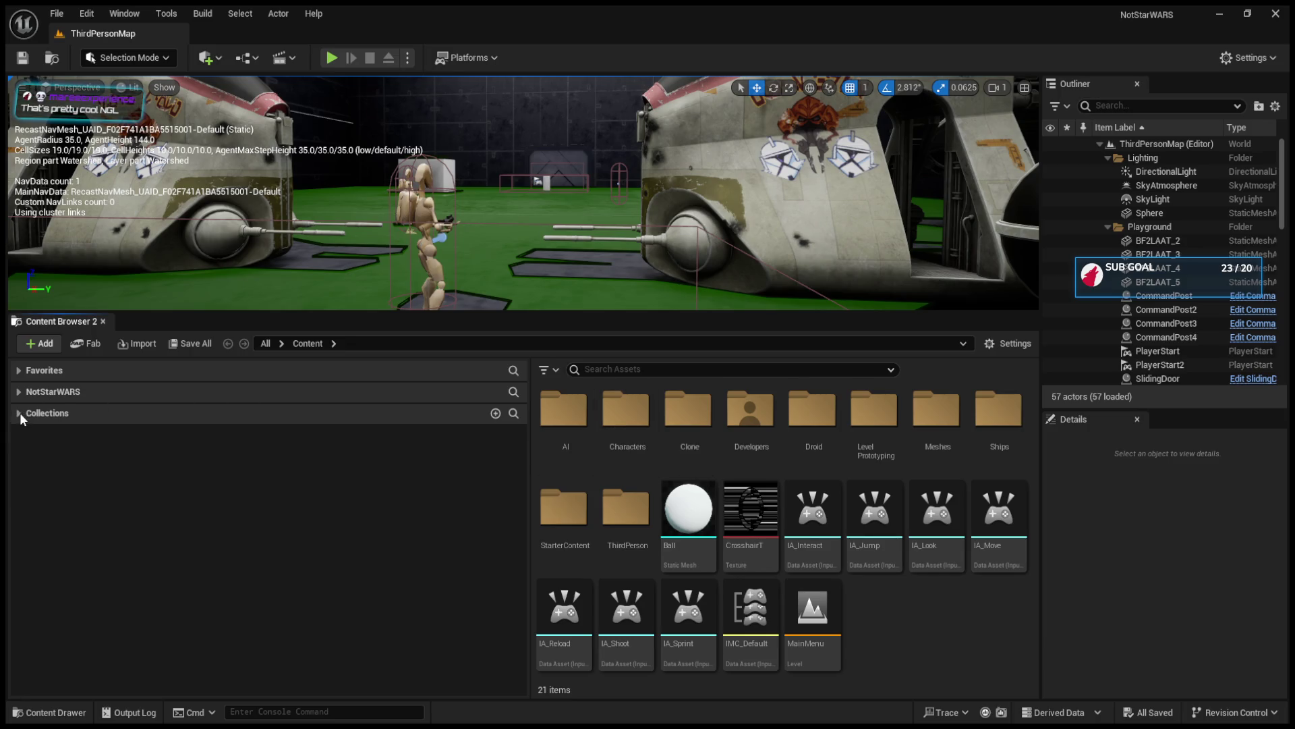
click(19, 392)
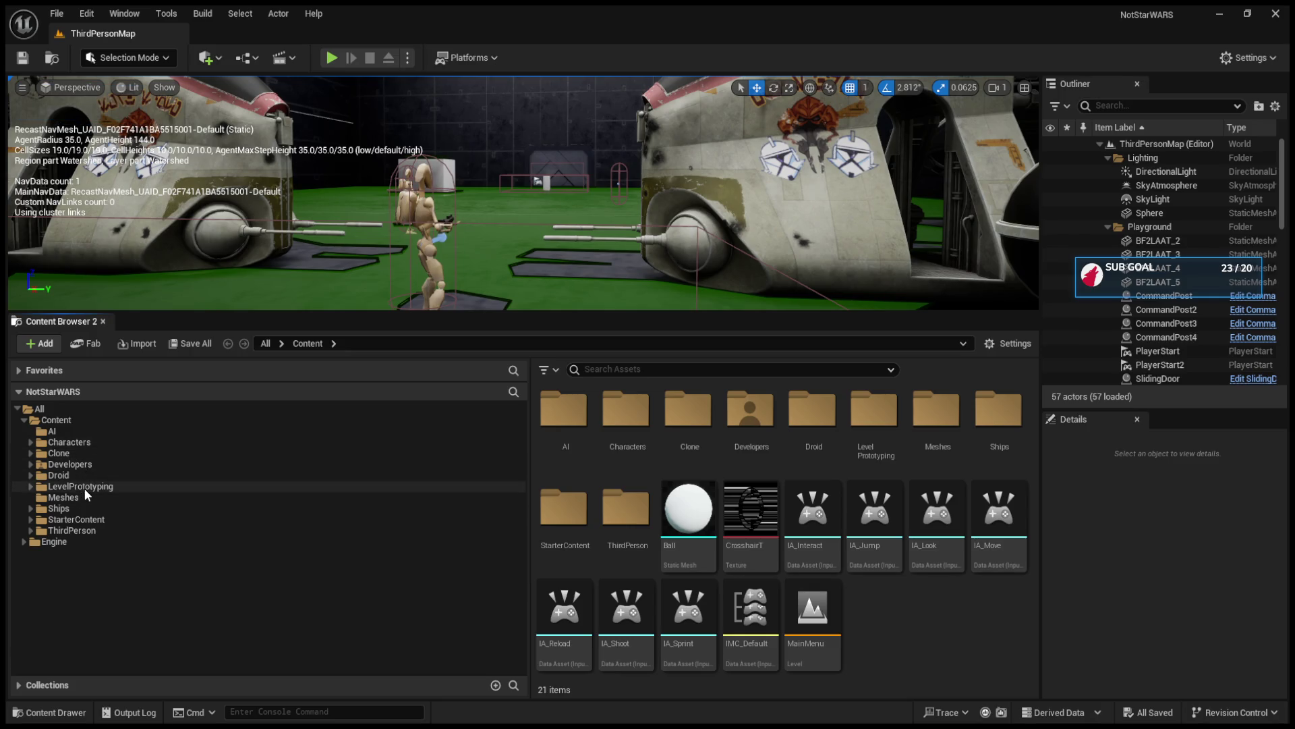
double_click(71, 531)
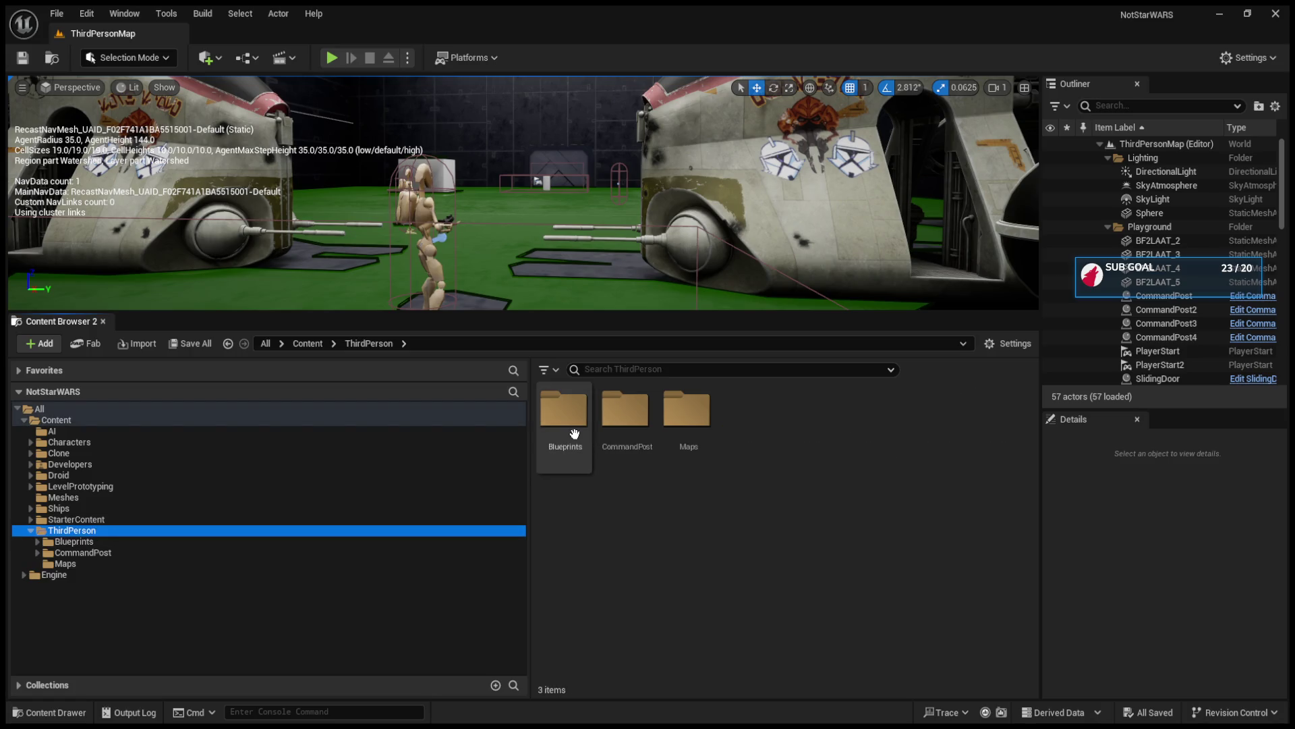
double_click(563, 412)
click(898, 446)
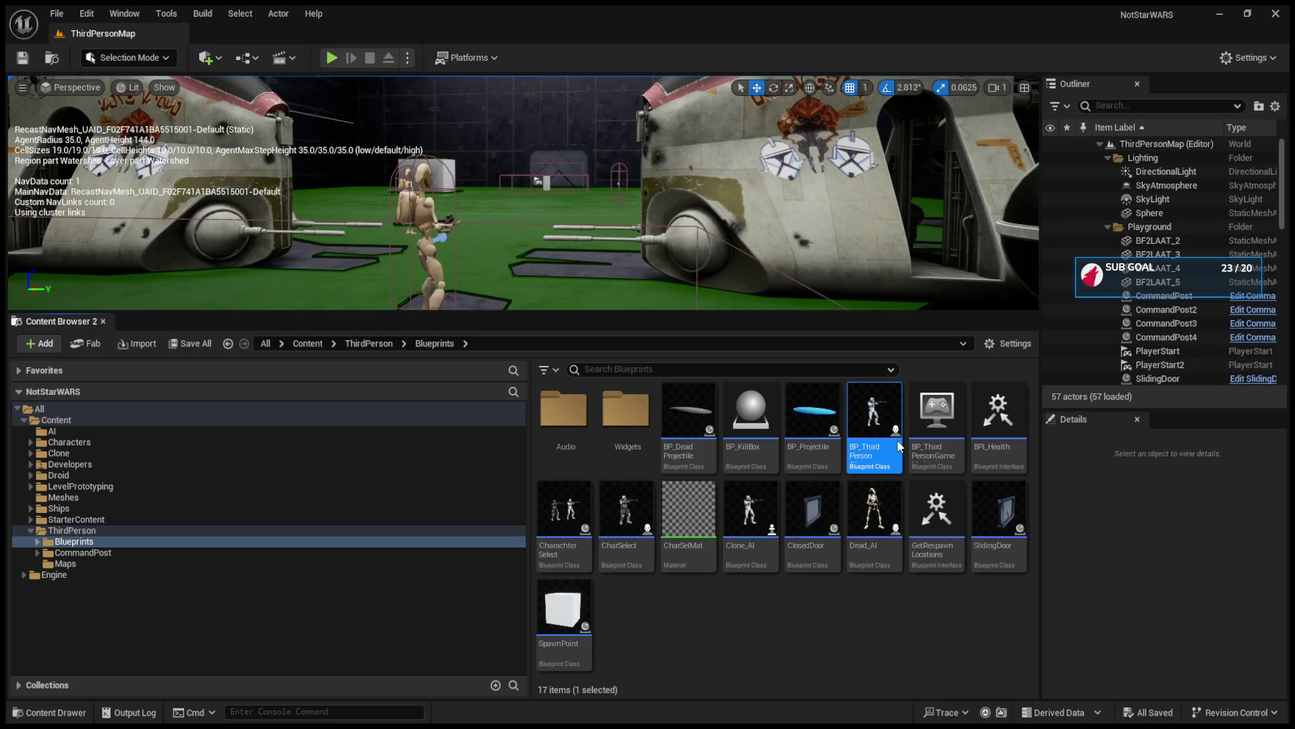
double_click(898, 446)
scroll(593, 403, down, 5)
mouse_move(594, 403)
mouse_down()
mouse_move(812, 451)
mouse_move(592, 352)
mouse_move(487, 435)
mouse_move(703, 247)
mouse_up()
scroll(452, 391, up, 8)
mouse_move(644, 387)
mouse_down()
mouse_move(711, 383)
mouse_move(474, 414)
mouse_move(300, 414)
mouse_move(548, 400)
mouse_up()
double_click(585, 296)
click(341, 107)
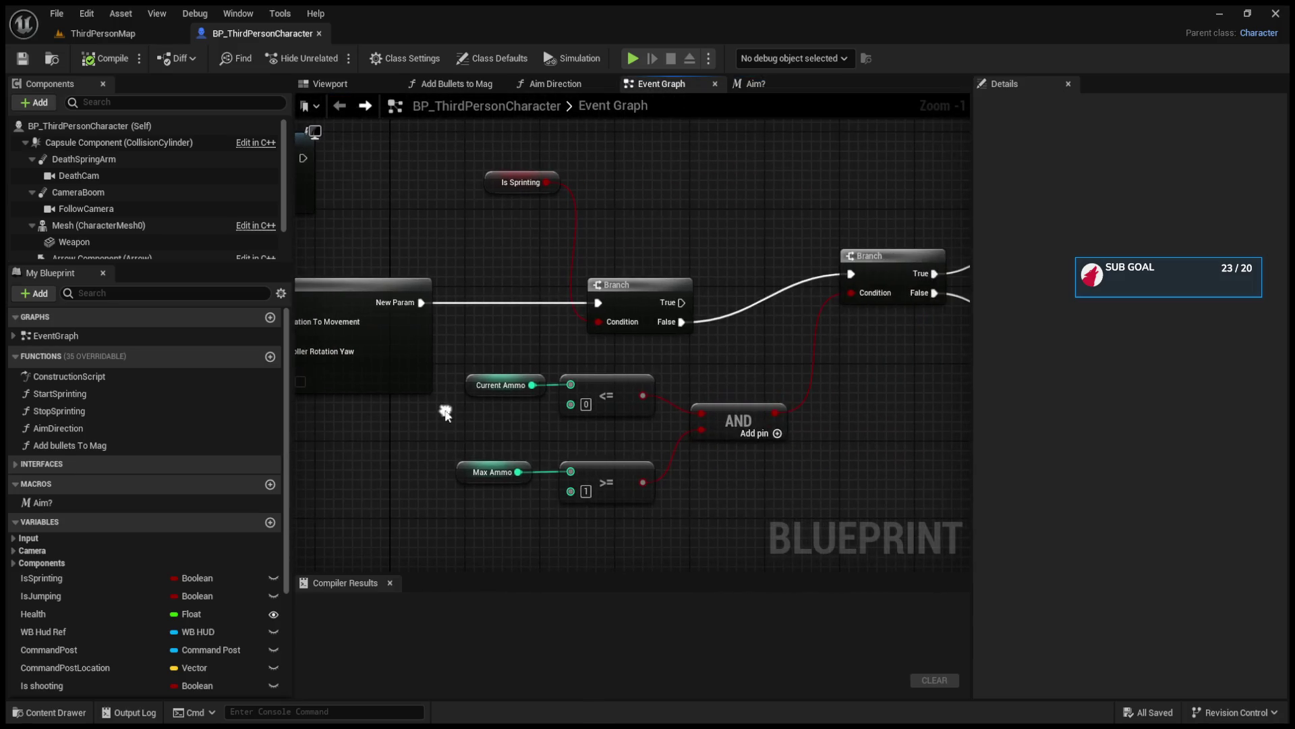
mouse_move(711, 356)
mouse_down()
mouse_move(481, 356)
mouse_move(715, 367)
mouse_move(483, 367)
mouse_move(529, 367)
mouse_move(531, 288)
mouse_move(546, 286)
mouse_up()
double_click(531, 288)
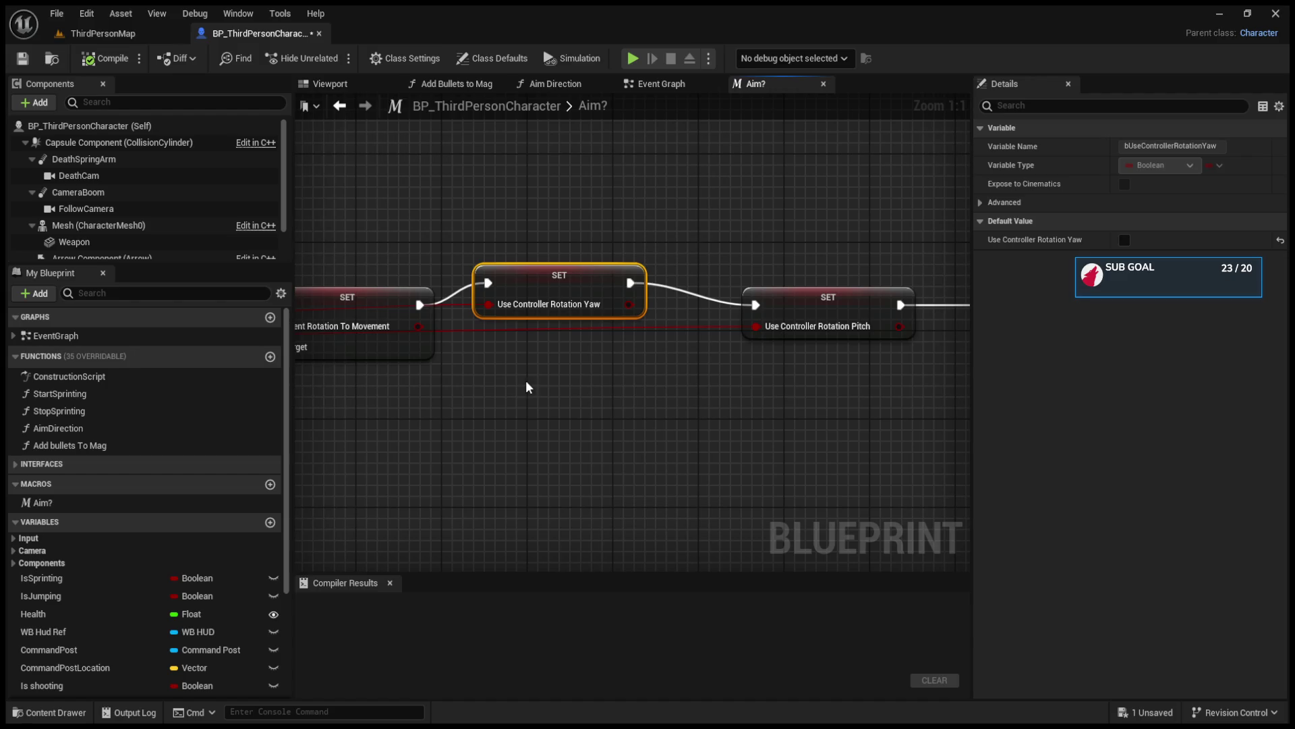
click(486, 396)
mouse_move(486, 396)
mouse_down()
mouse_move(808, 403)
mouse_move(361, 398)
mouse_up()
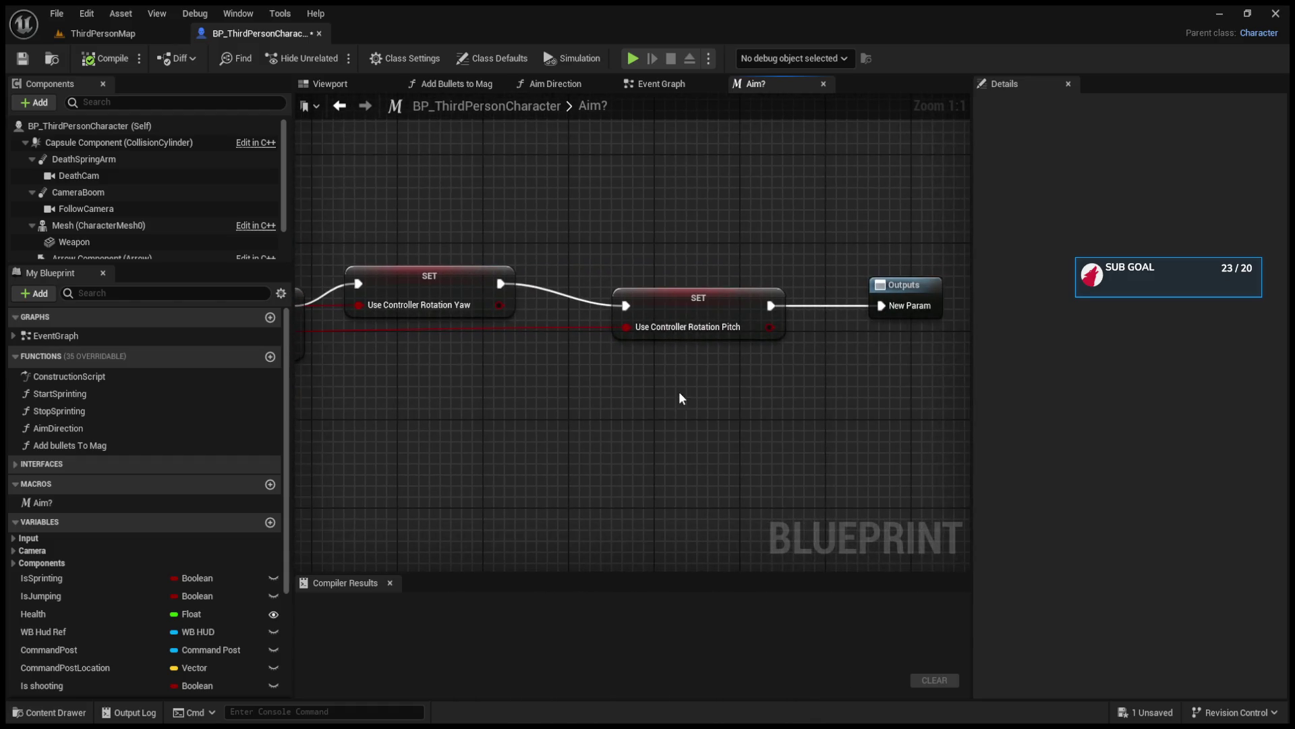
drag(682, 398, 587, 404)
click(340, 108)
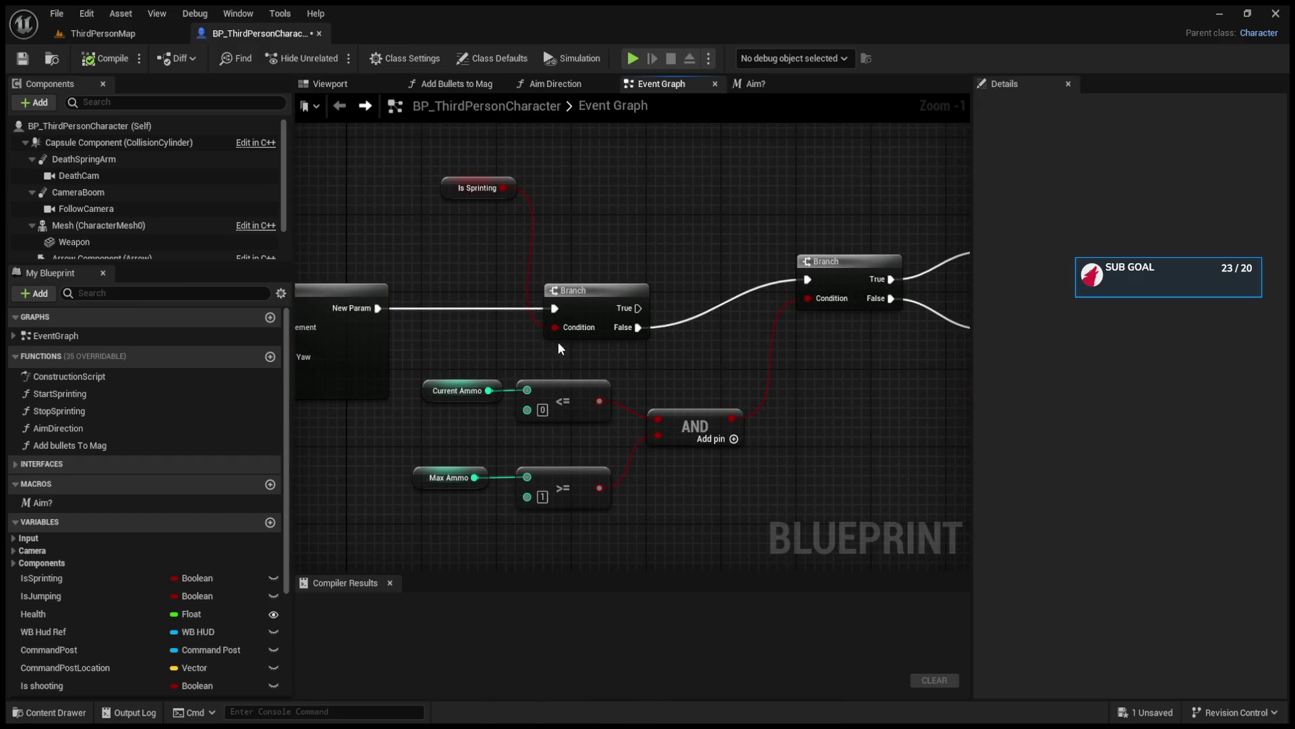
drag(709, 348, 465, 352)
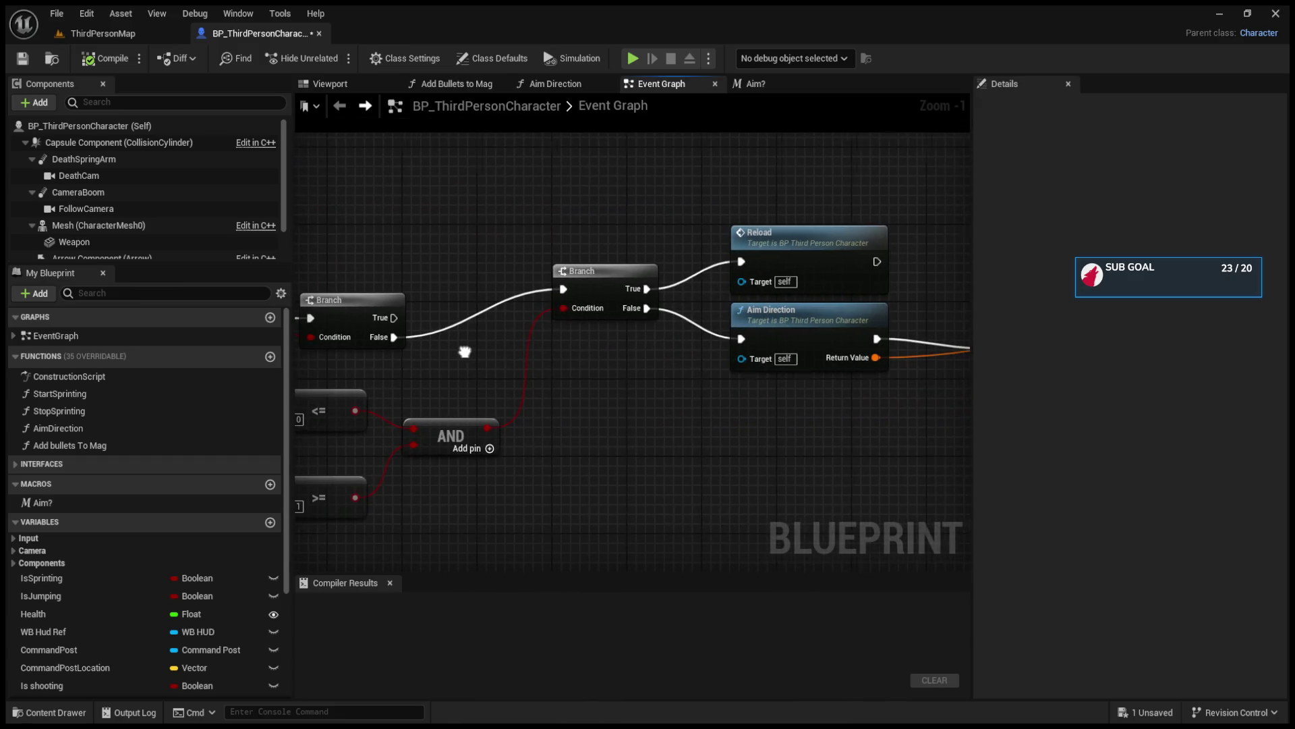
click(780, 317)
drag(780, 318, 508, 320)
drag(651, 324, 418, 320)
drag(882, 322, 613, 310)
drag(820, 309, 519, 309)
scroll(779, 363, down, 4)
scroll(779, 363, up, 3)
drag(955, 298, 549, 317)
scroll(510, 368, up, 2)
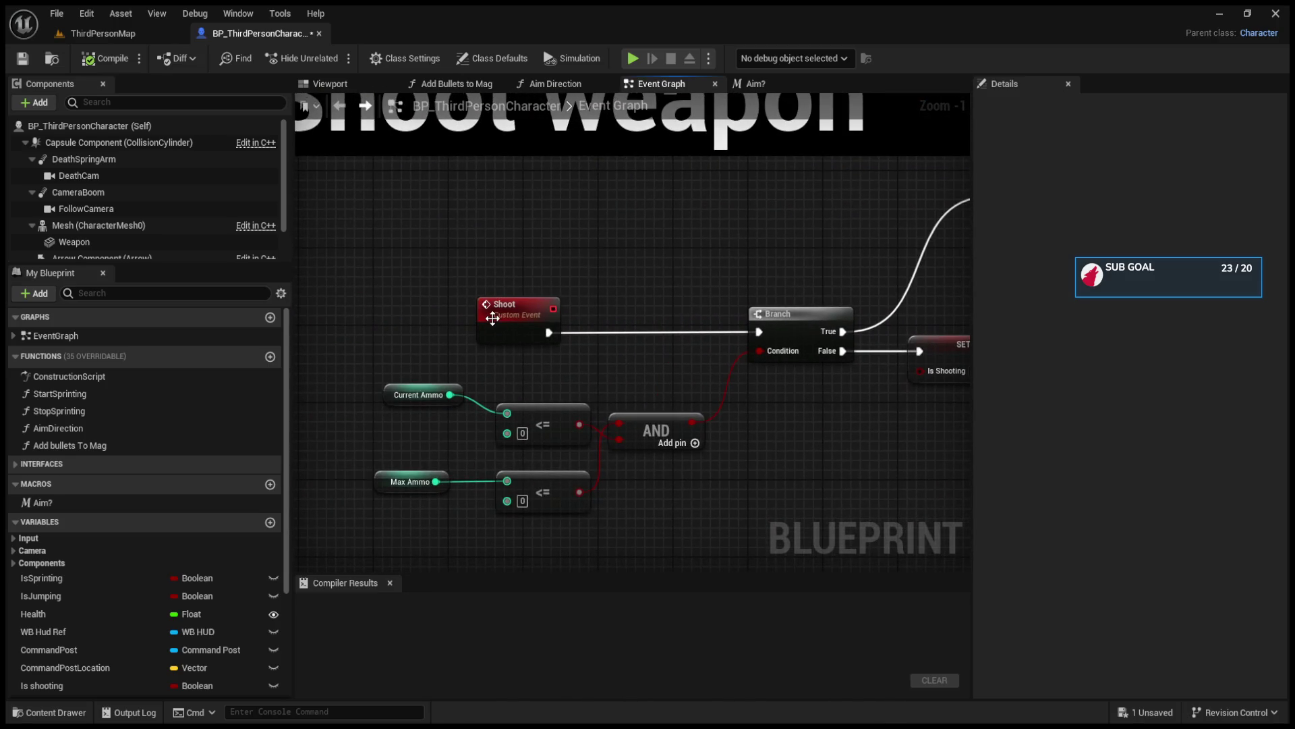
scroll(510, 290, down, 3)
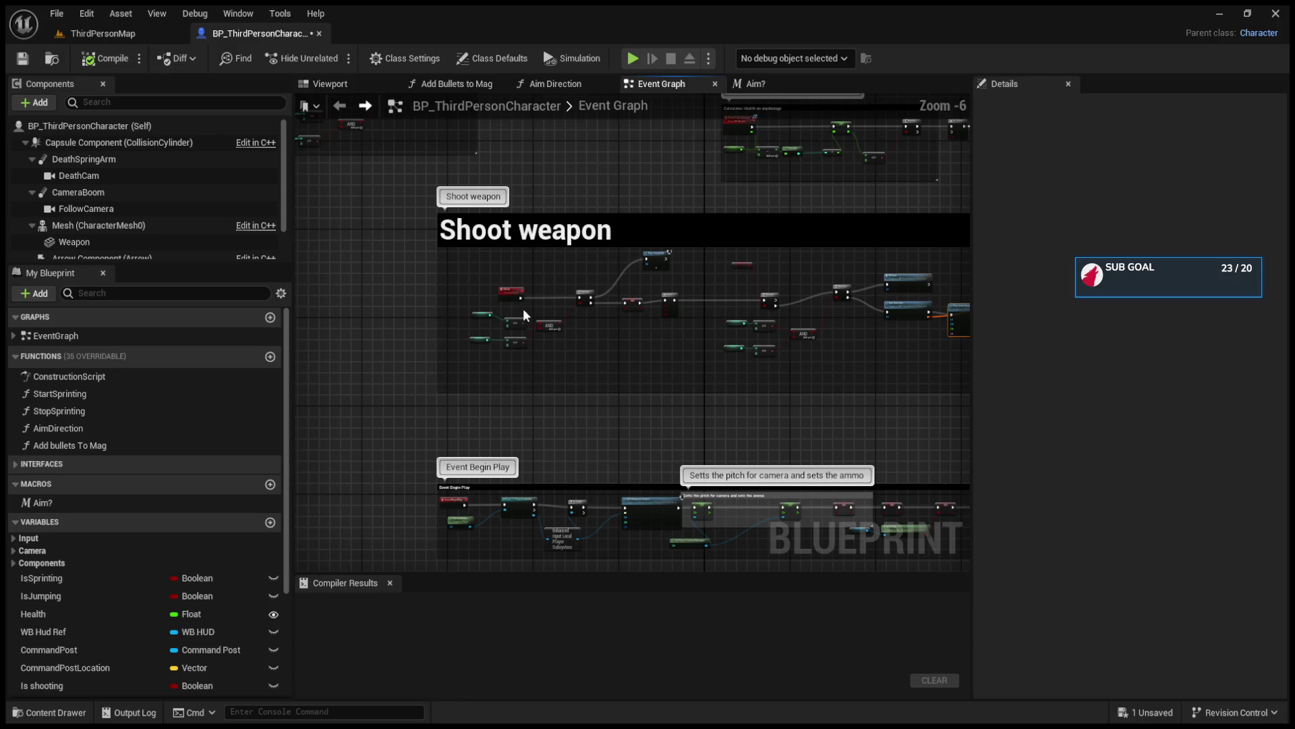
scroll(567, 330, down, 2)
drag(626, 410, 538, 327)
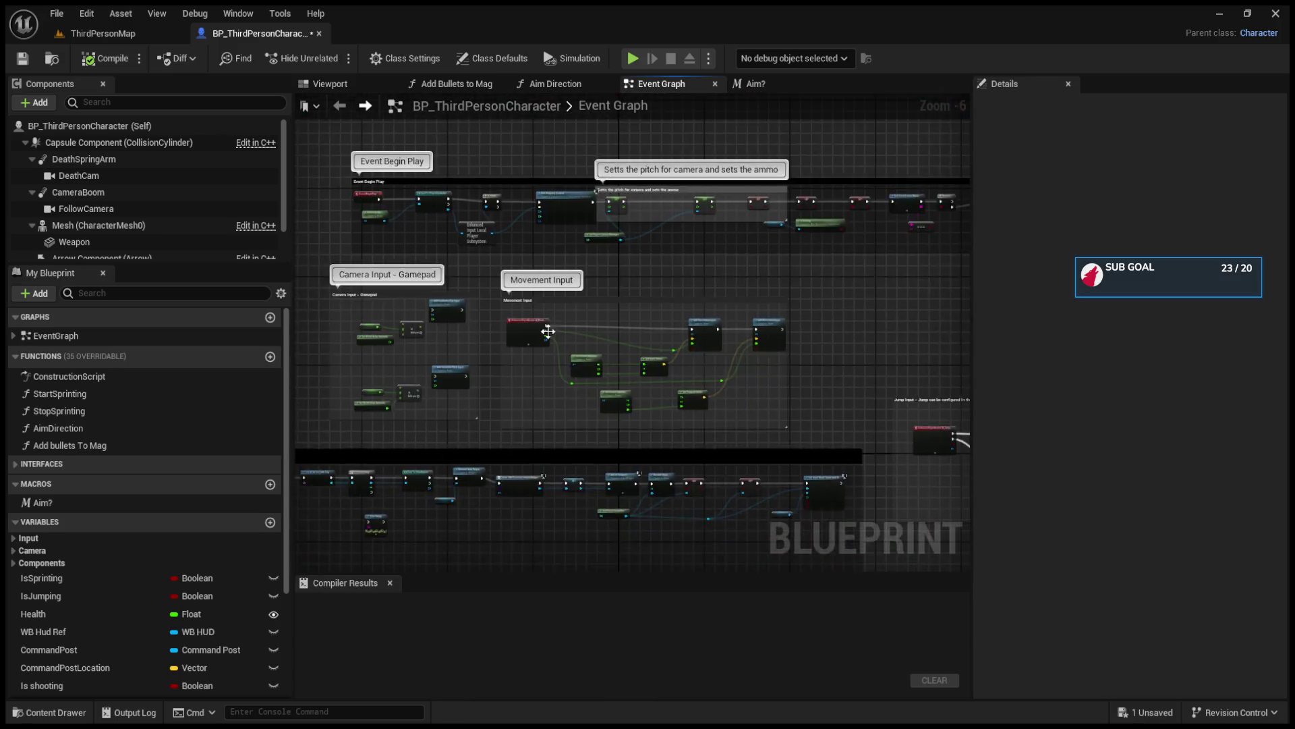
scroll(607, 377, up, 3)
scroll(644, 401, down, 6)
scroll(644, 401, up, 4)
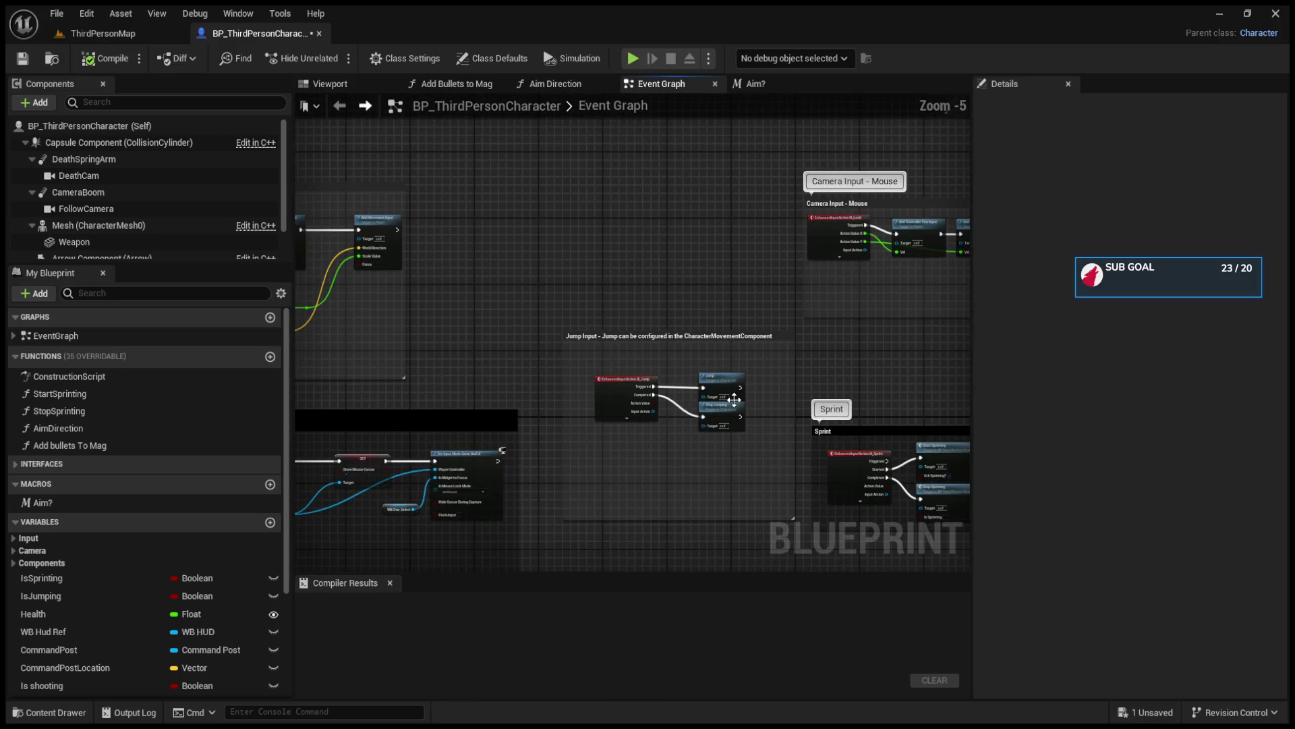
drag(490, 393, 561, 395)
scroll(622, 396, down, 3)
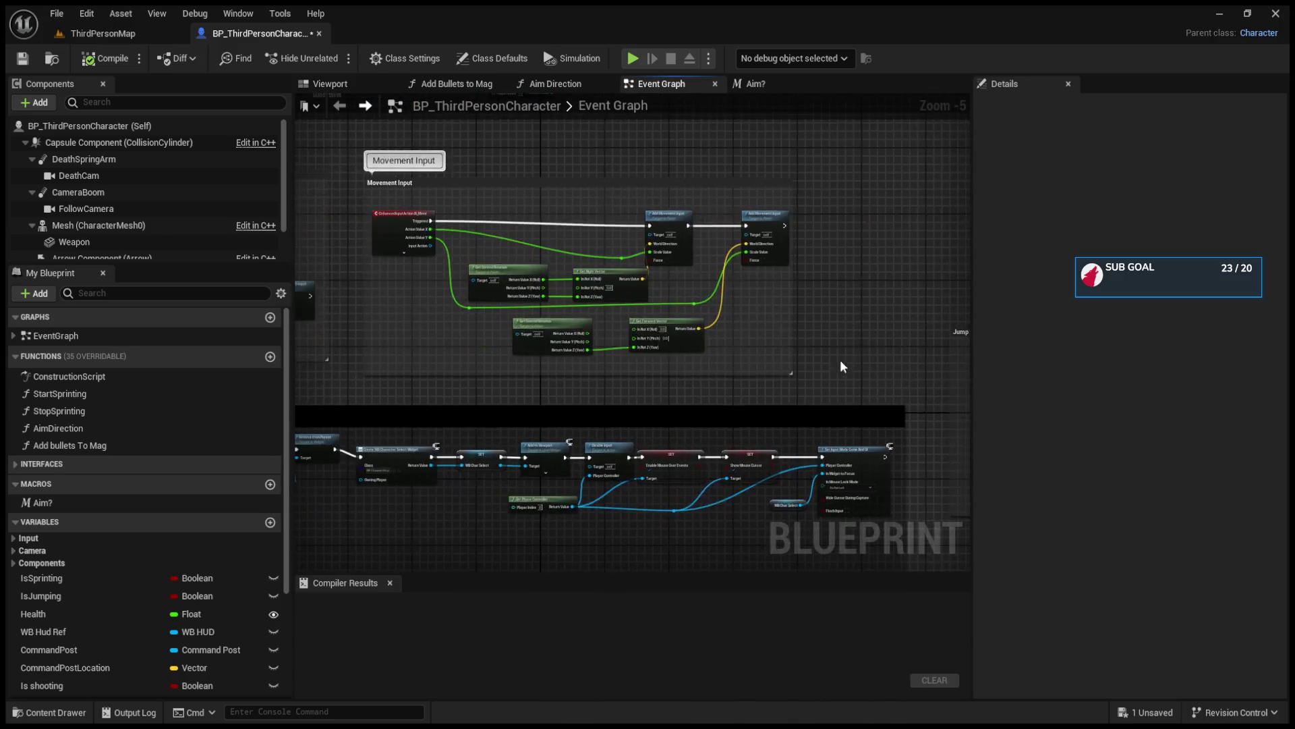
scroll(418, 383, down, 4)
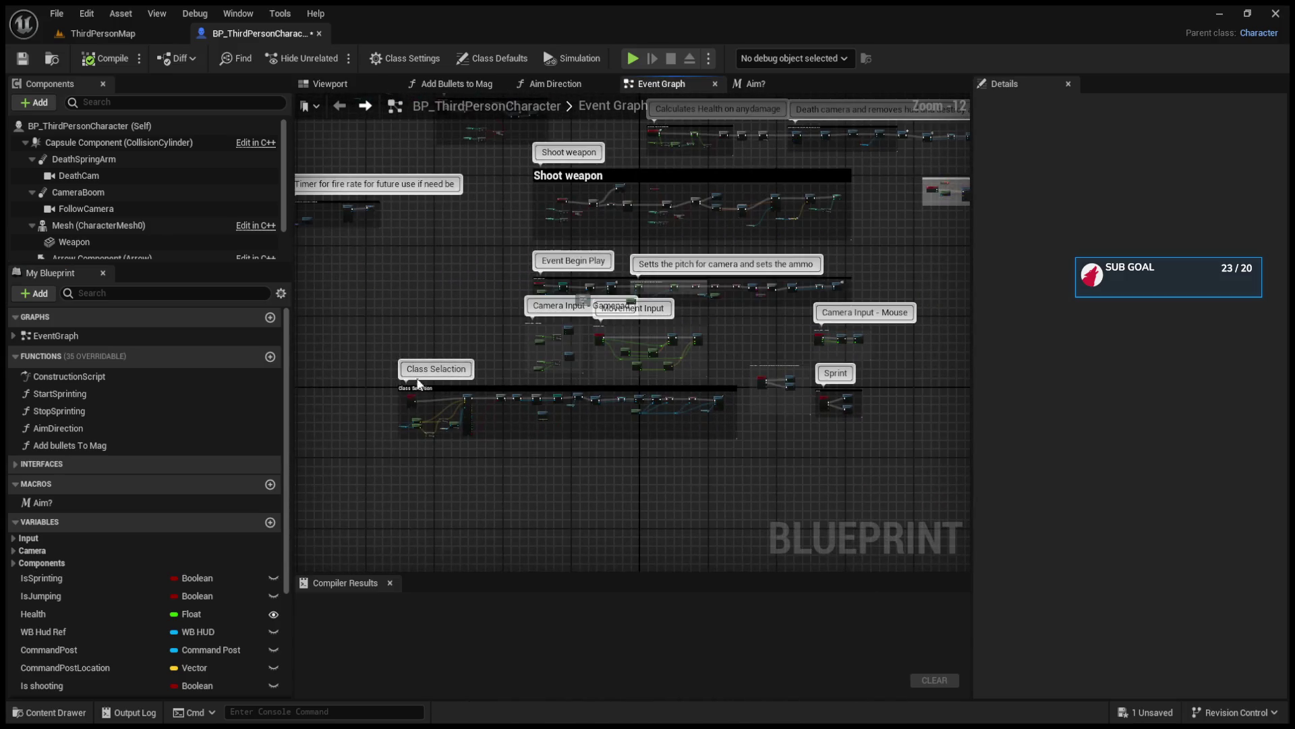
drag(419, 358, 564, 398)
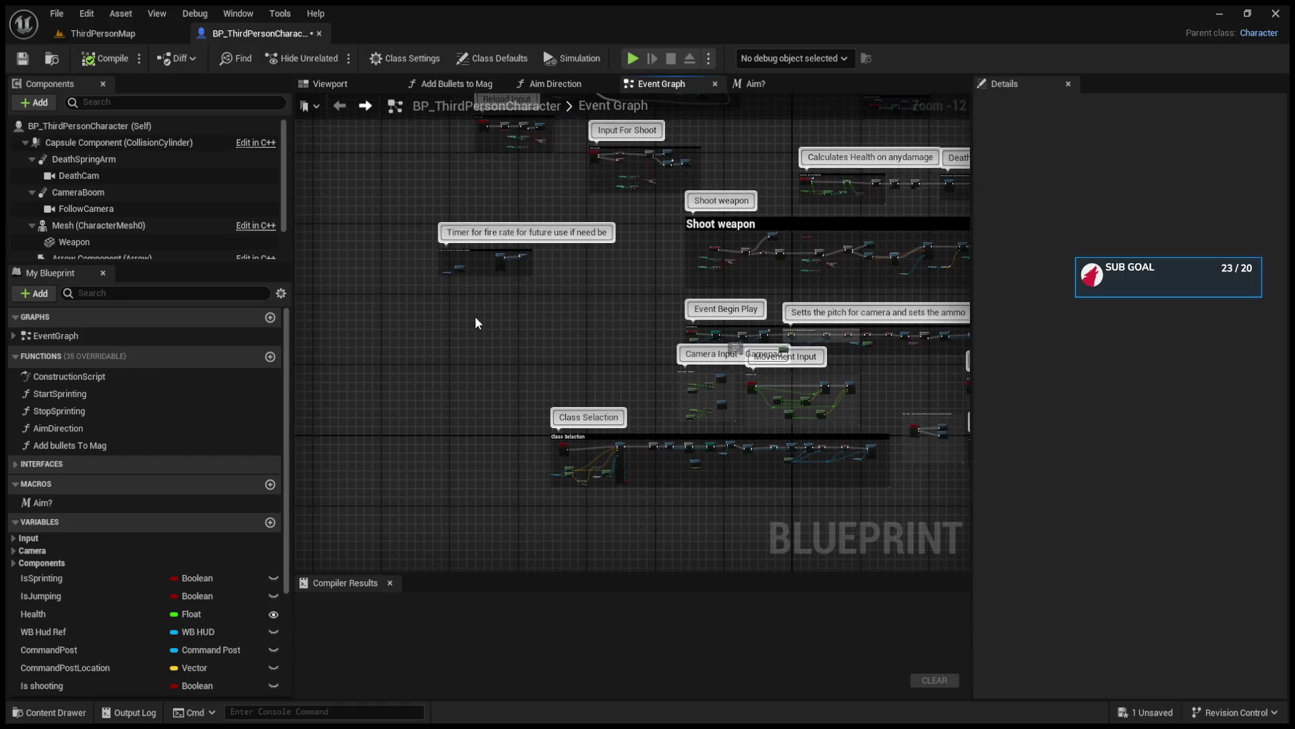